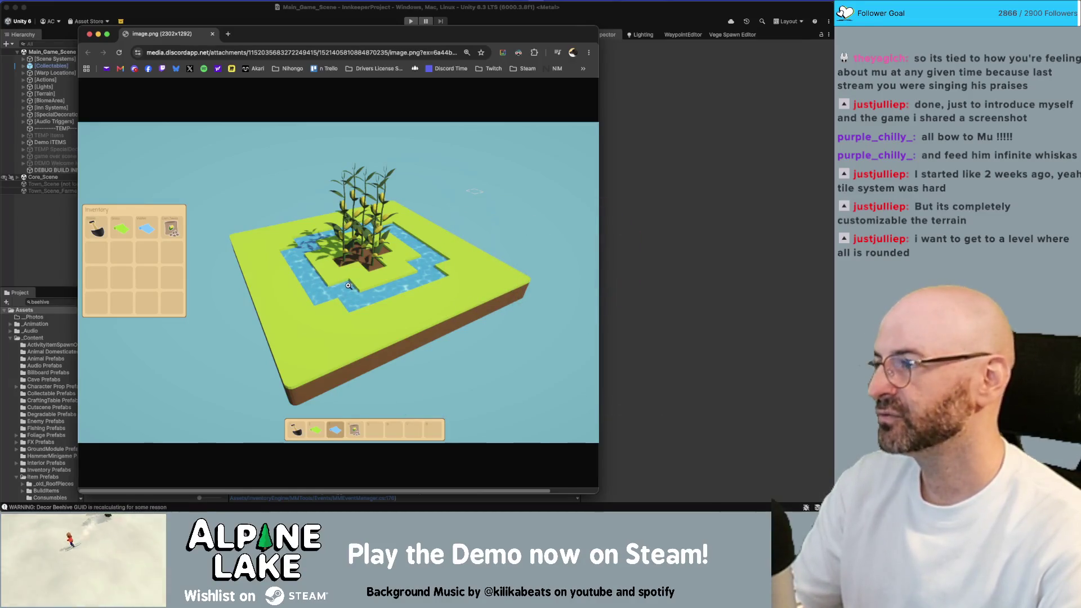
Search Google Images for 'pokopia' and preview one of the result pictures.
click(279, 52)
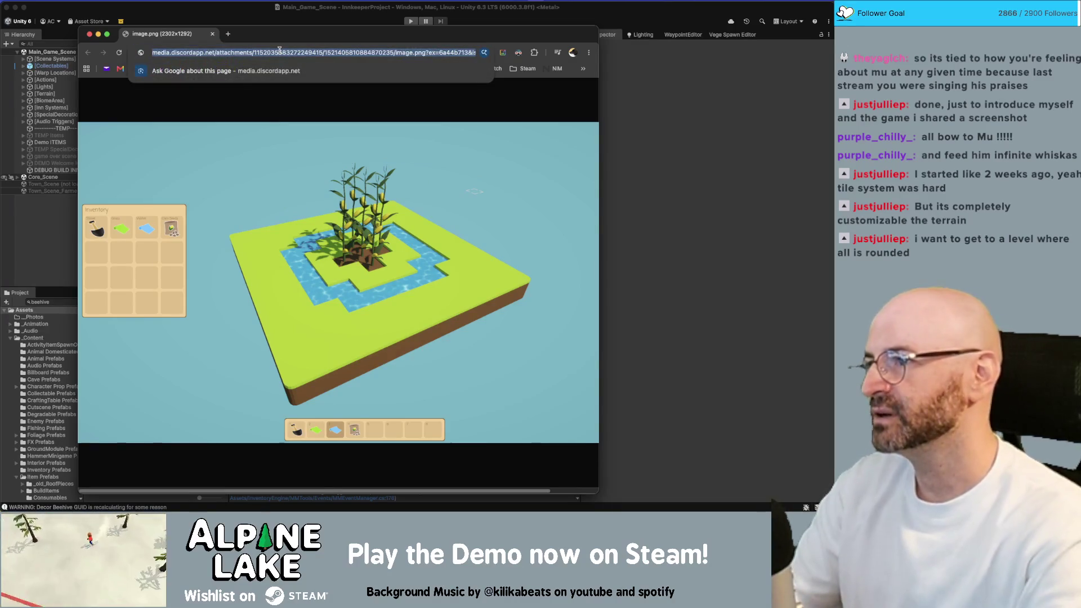
text(pokopia)
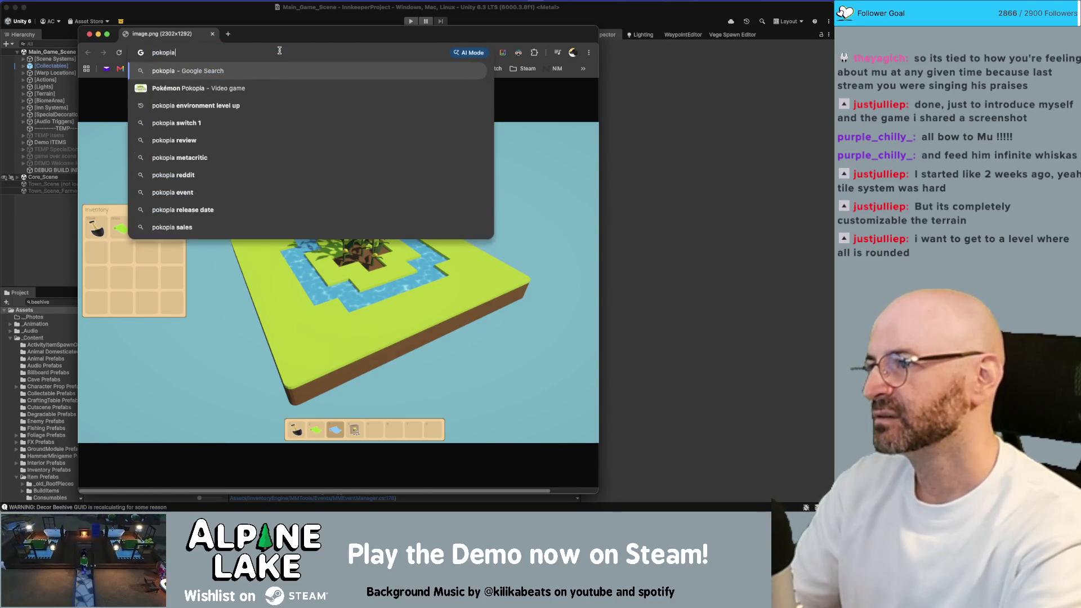
key(Return)
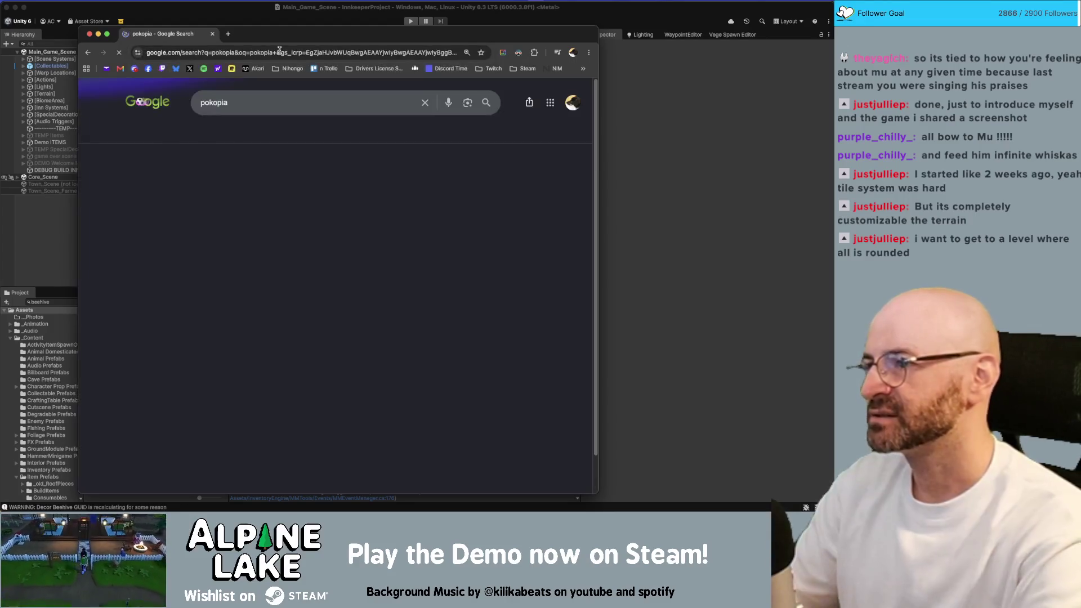
click(223, 133)
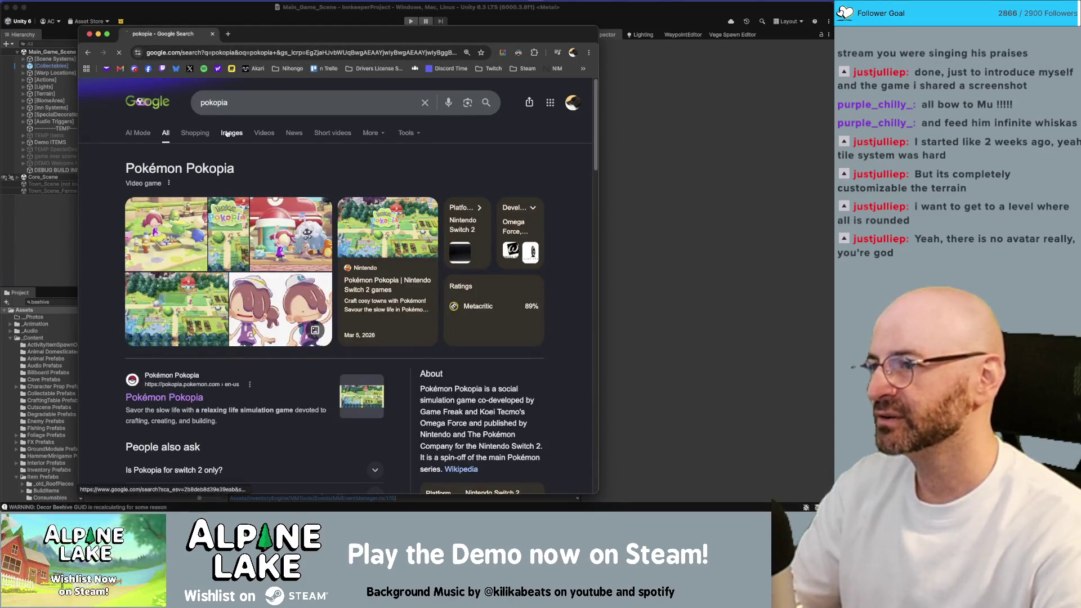
scroll(338, 270, down, 5)
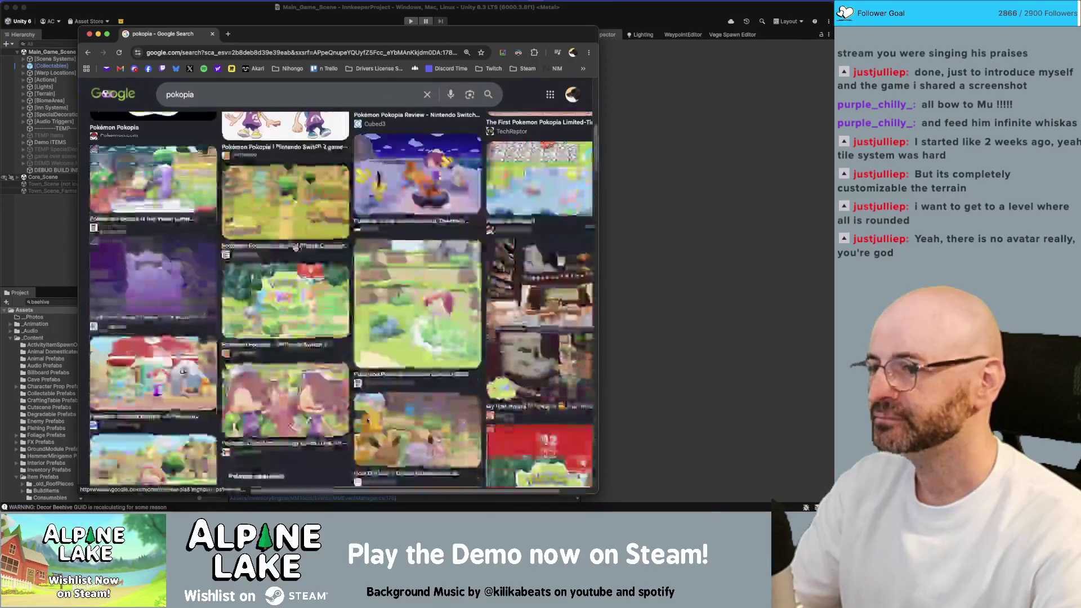
click(398, 297)
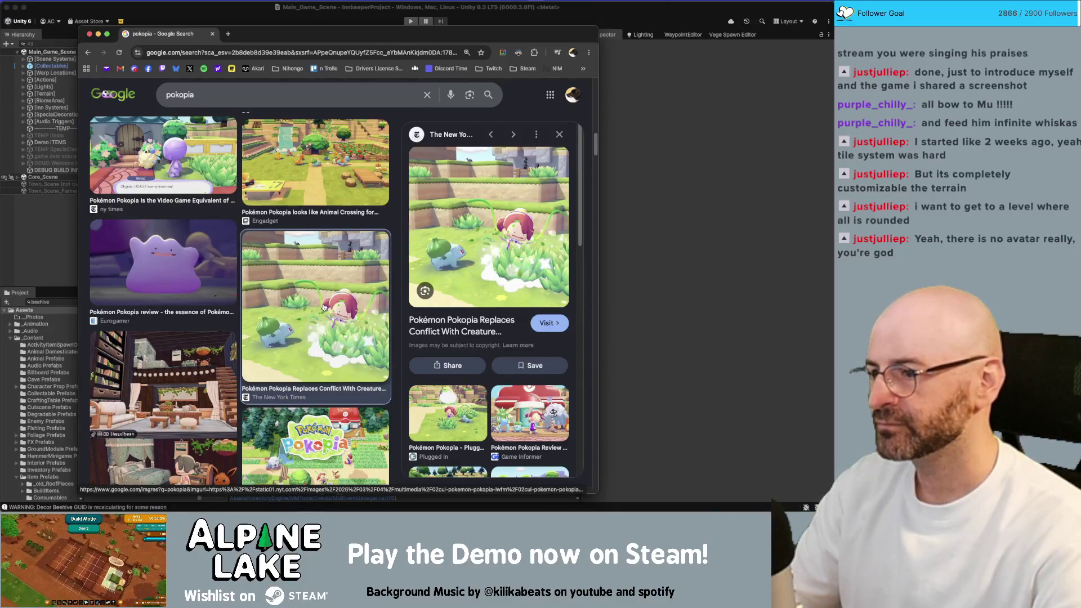
Scroll further through the pokopia image results and return to the search box.
scroll(305, 316, down, 2)
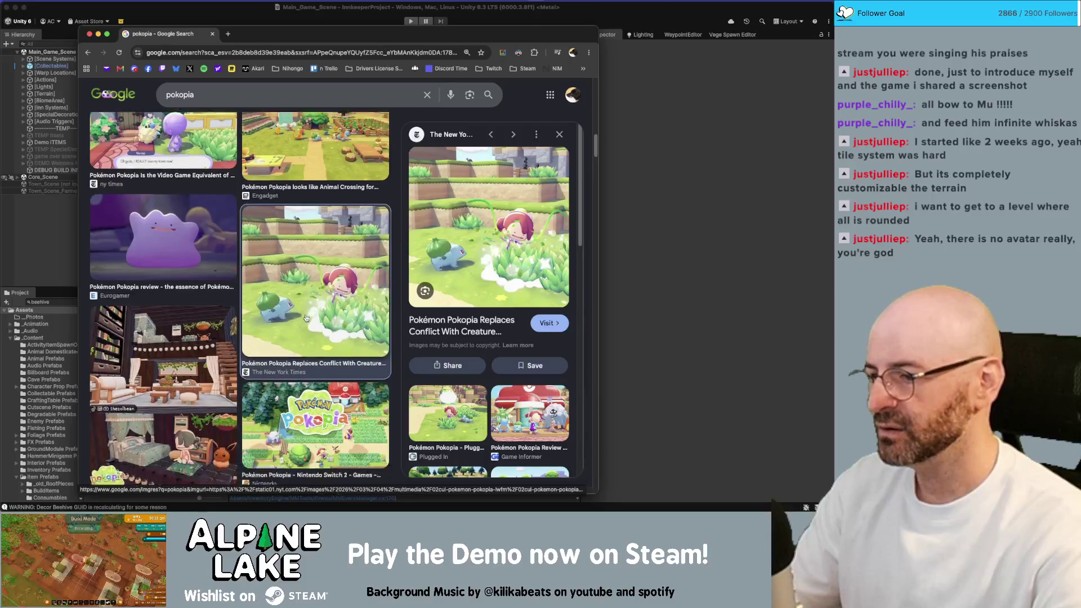
scroll(302, 317, down, 2)
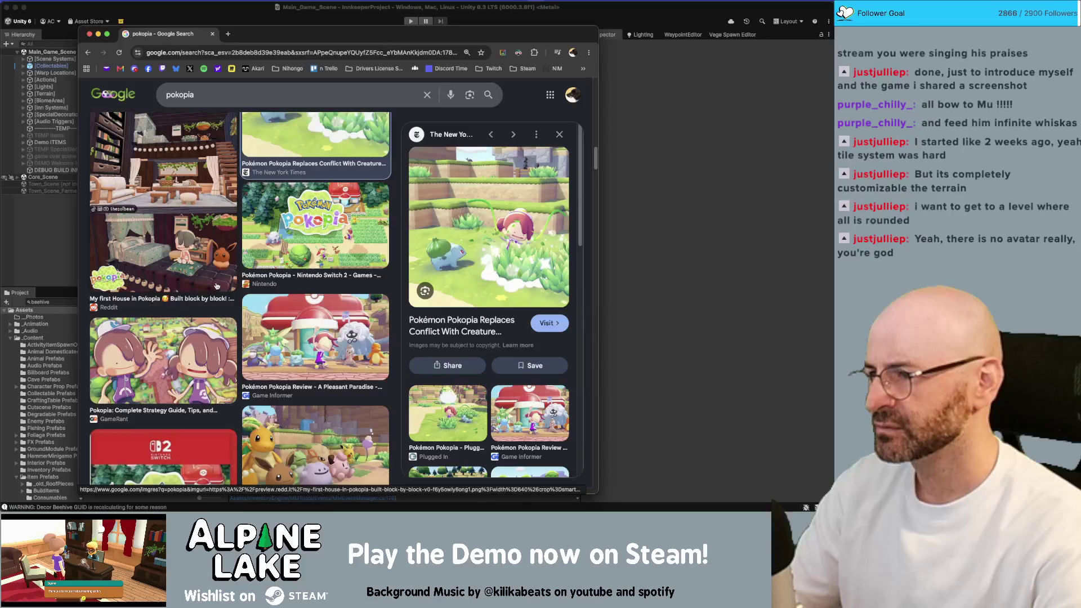
scroll(301, 317, down, 3)
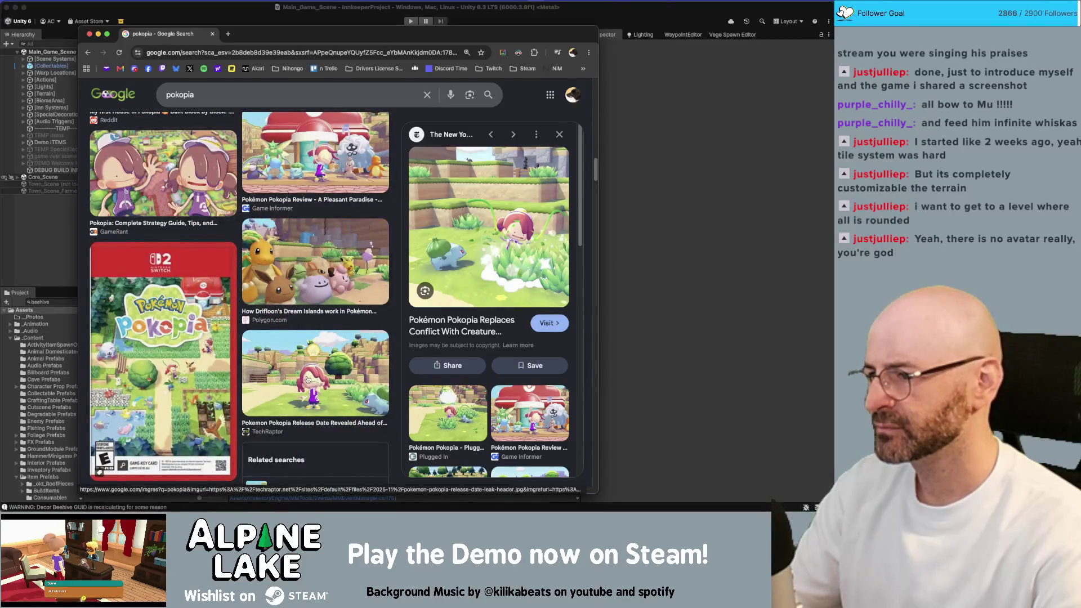
scroll(281, 364, down, 3)
scroll(282, 363, down, 3)
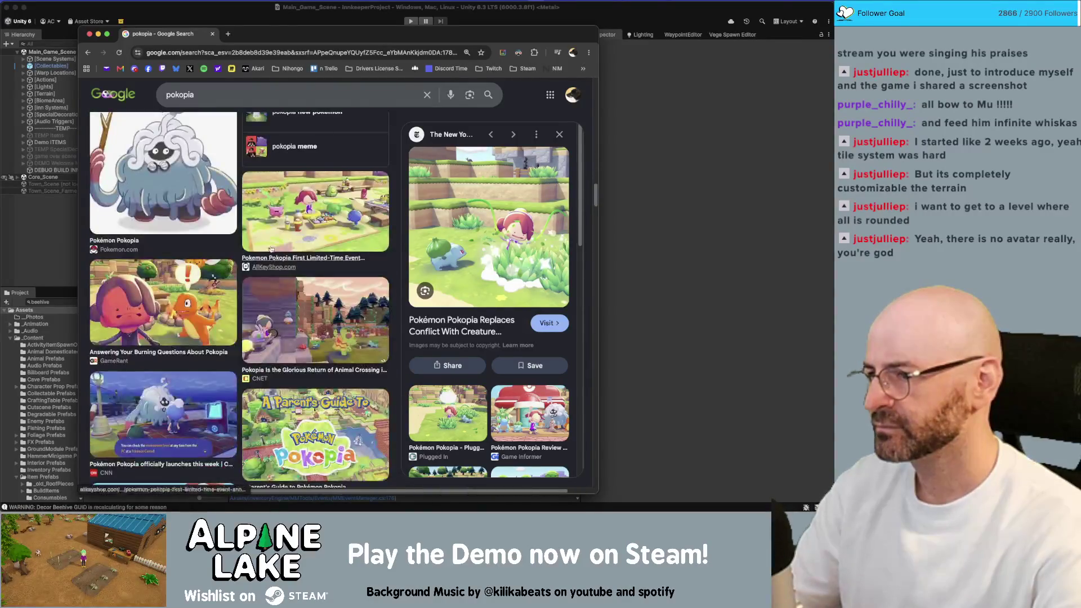
click(246, 94)
Refine the image search to 'pokopia screenshot'.
text(screenshot)
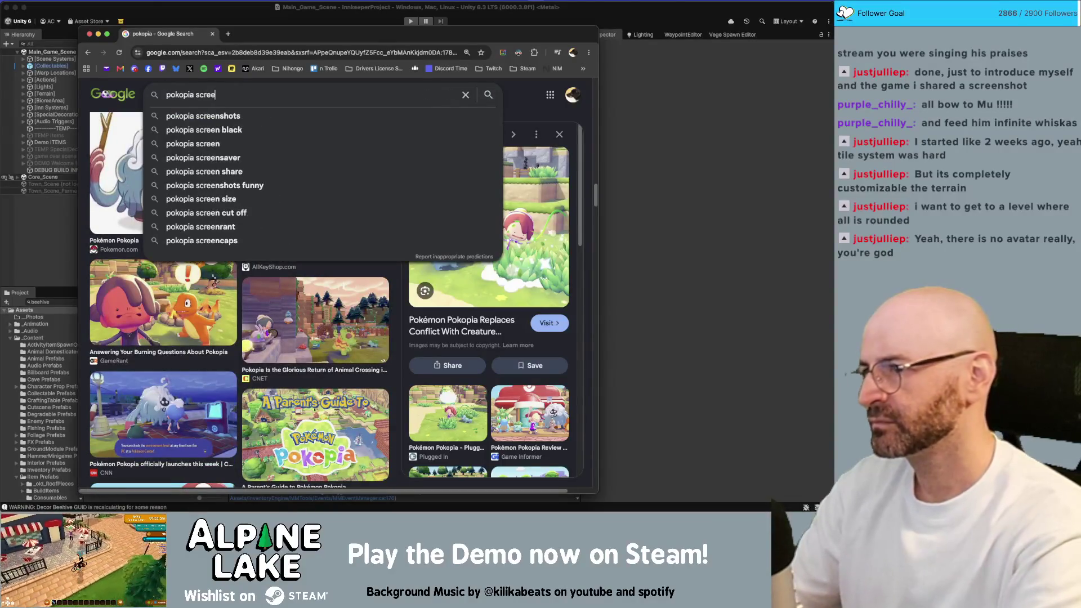
key(Return)
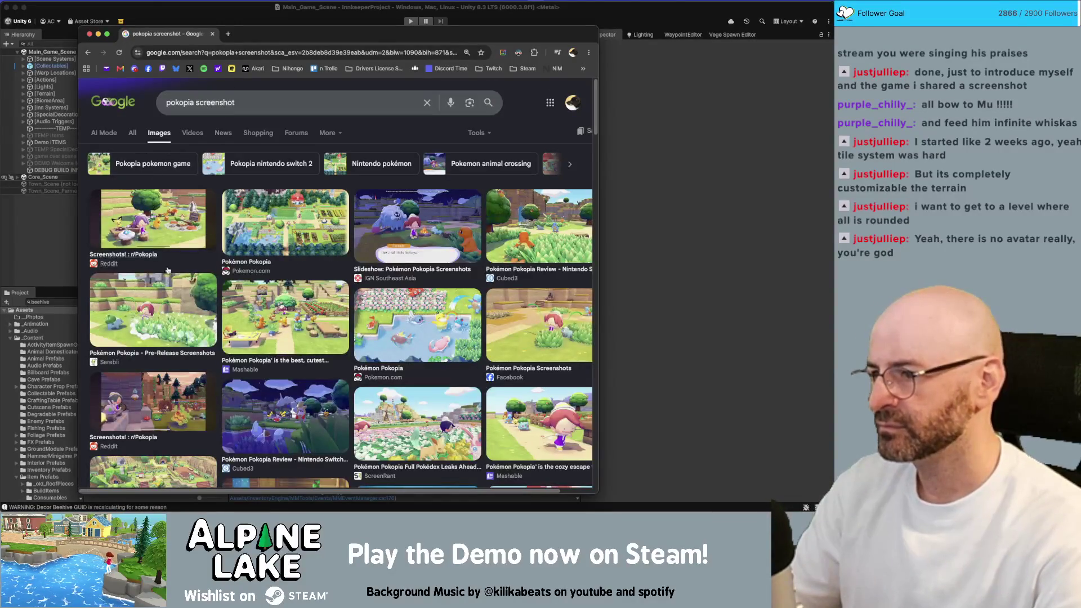
scroll(178, 314, down, 3)
scroll(177, 317, down, 2)
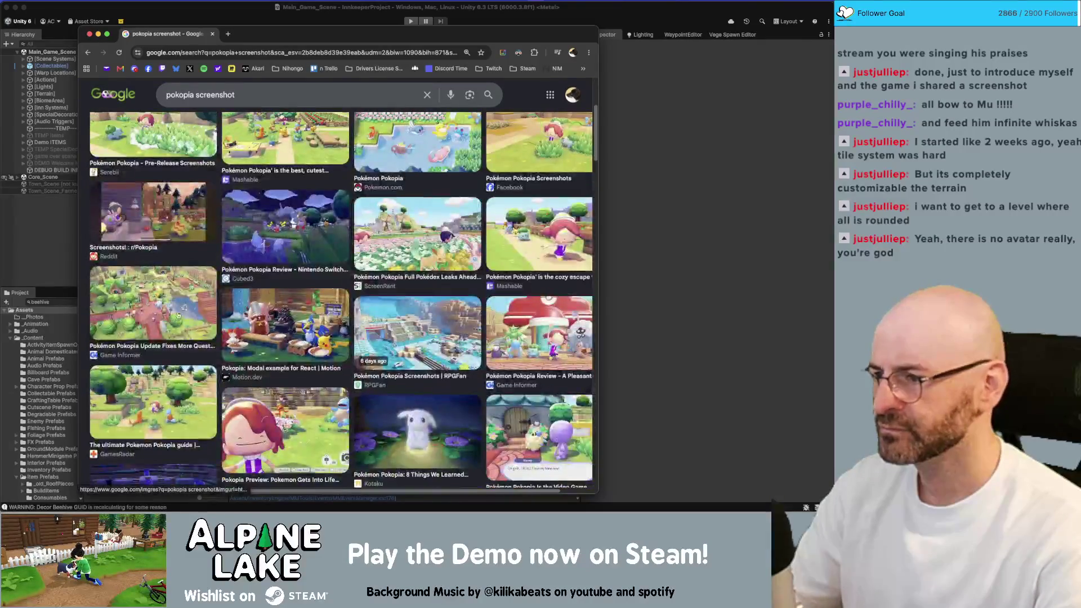
Open the GamesRadar Pokopia guide in a new tab, staying on the image results.
click(167, 413)
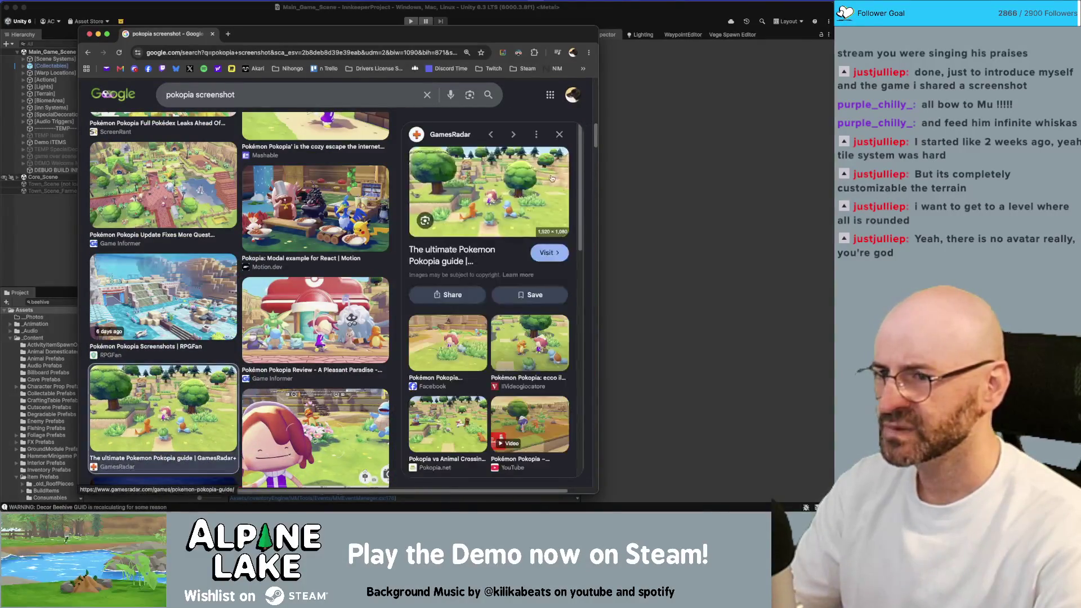
click(551, 174)
key(ctrl+shift+Tab)
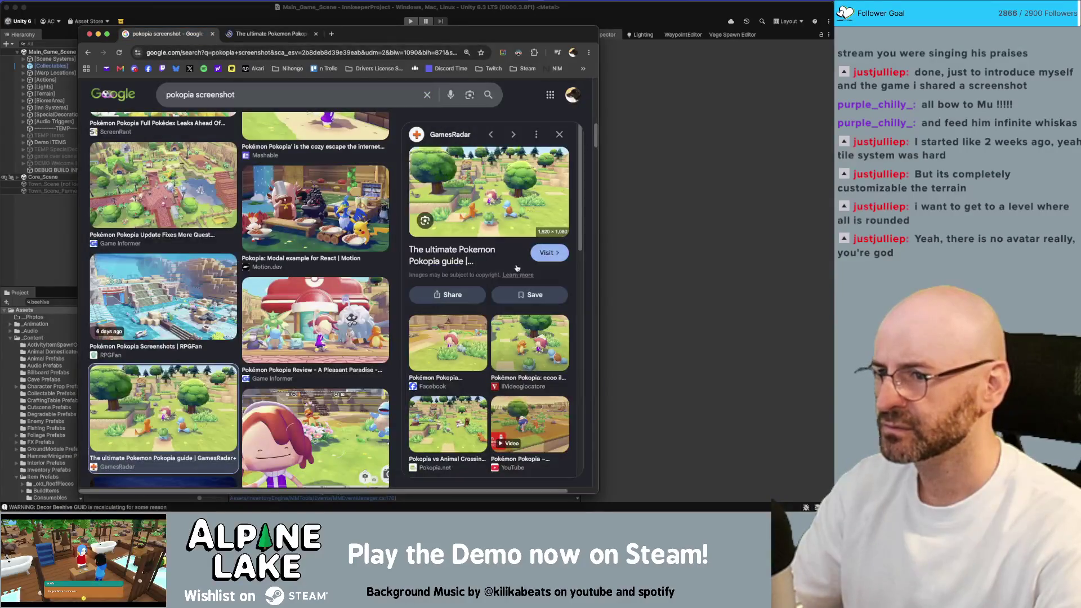
Widen the browser window and preview the RPGFan Pokopia screenshots image.
mouse_move(599, 237)
mouse_down()
mouse_move(732, 234)
mouse_move(659, 233)
mouse_up()
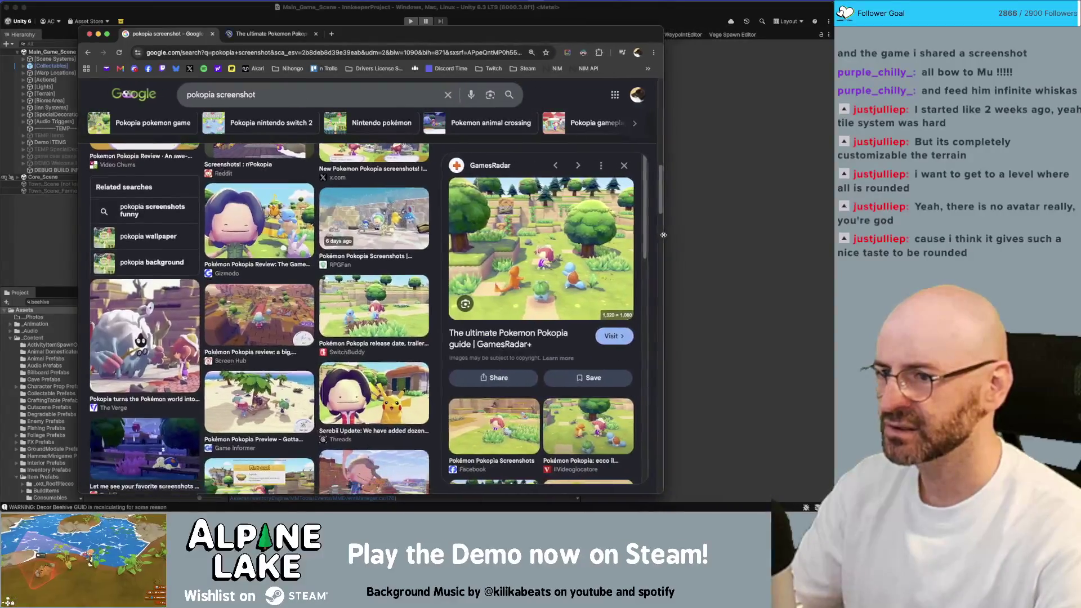
click(367, 220)
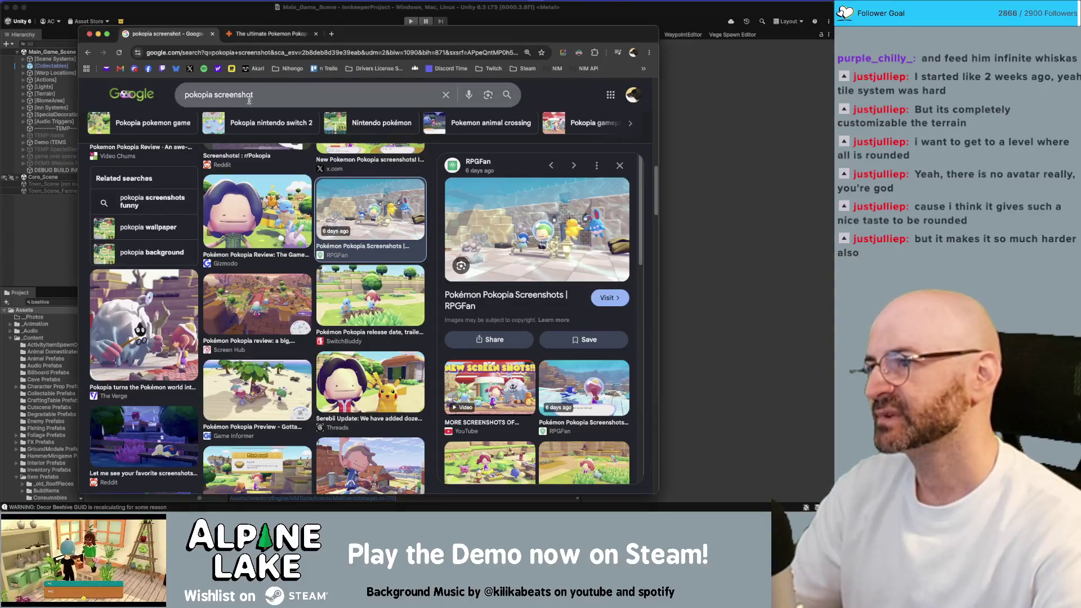
click(264, 52)
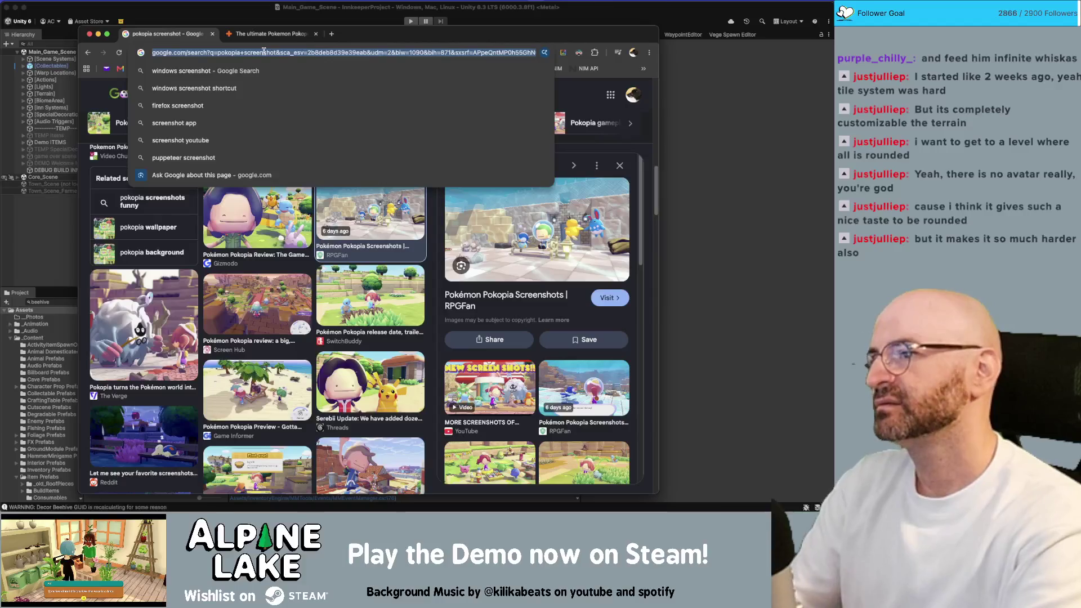
Go to the ThinMatrix YouTube channel and play 'Implementing Crafting Machines for my Farming Game'.
text(thin matrix)
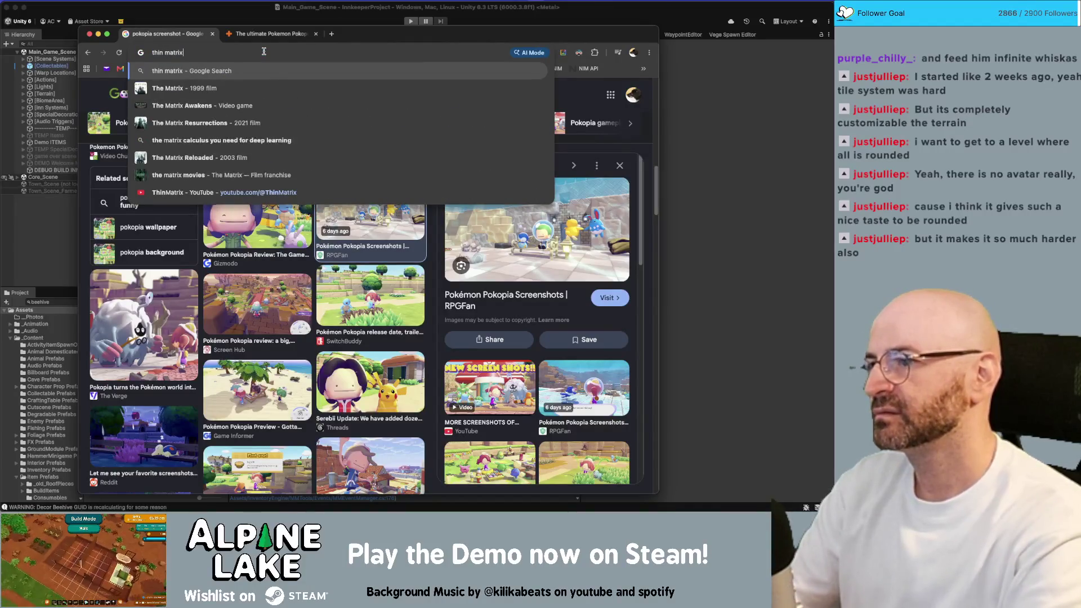
click(220, 193)
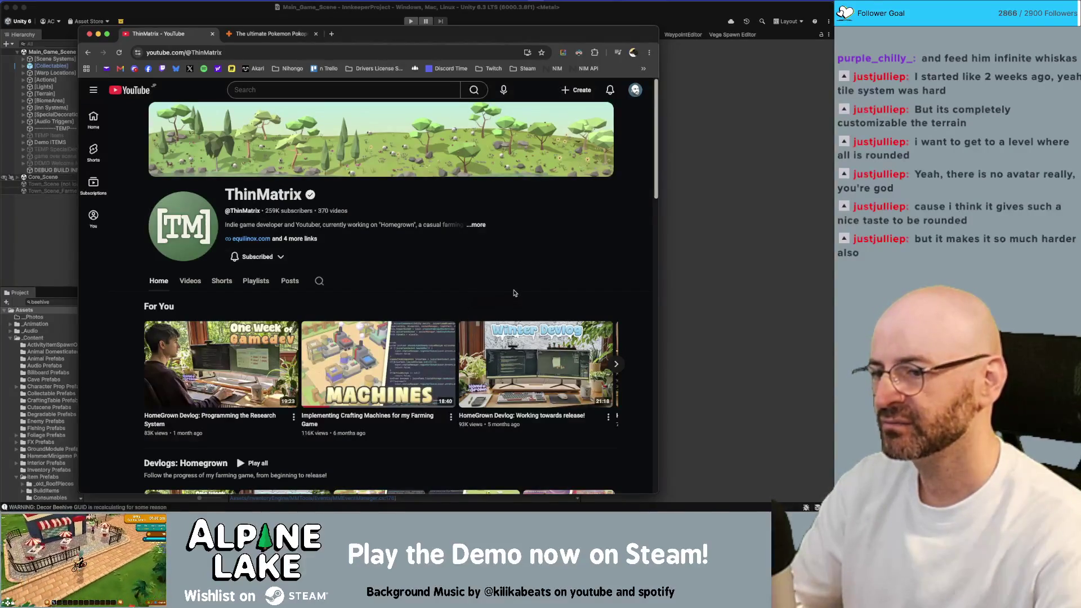
scroll(437, 270, down, 1)
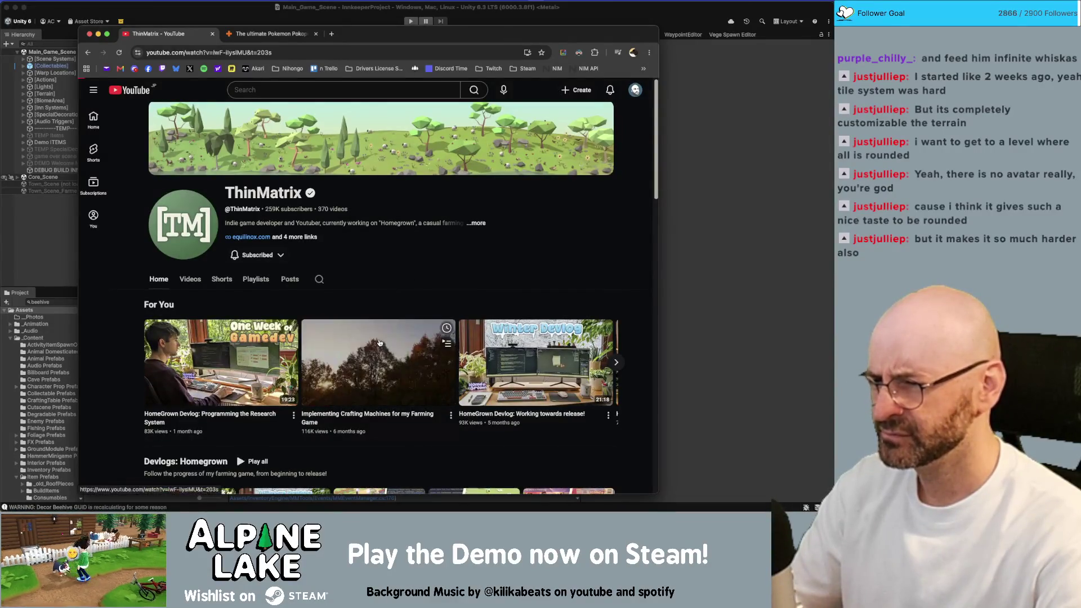
click(386, 338)
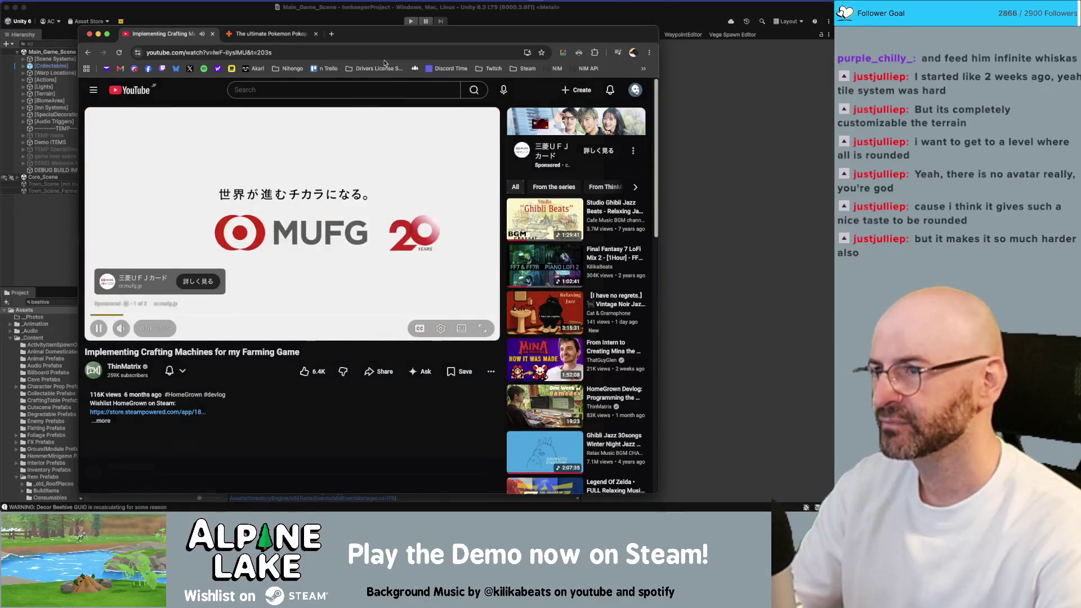
click(213, 34)
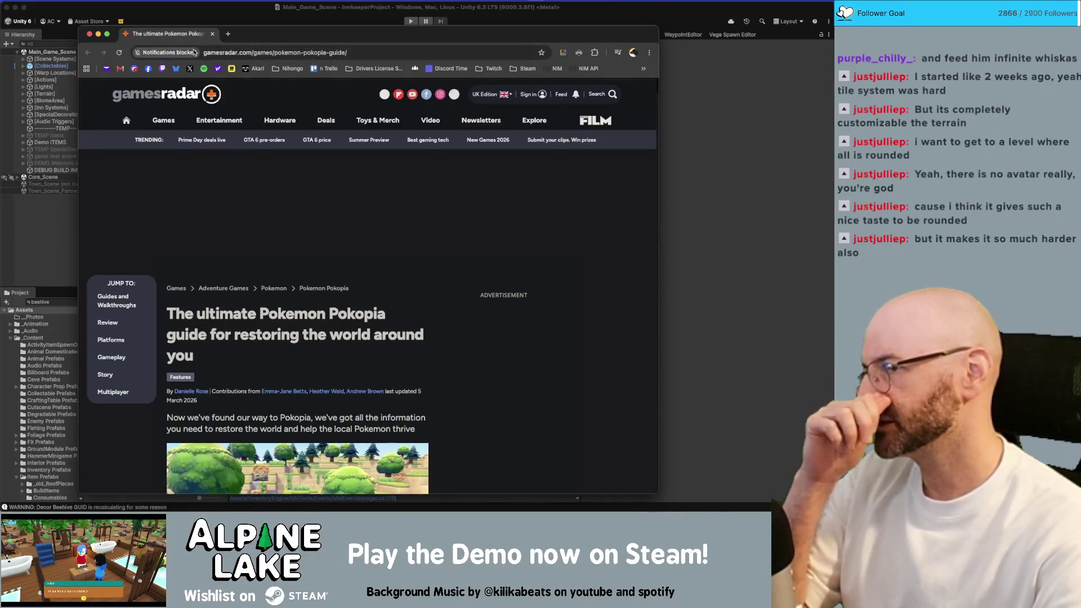
Close the Pokopia guide window and hide Chrome so the Unity editor is in front.
scroll(429, 371, down, 2)
scroll(429, 371, up, 2)
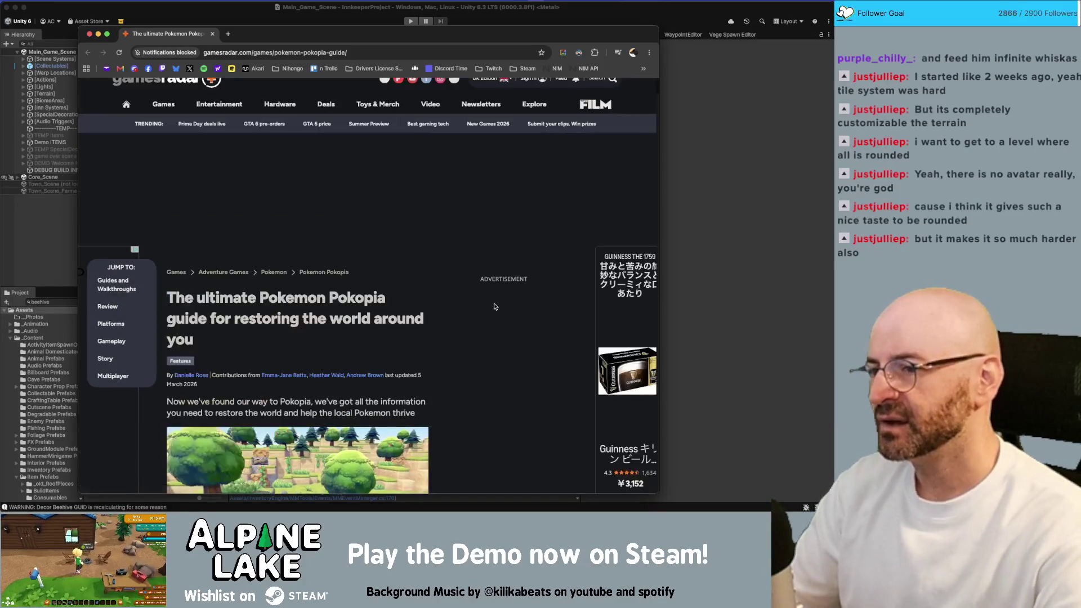
scroll(316, 250, down, 1)
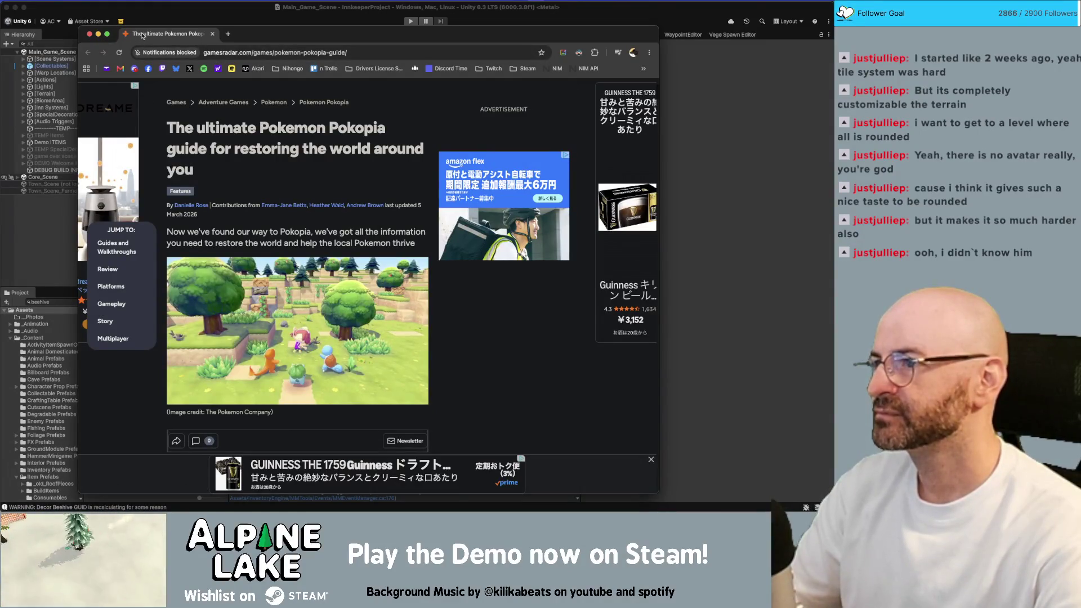
key(super+w)
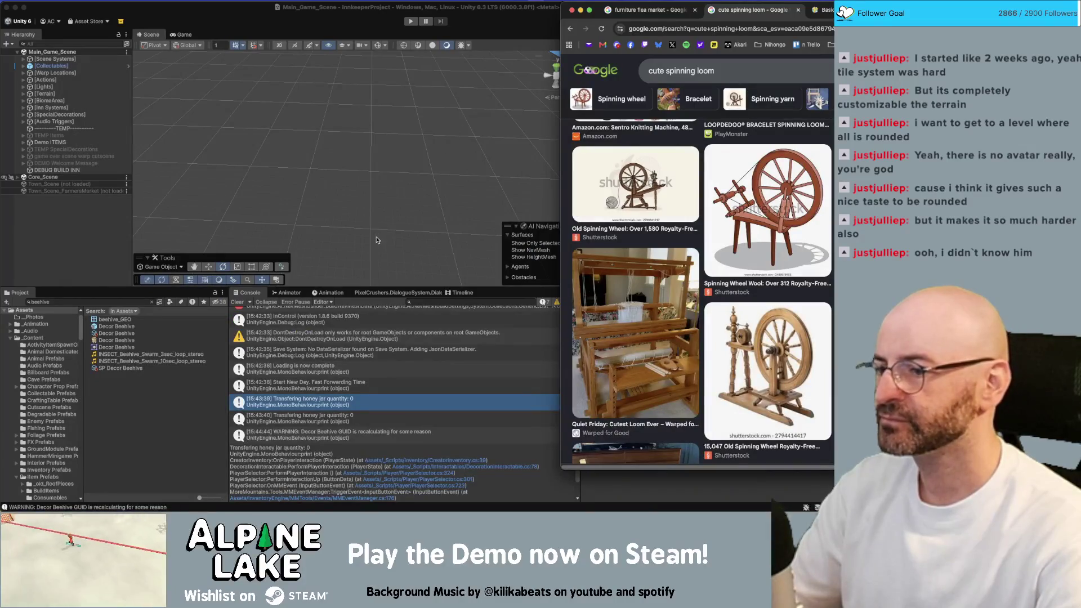
key(super+h)
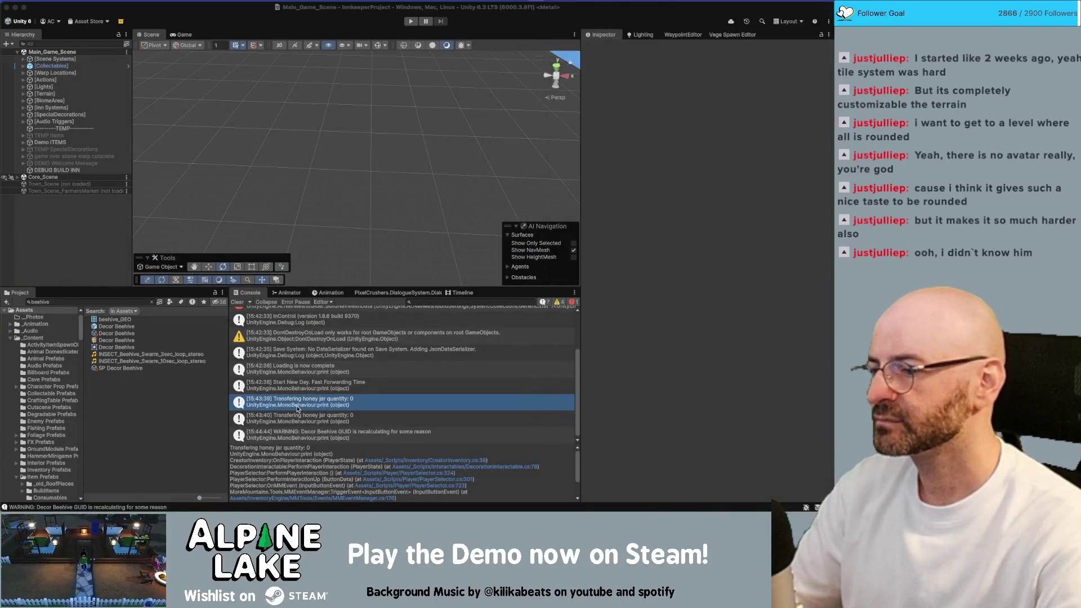
In CreatorInventory.cs, make the transfer print log transferedItem.ItemName and transferedItem.Quantity.
double_click(309, 399)
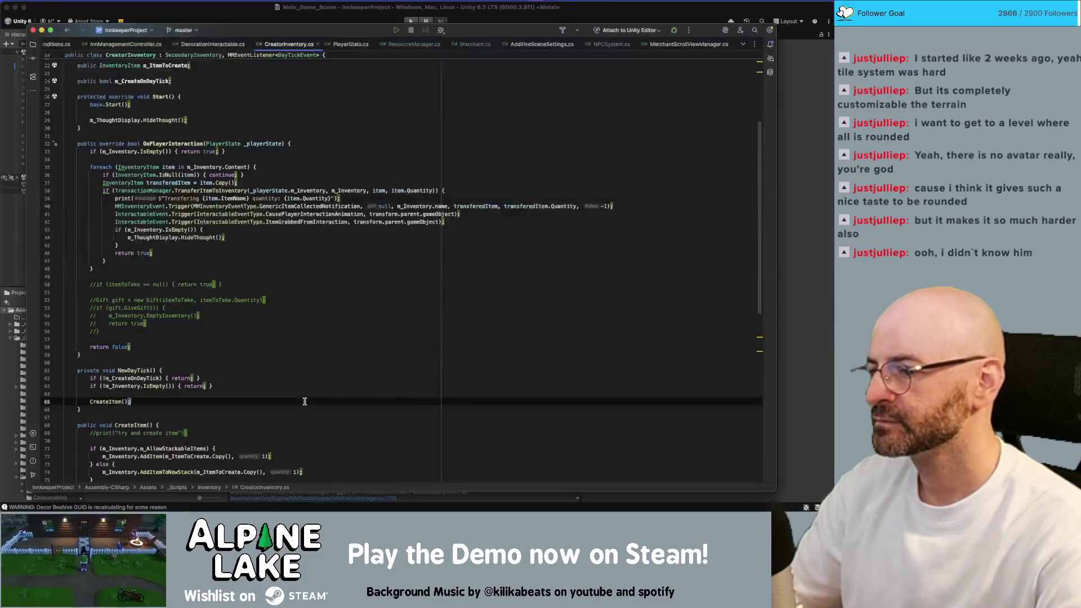
click(273, 198)
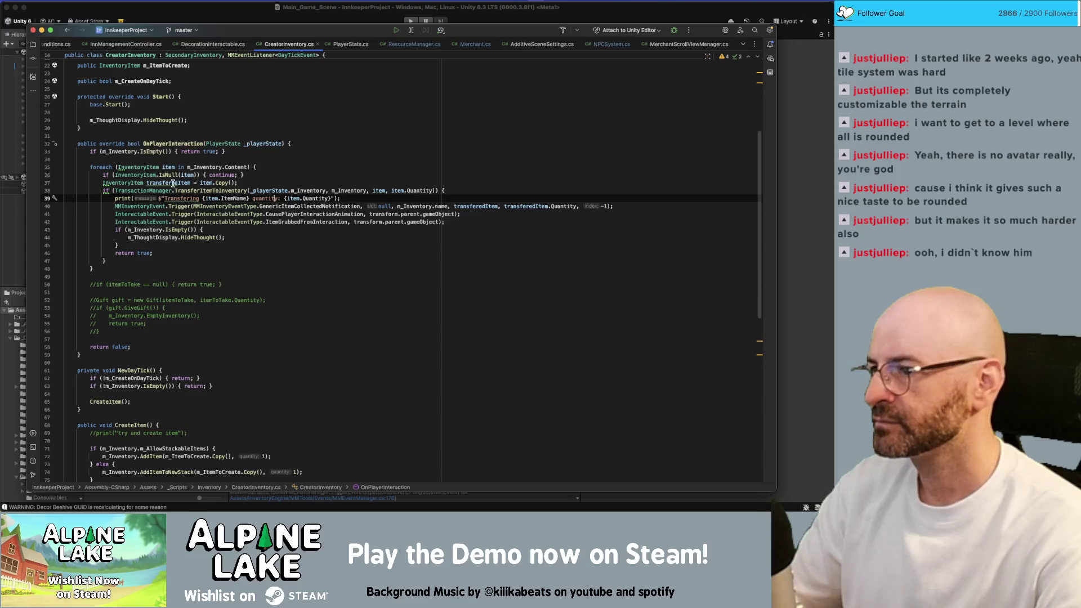
click(190, 183)
double_click(209, 199)
text(transferedItem)
double_click(324, 198)
text(transferedItem)
click(354, 164)
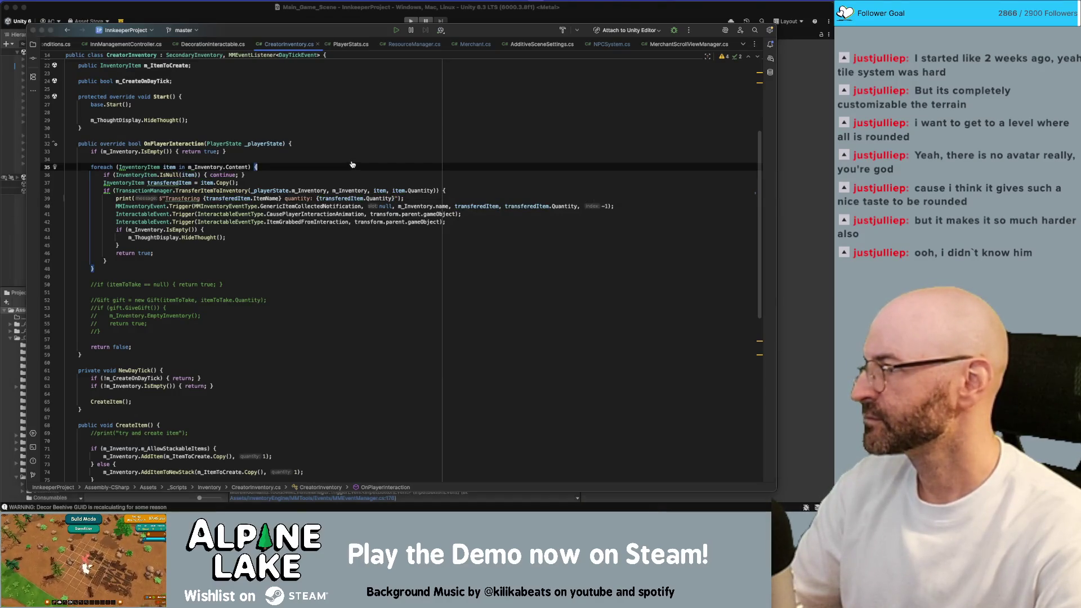
key(super+Tab)
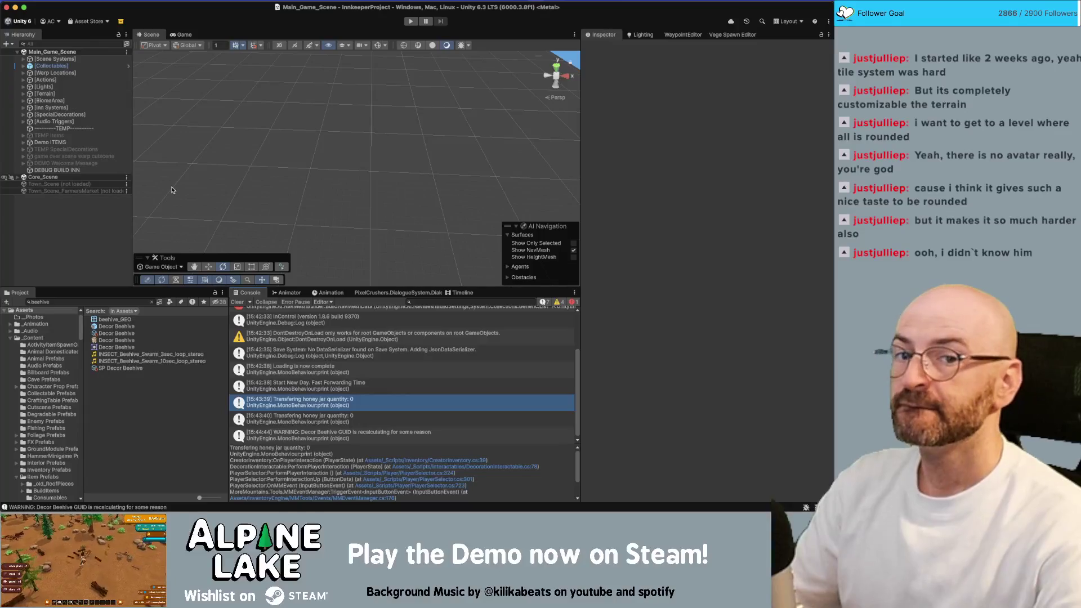
Show the Paul/Quests graph, search assets for 'carlos merch', and open Carlos Merchant Static Tier 1 Processors.
click(364, 293)
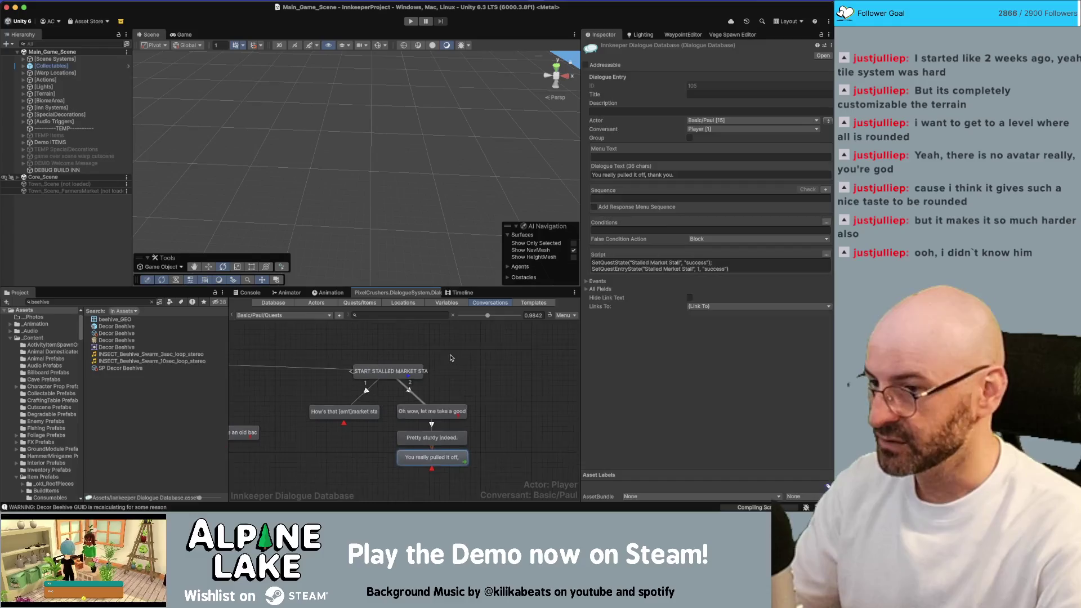
click(471, 413)
click(131, 301)
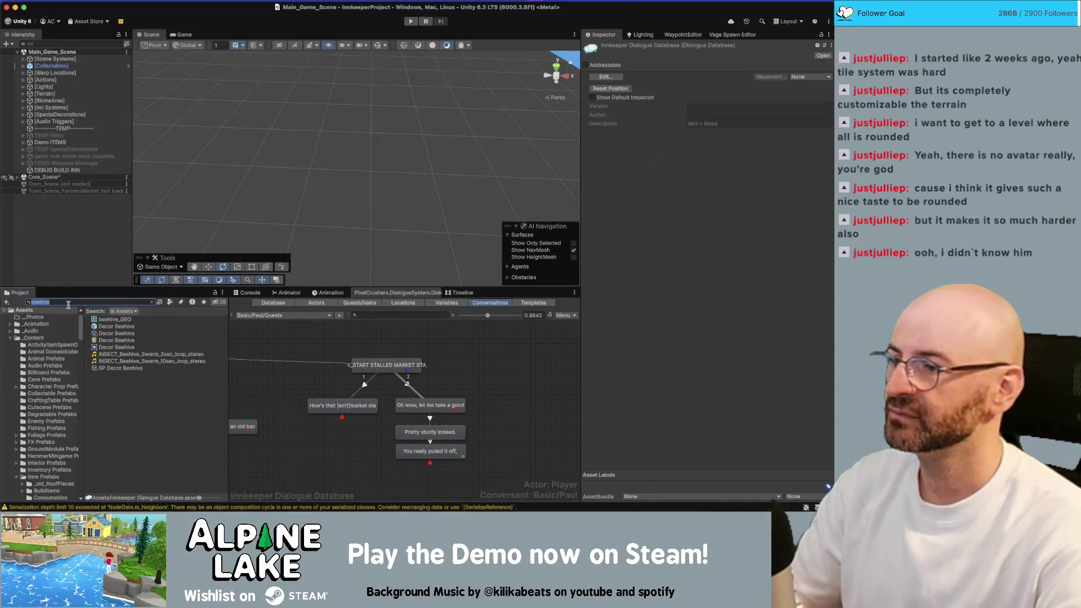
key(super+a)
text(car)
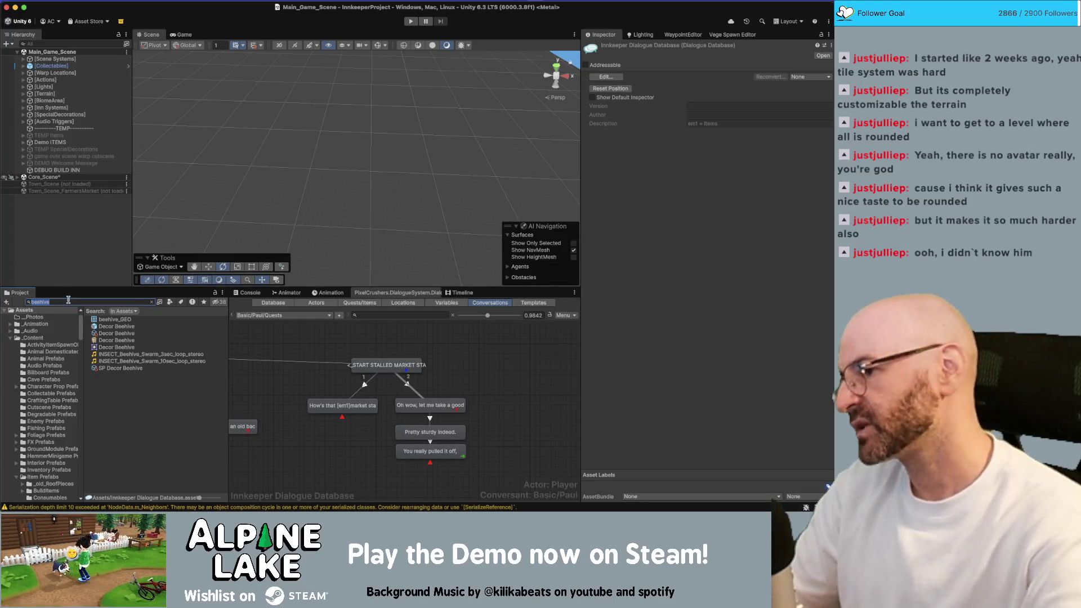
text(los)
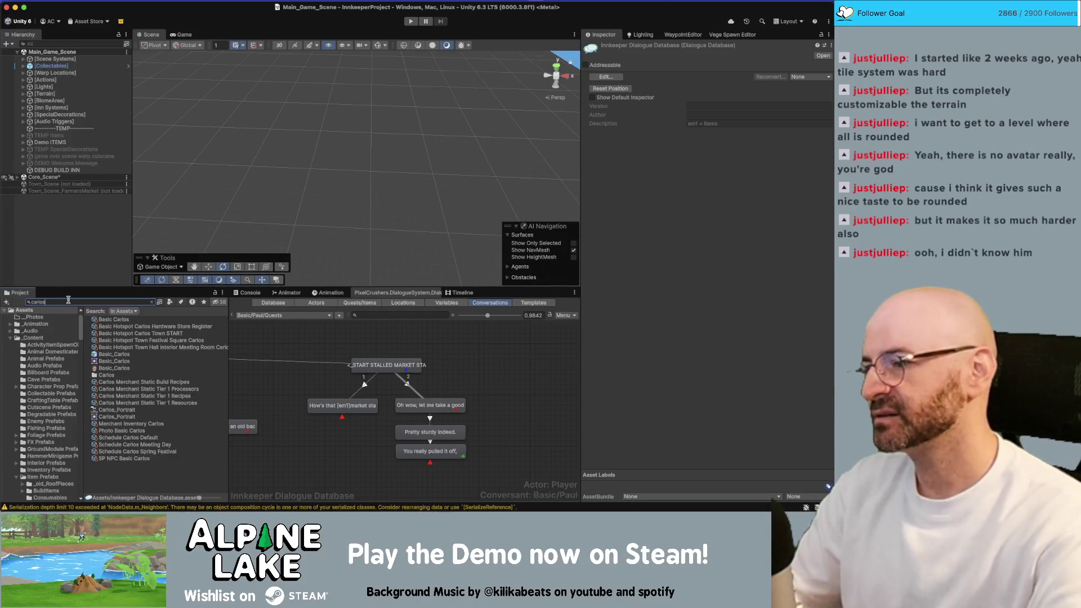
text( merch)
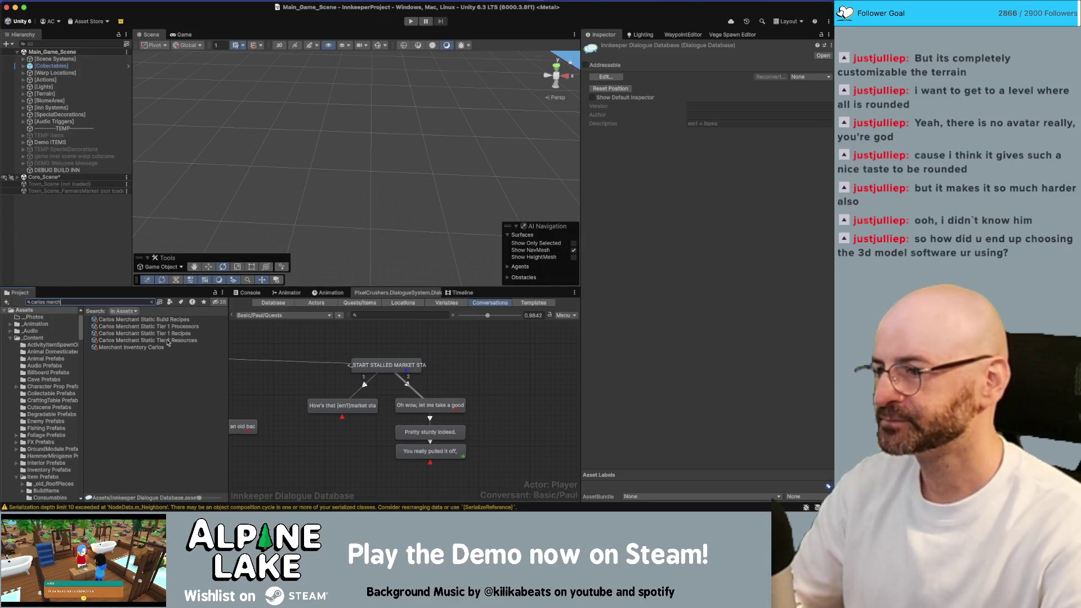
click(148, 327)
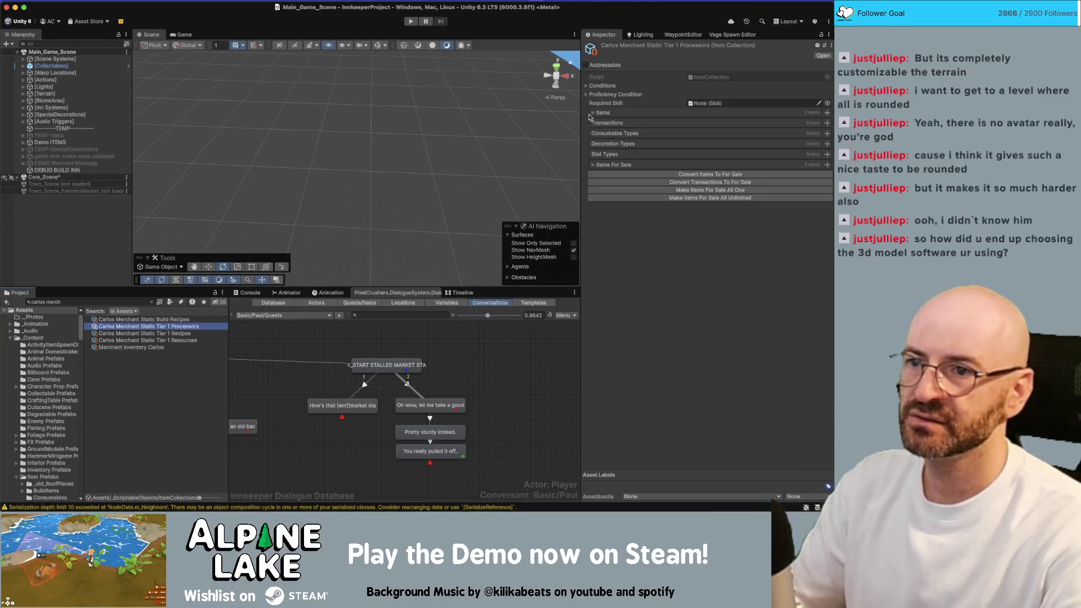
Add loom to the Tier 1 Processors collection's Items list.
click(593, 113)
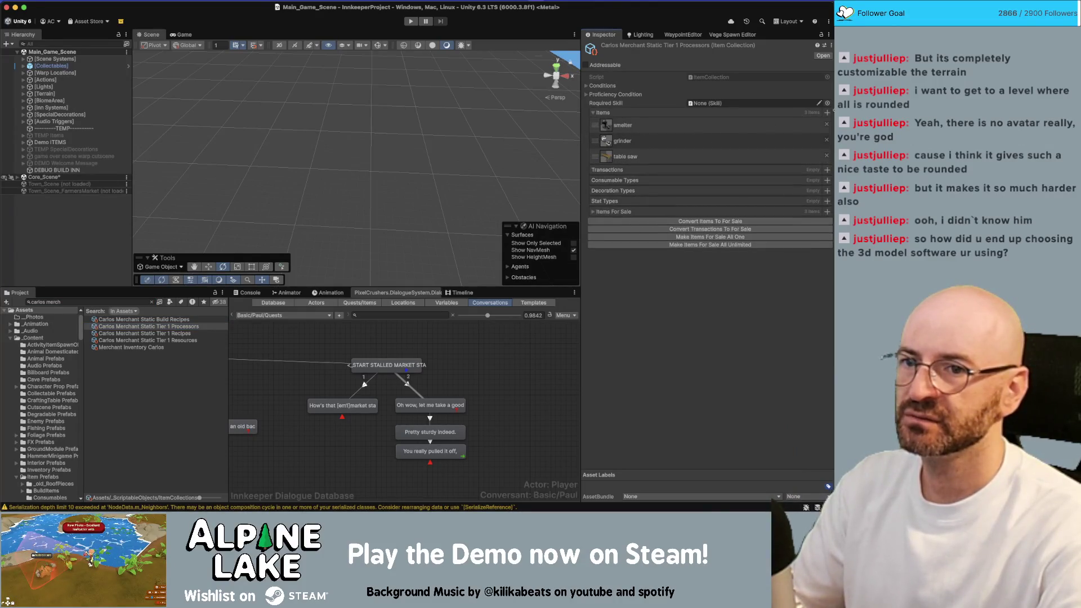
click(828, 113)
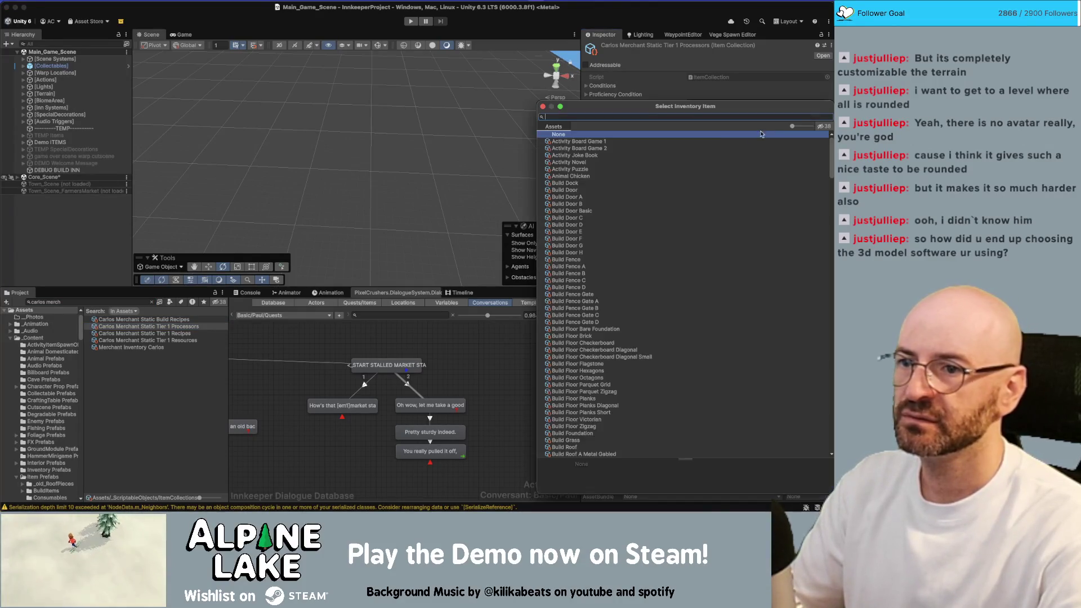
text(loom)
double_click(576, 144)
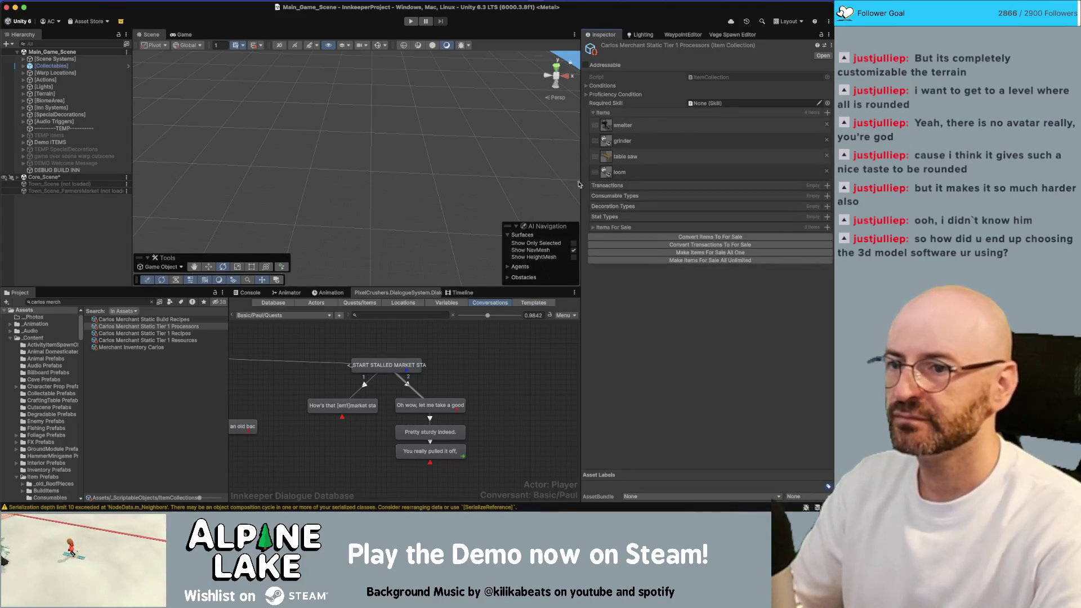
Add loom as a fourth item for sale, then collapse both lists.
click(593, 227)
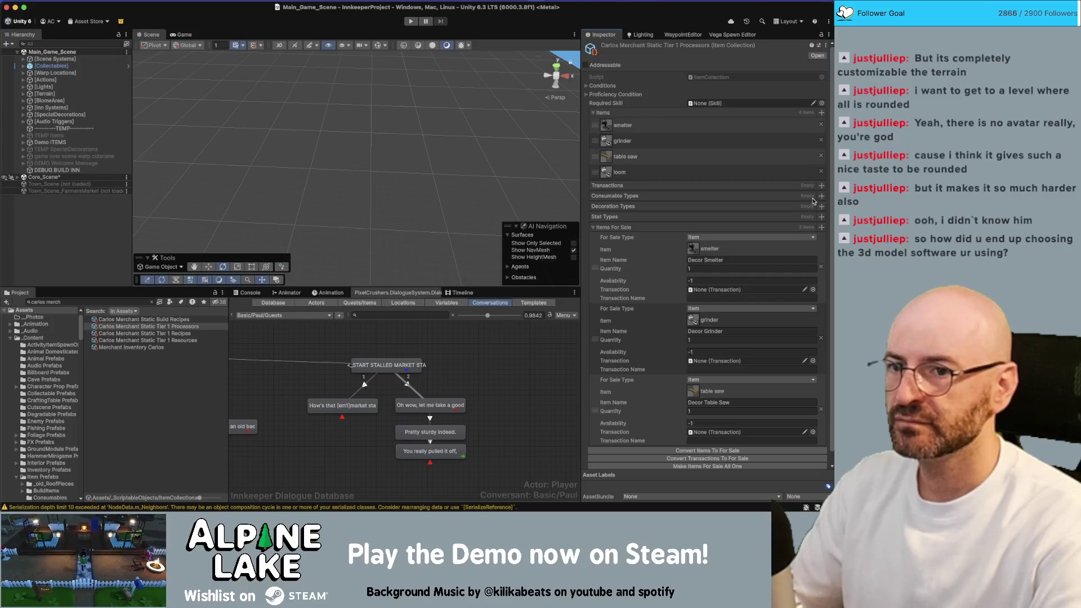
click(821, 228)
scroll(697, 422, down, 2)
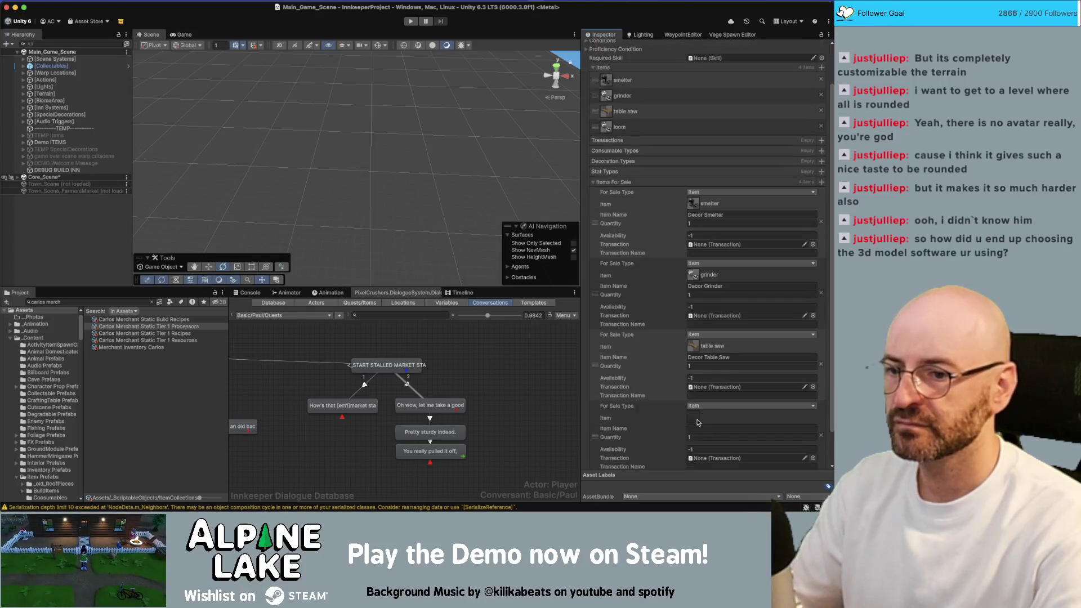
click(696, 424)
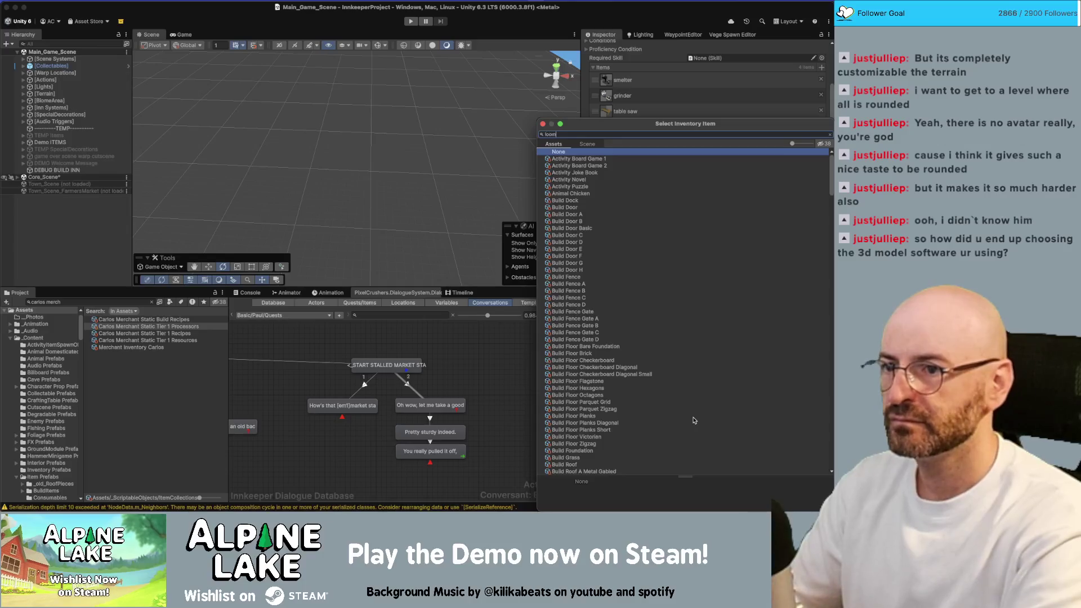
text(loom)
key(Return)
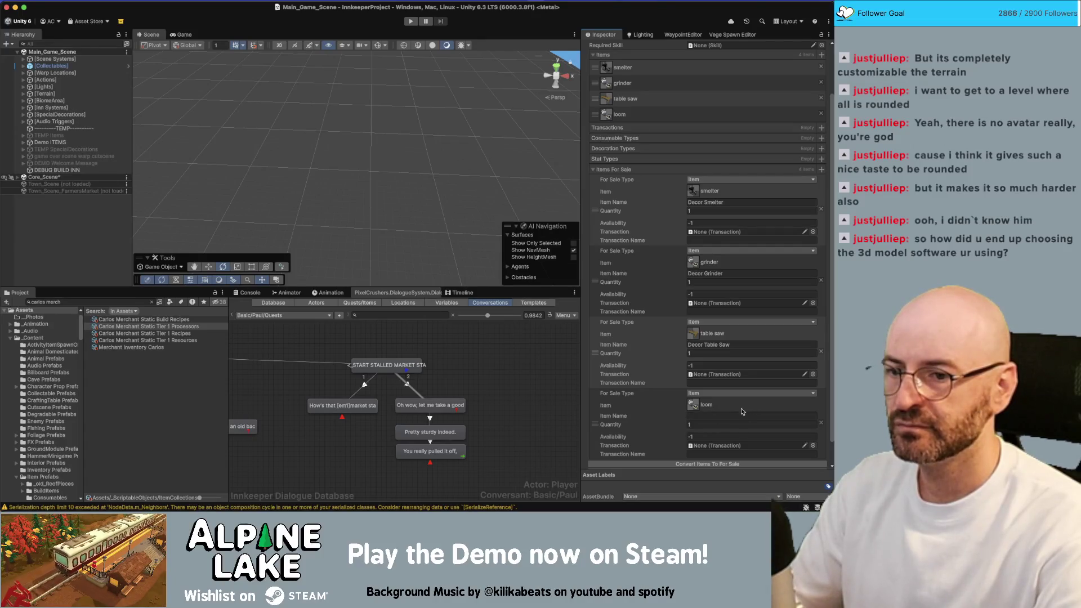
click(593, 170)
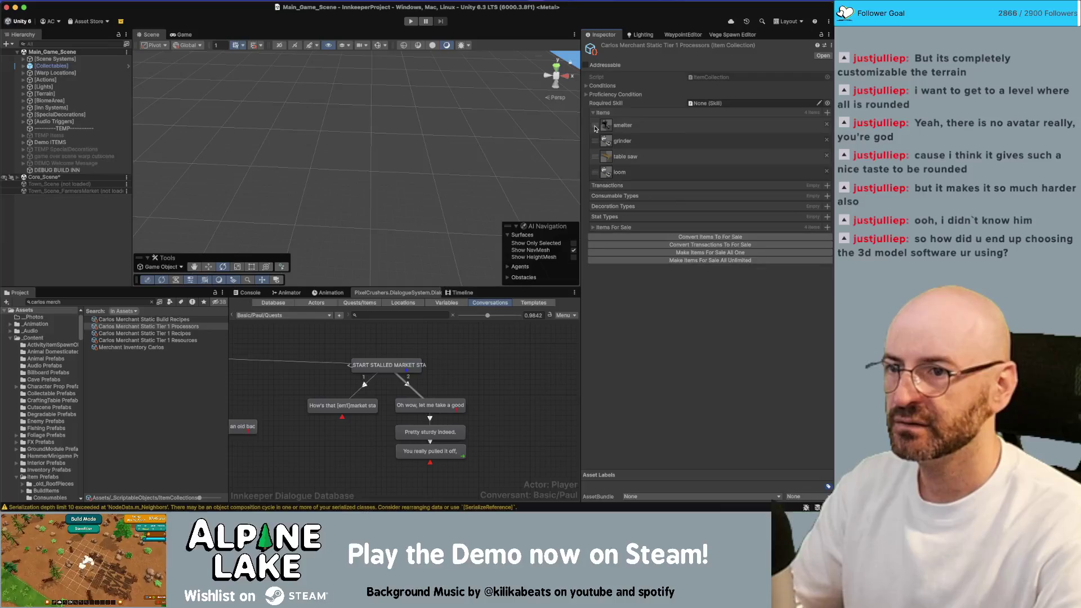
click(594, 113)
click(112, 373)
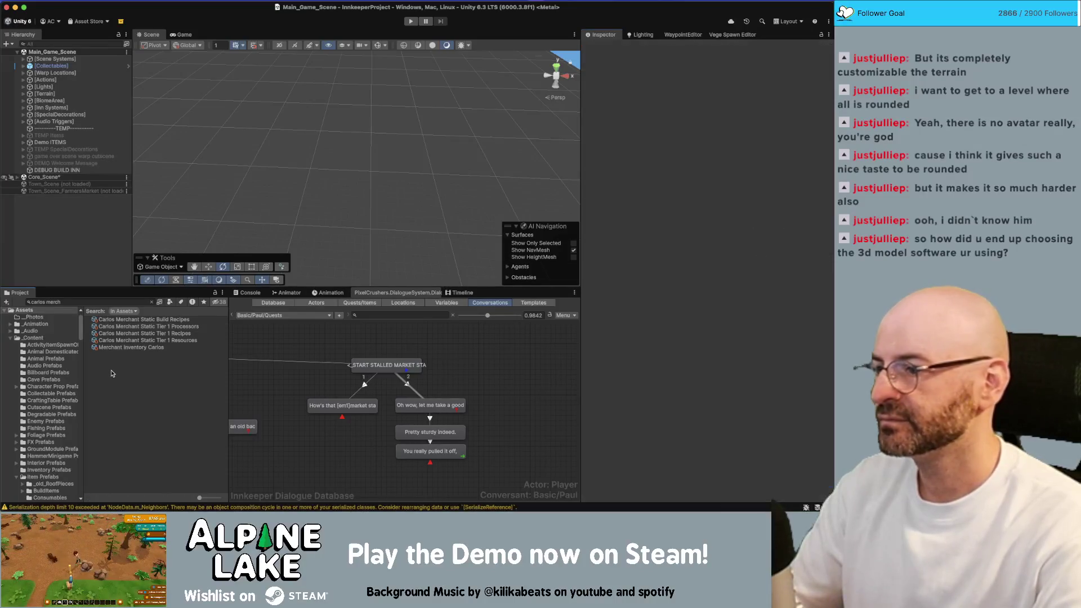
Save the scene and review the current conversation's properties.
key(super+s)
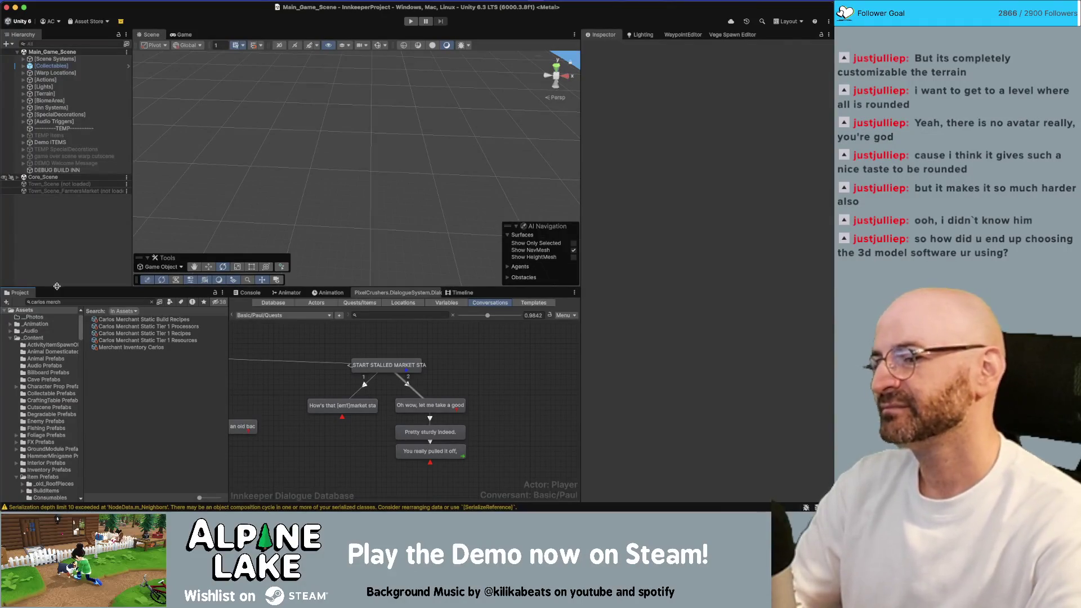
click(479, 381)
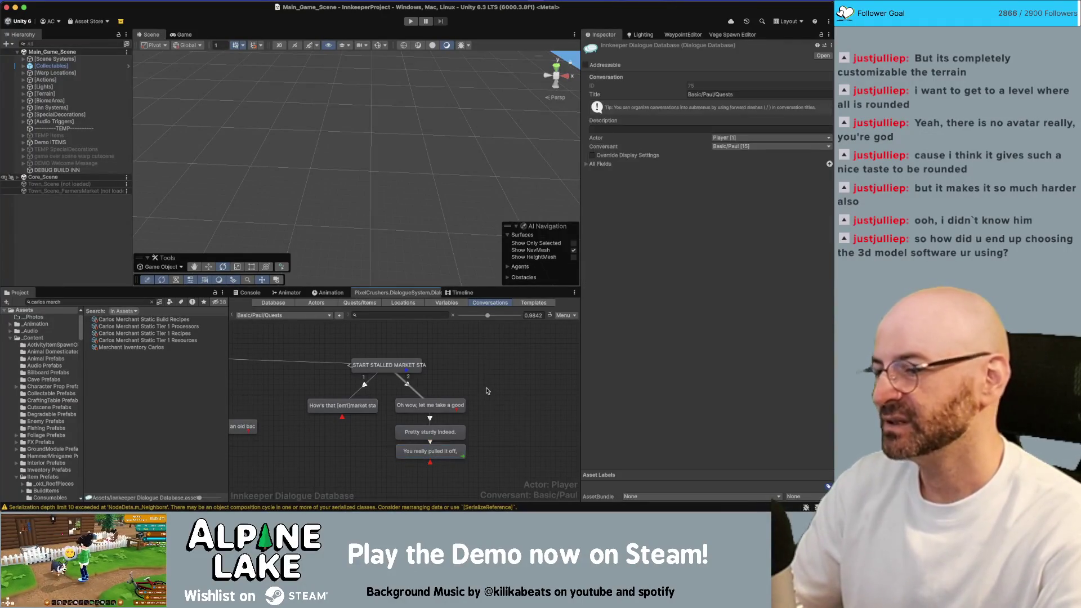
scroll(486, 374, down, 2)
scroll(486, 375, down, 4)
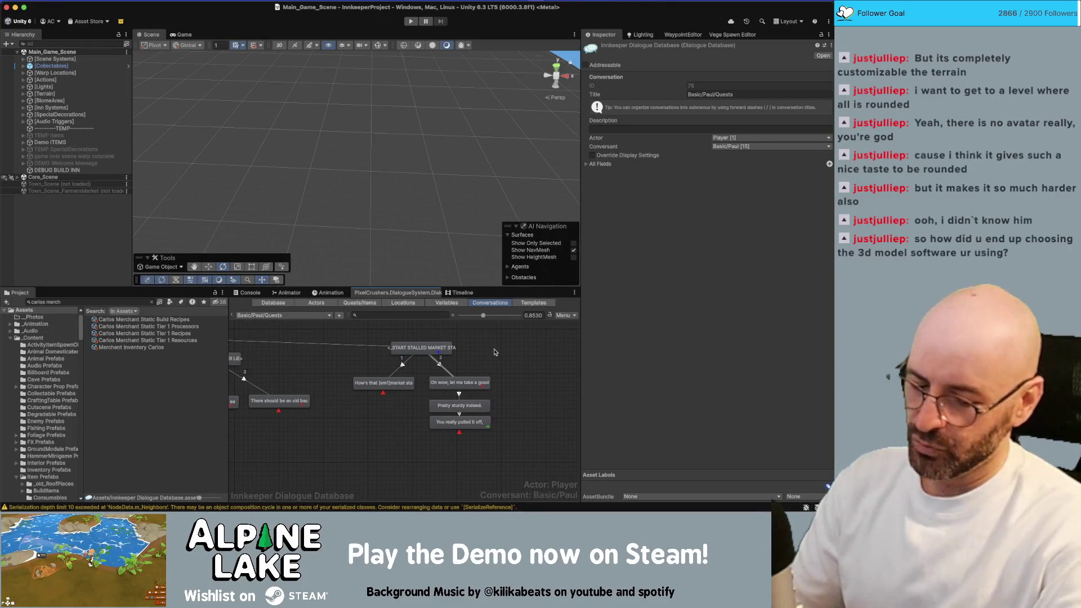
click(140, 387)
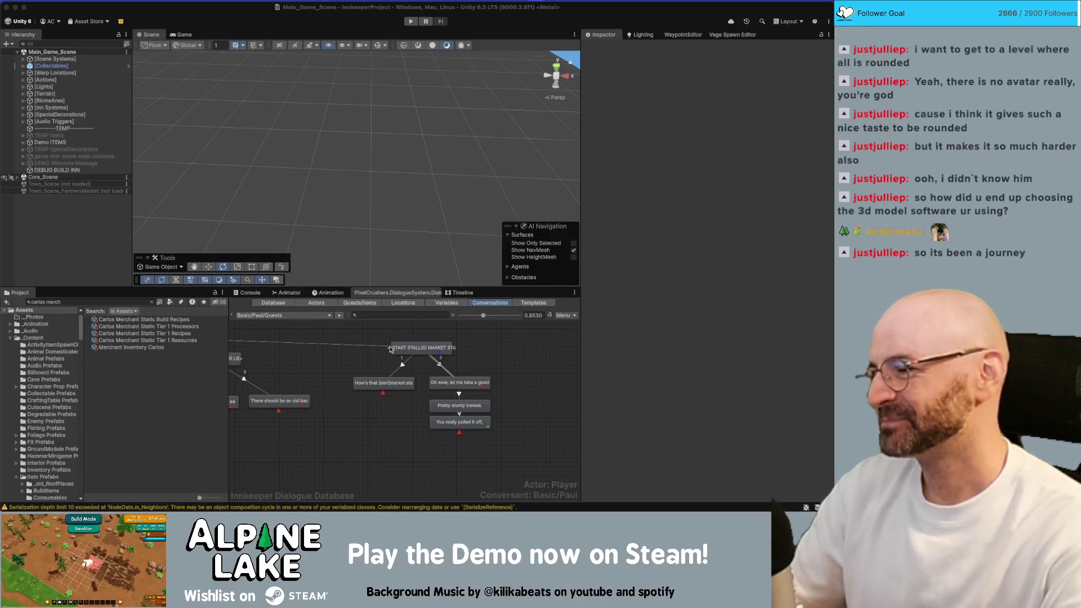
Inspect the 'You really pulled it off' and 'How's that market stall coming?' entries.
click(370, 441)
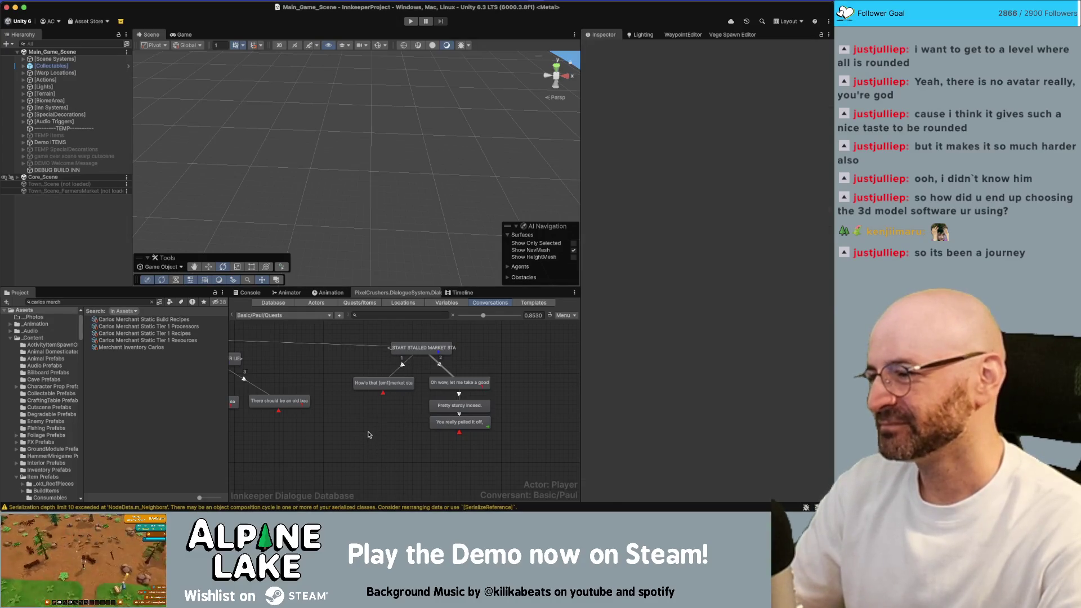
click(372, 435)
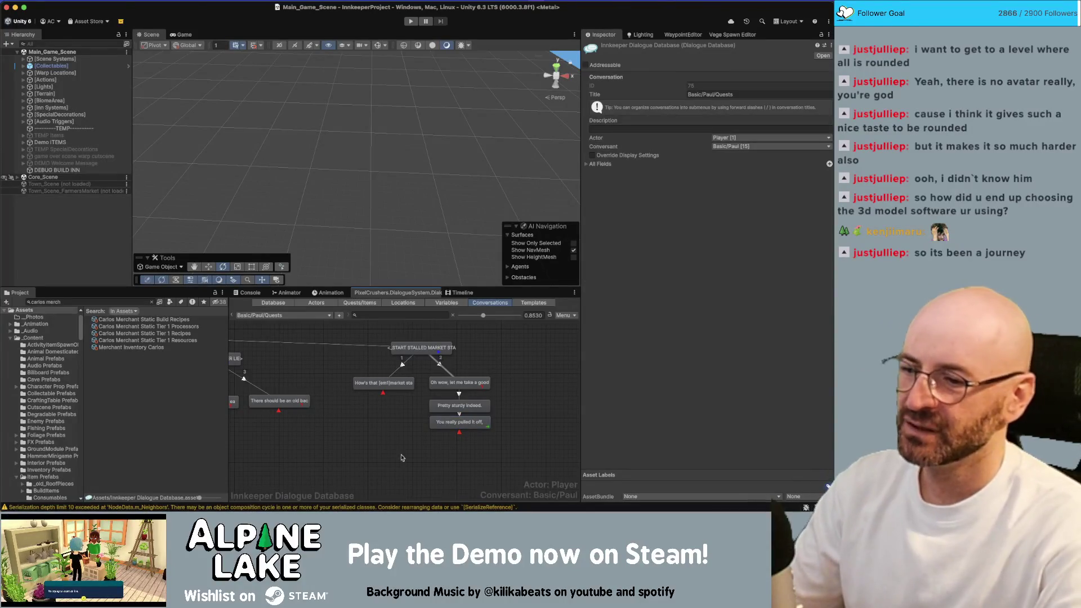
click(384, 383)
click(141, 302)
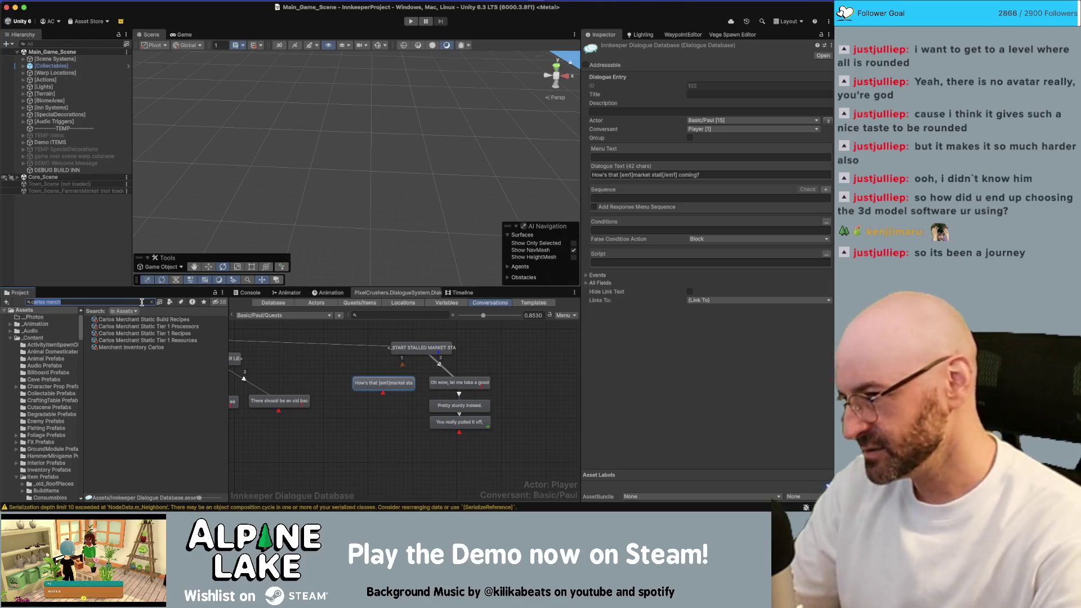
Open the Item Recipe Decor Market Stall asset, then search 'resource rope' and inspect Resource Rope.
text(market)
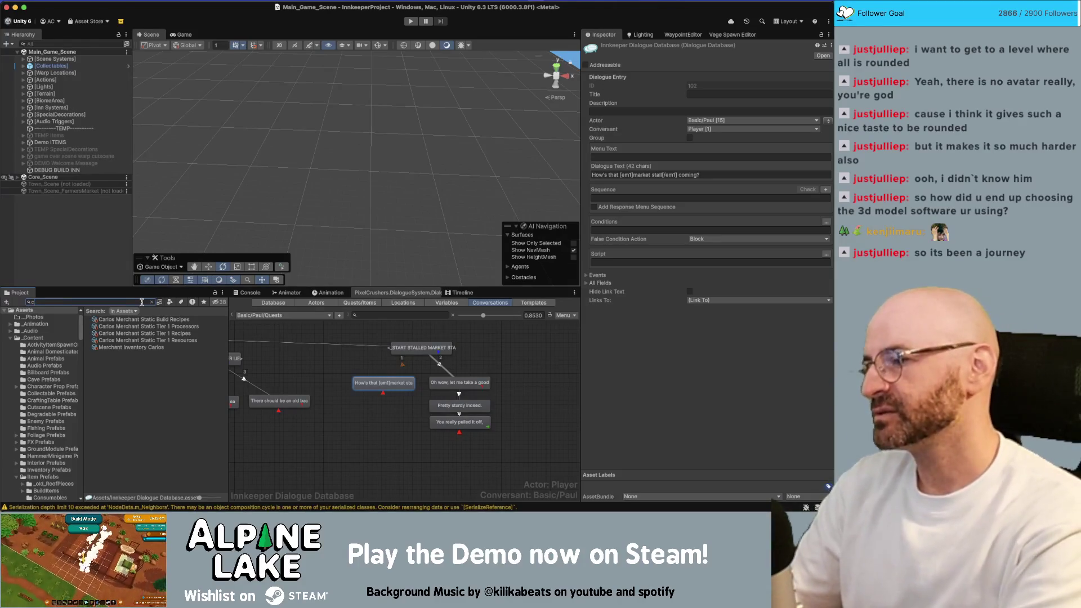
text( stall)
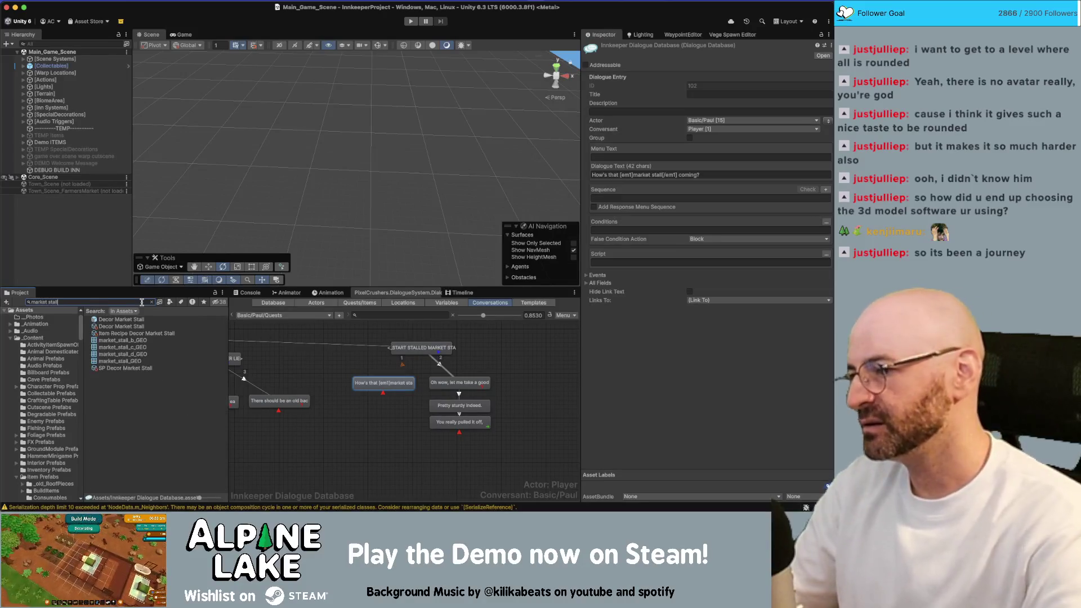
click(128, 334)
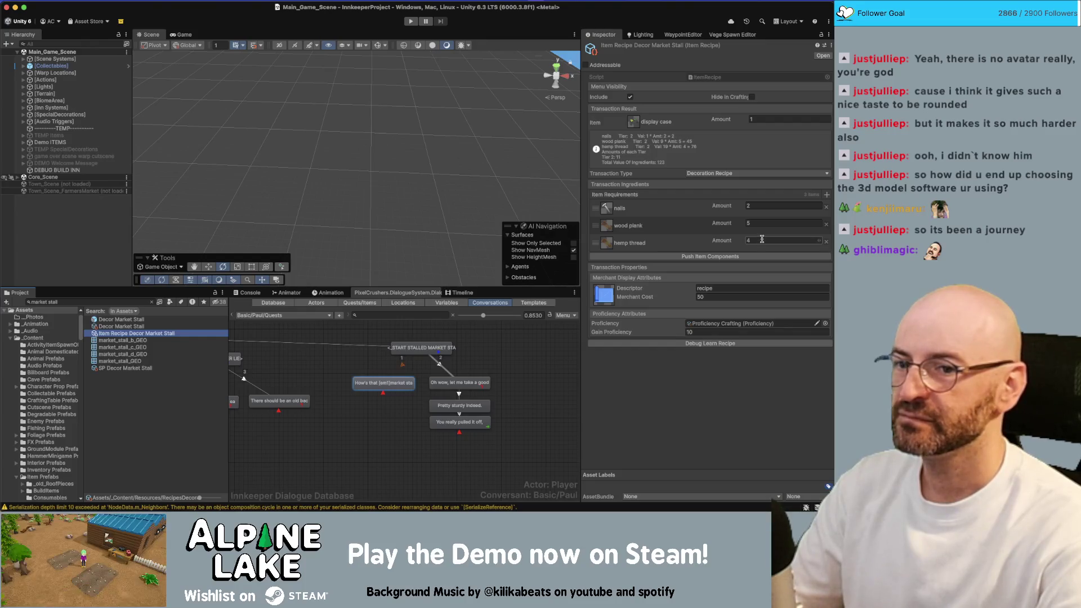
click(99, 303)
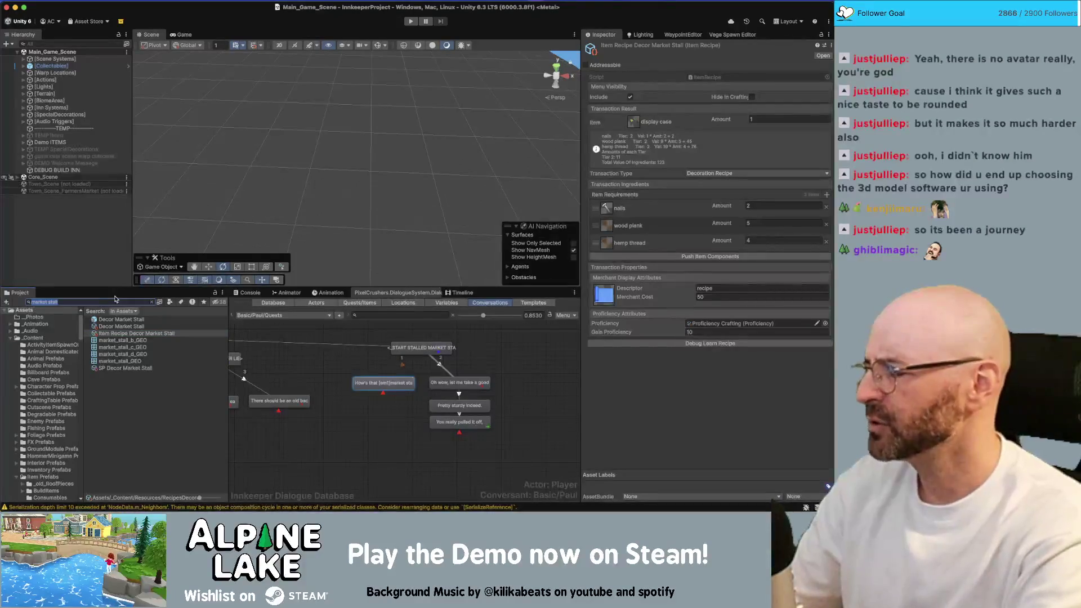
text(rope)
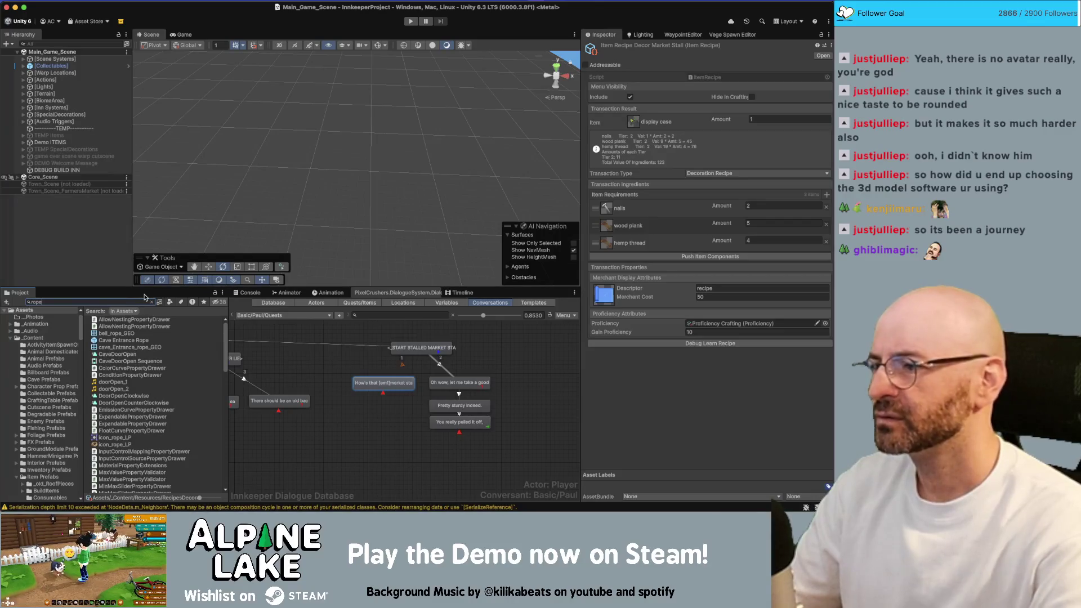
key(super+a)
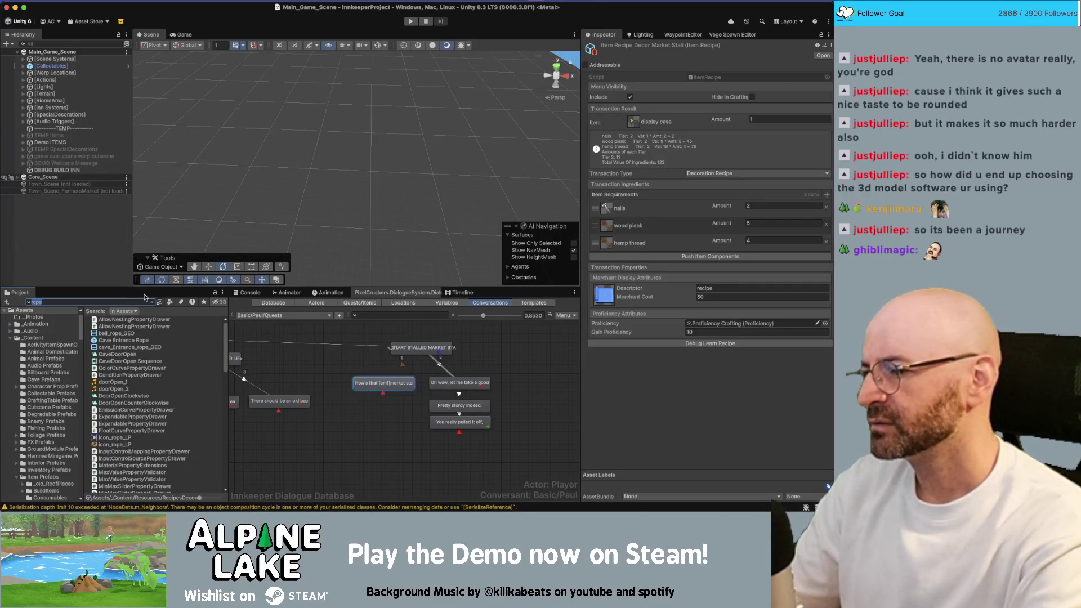
text(resource rope)
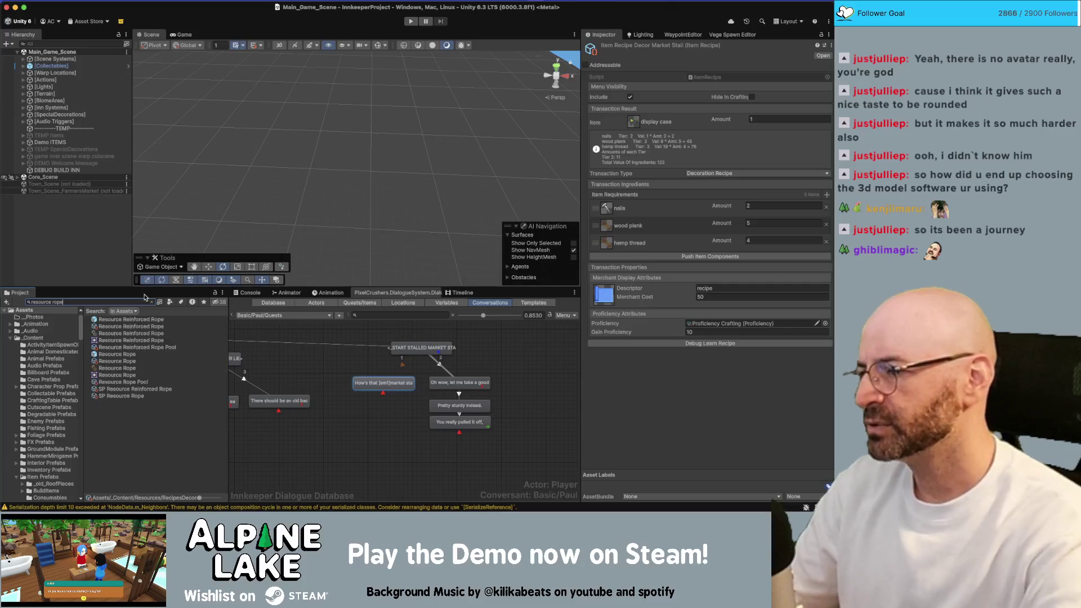
click(130, 362)
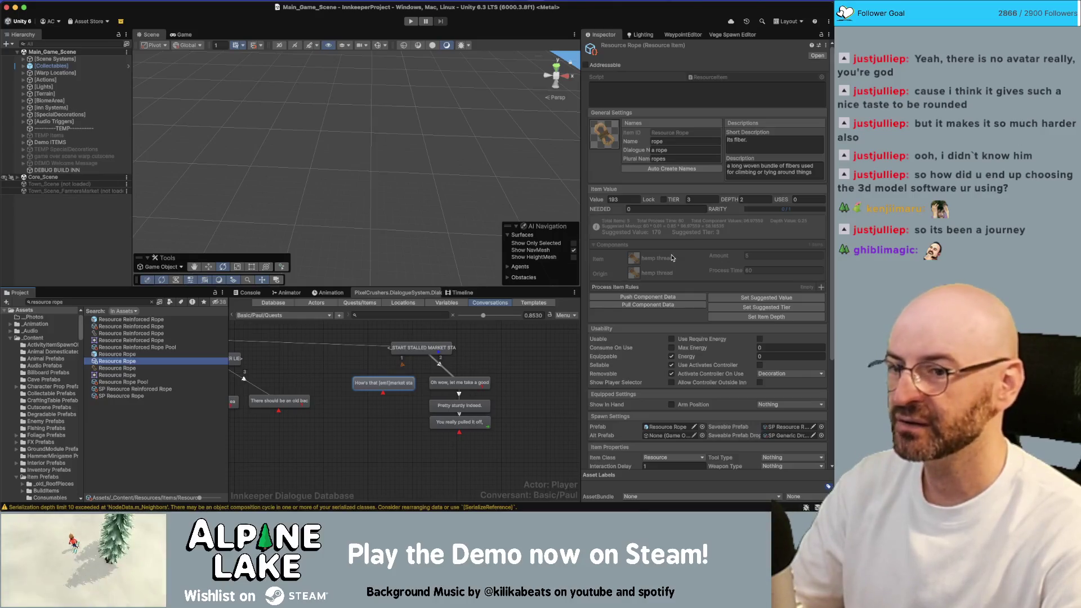
Review Resource Rope's settings, then search 'hemp thread' and open the Resource Hemp Thread item.
scroll(657, 266, down, 5)
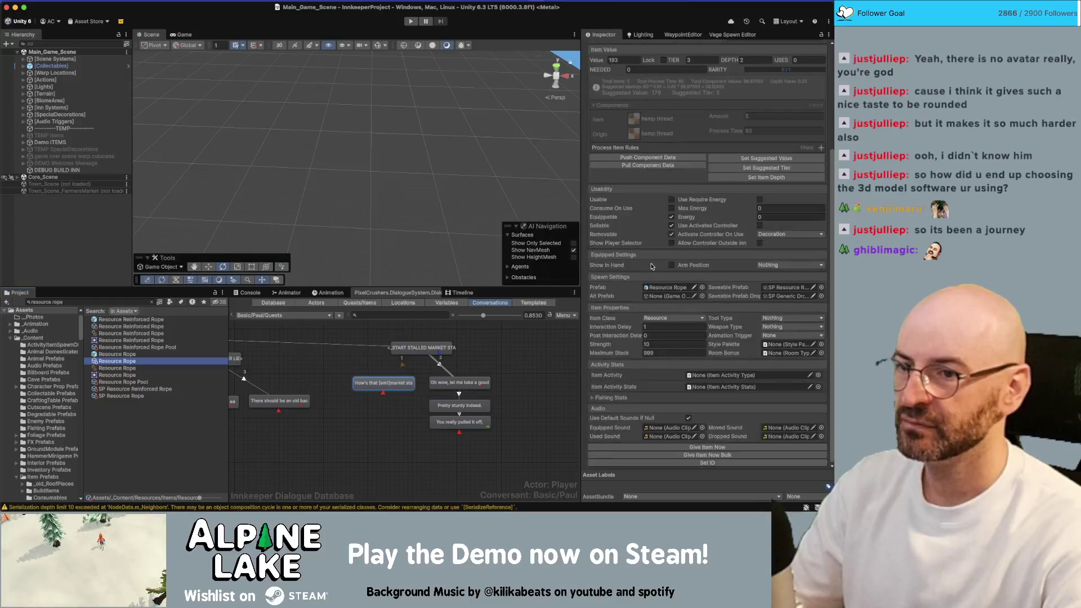
scroll(651, 266, up, 5)
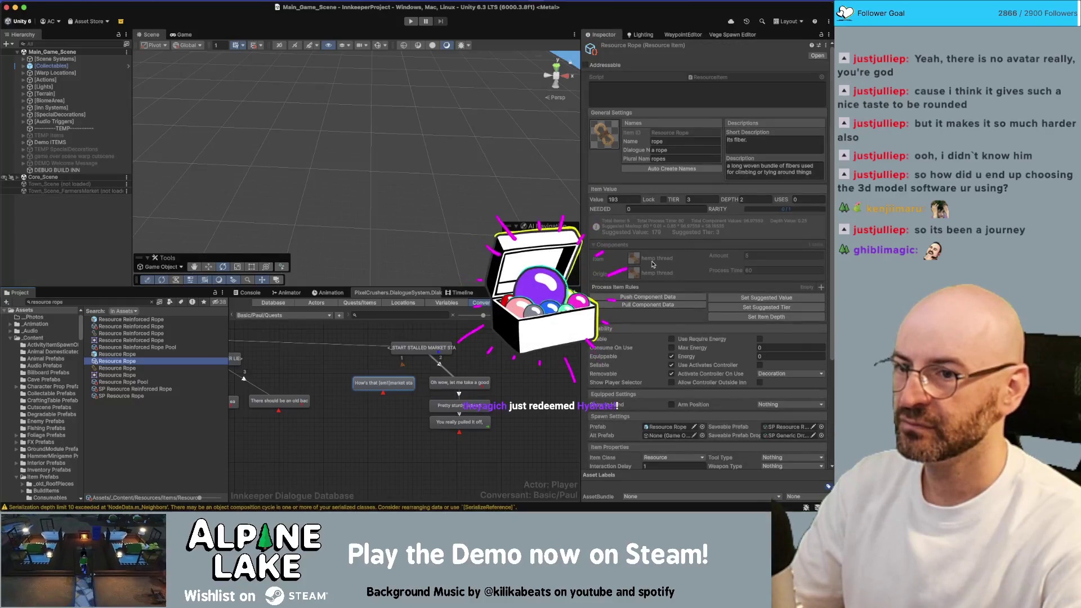
scroll(642, 264, down, 5)
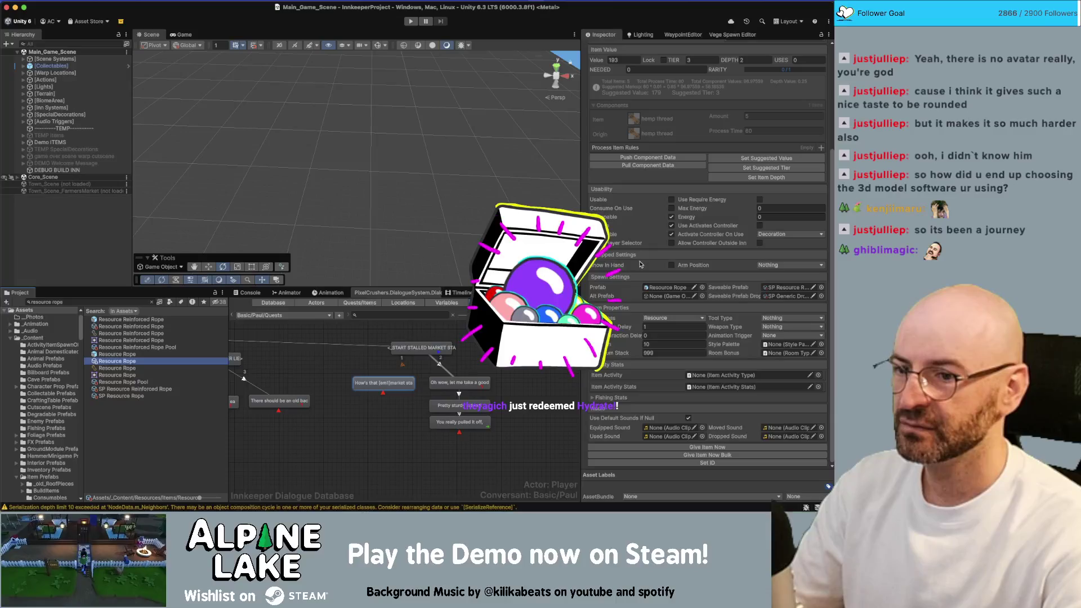
scroll(611, 293, up, 3)
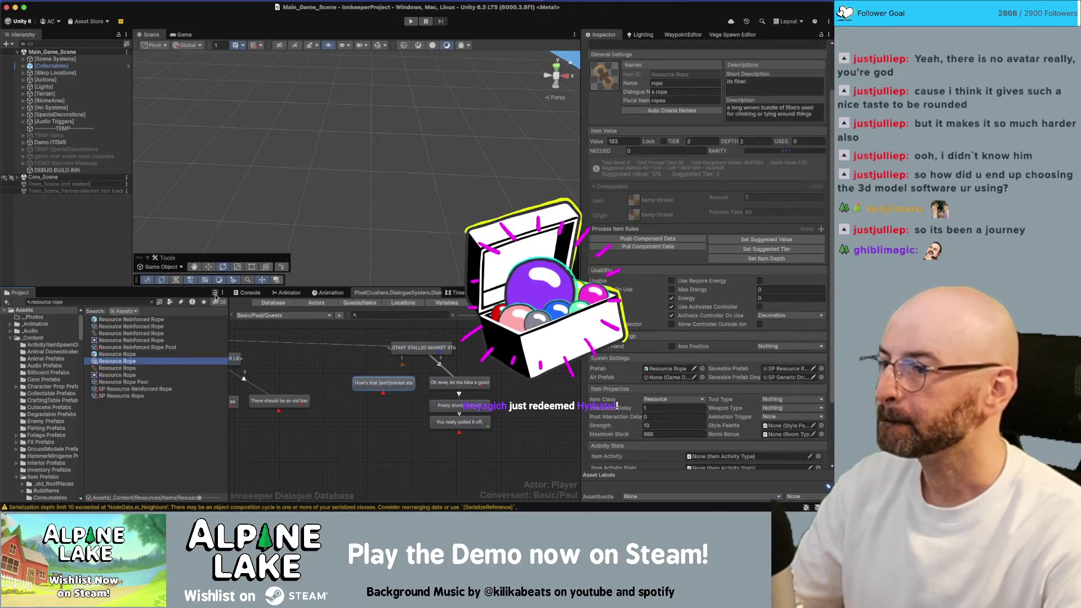
click(125, 301)
text(hemp thread)
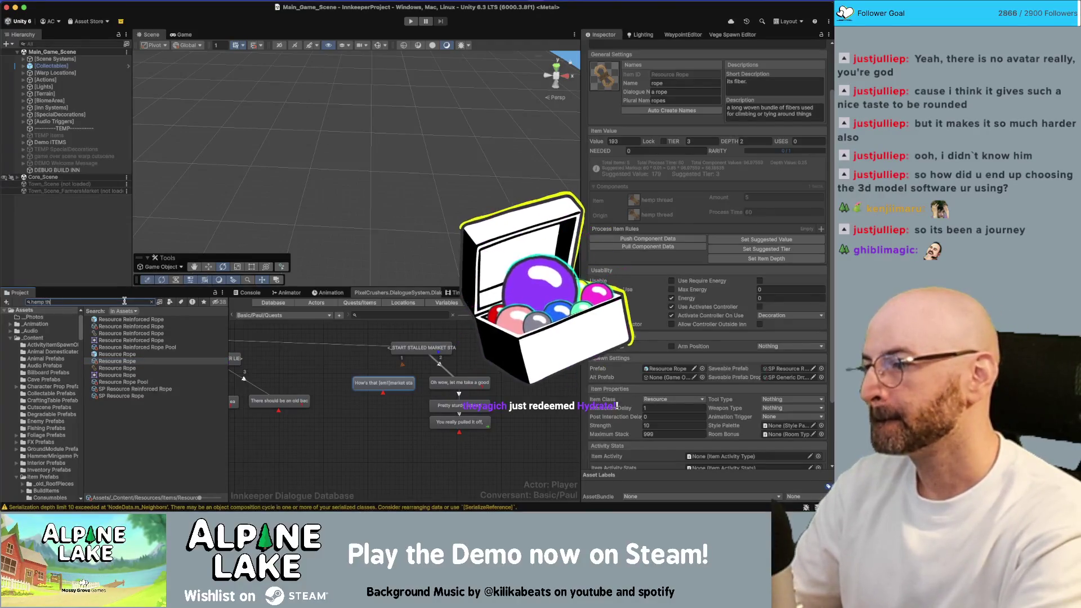
click(124, 319)
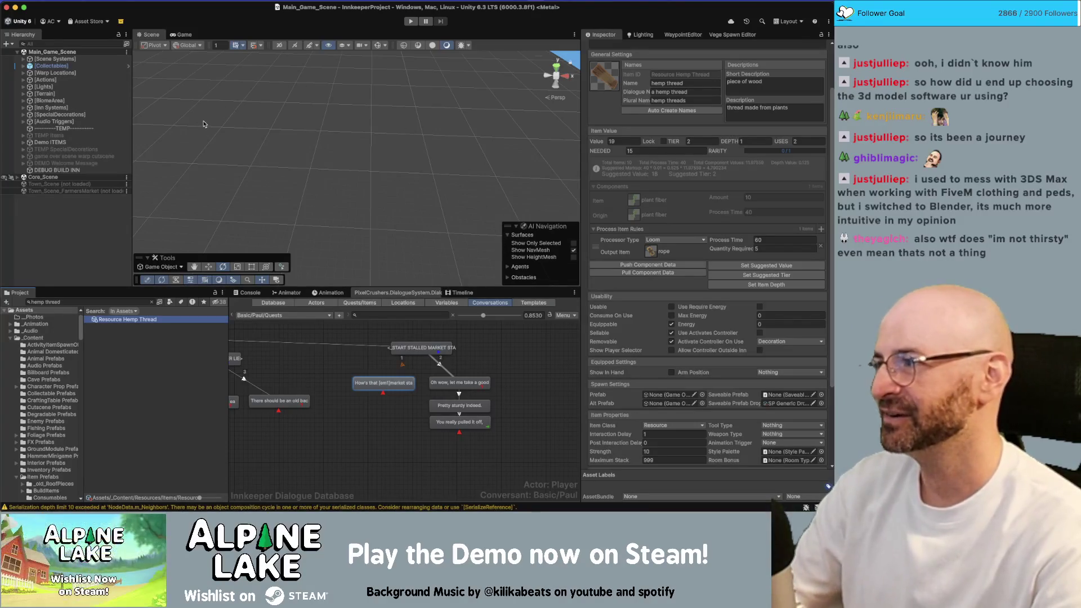
Clear the Inspector selection and orbit the Scene view down toward the market area.
click(70, 232)
mouse_move(252, 129)
mouse_down()
mouse_move(432, 58)
mouse_move(324, 94)
mouse_up()
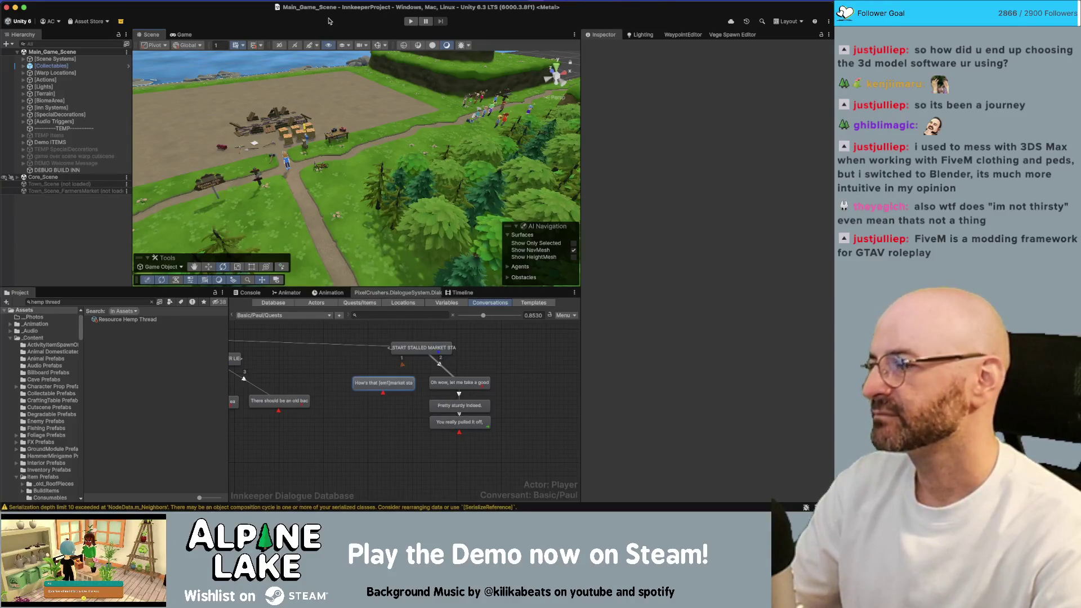
drag(278, 69, 241, 108)
Switch the dialogue editor from Basic/Paul/Quests to the Basic/Paul/Start conversation.
click(383, 383)
click(337, 373)
click(263, 318)
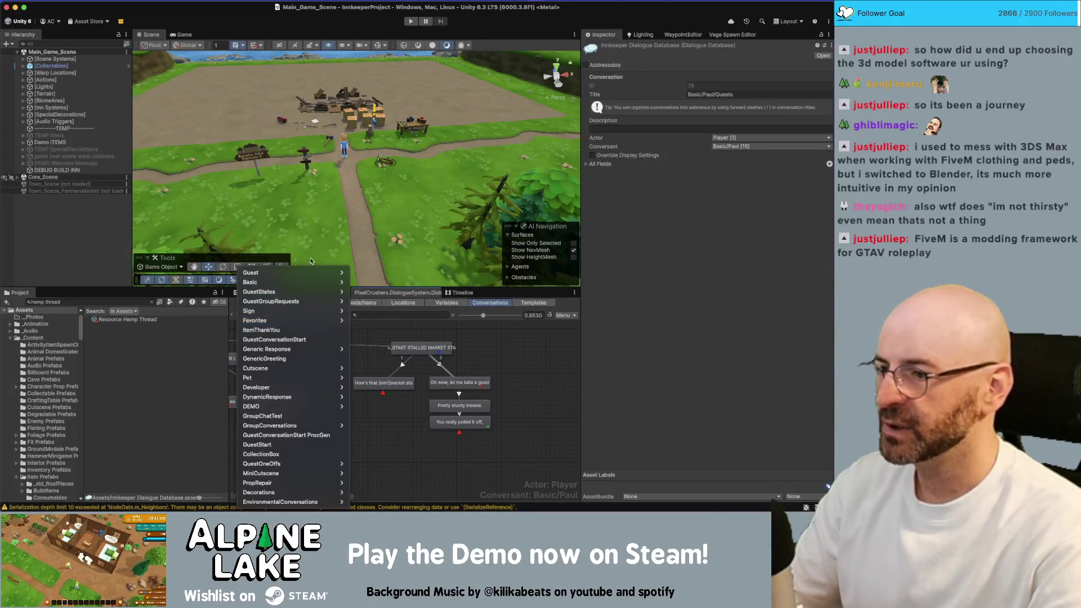
mouse_move(304, 282)
mouse_move(385, 321)
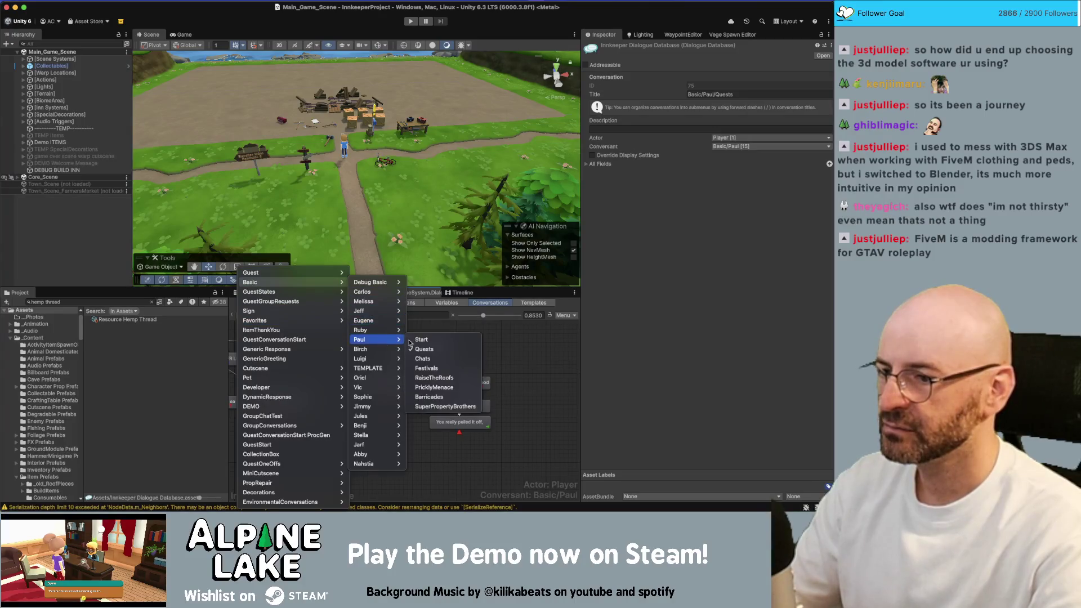
click(435, 344)
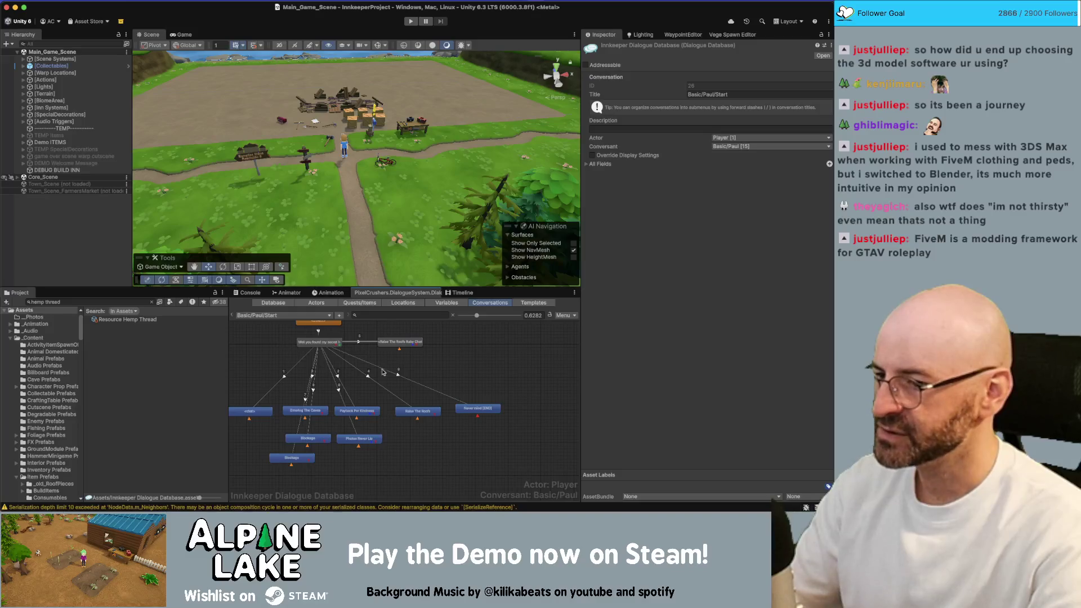
Copy the Raise The Roofs node, paste it into the graph, and link the greeting to it.
right_click(416, 413)
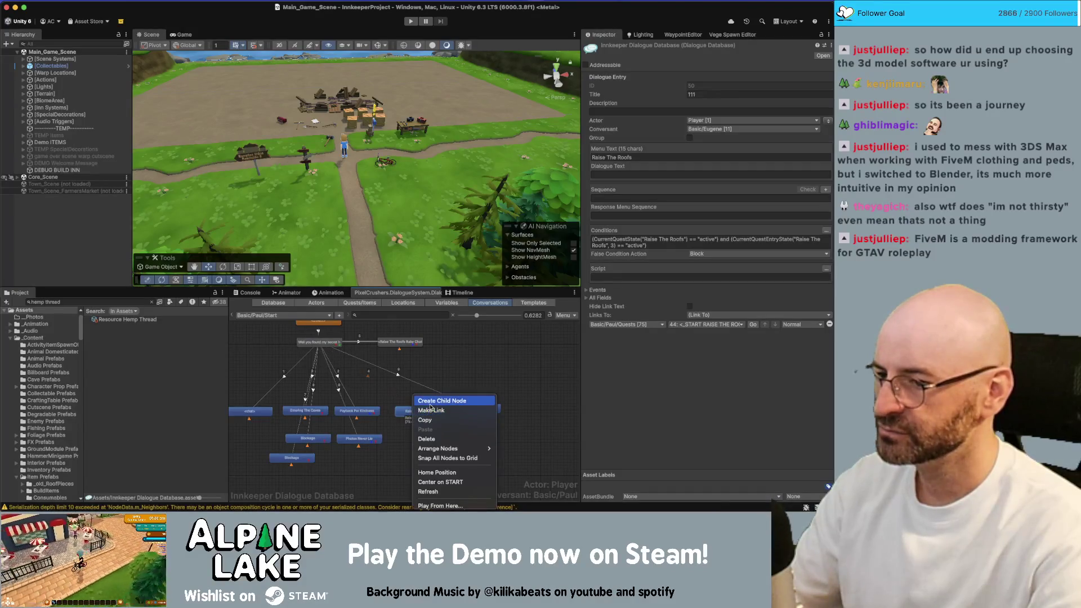
click(430, 421)
right_click(416, 349)
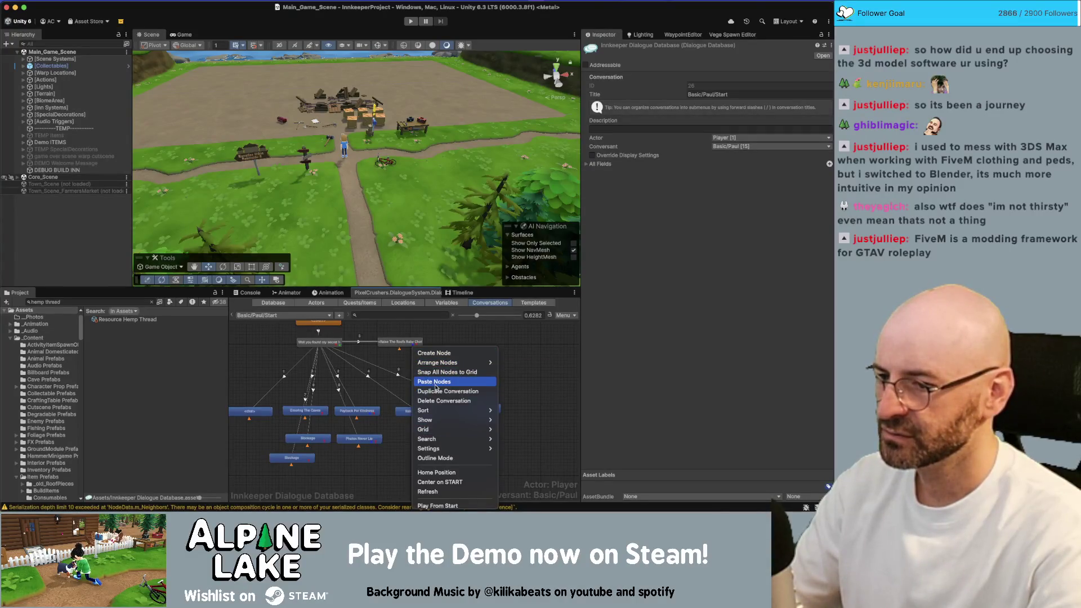
click(435, 382)
right_click(331, 353)
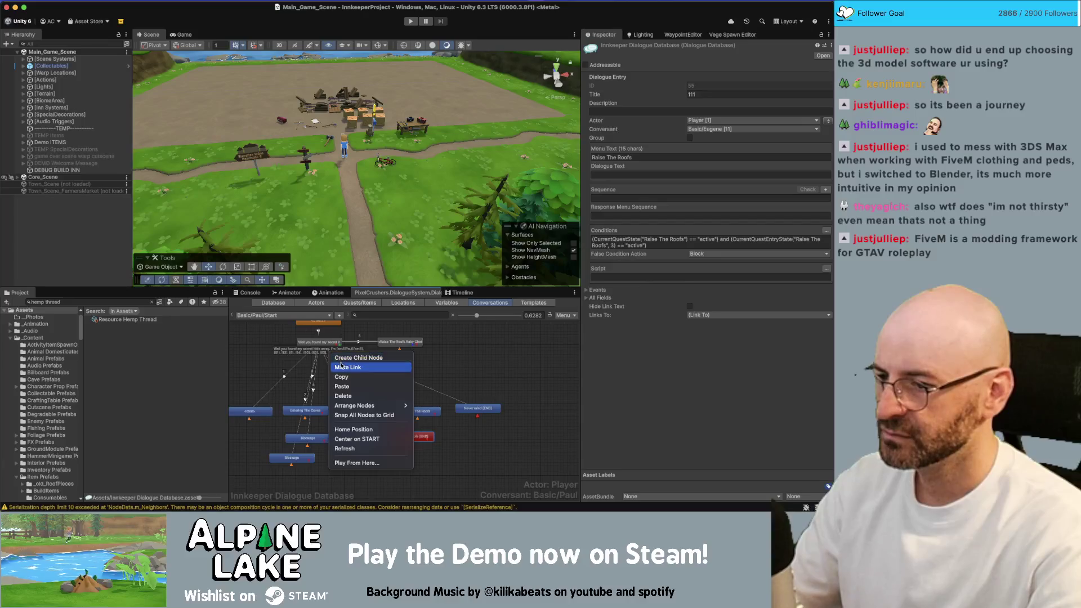
click(341, 367)
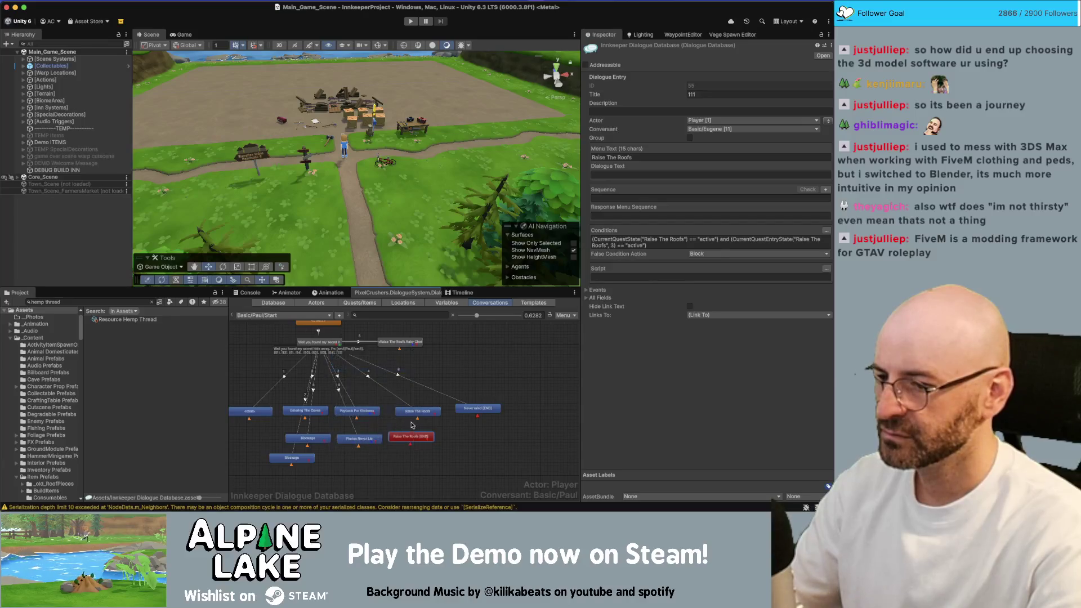
click(332, 345)
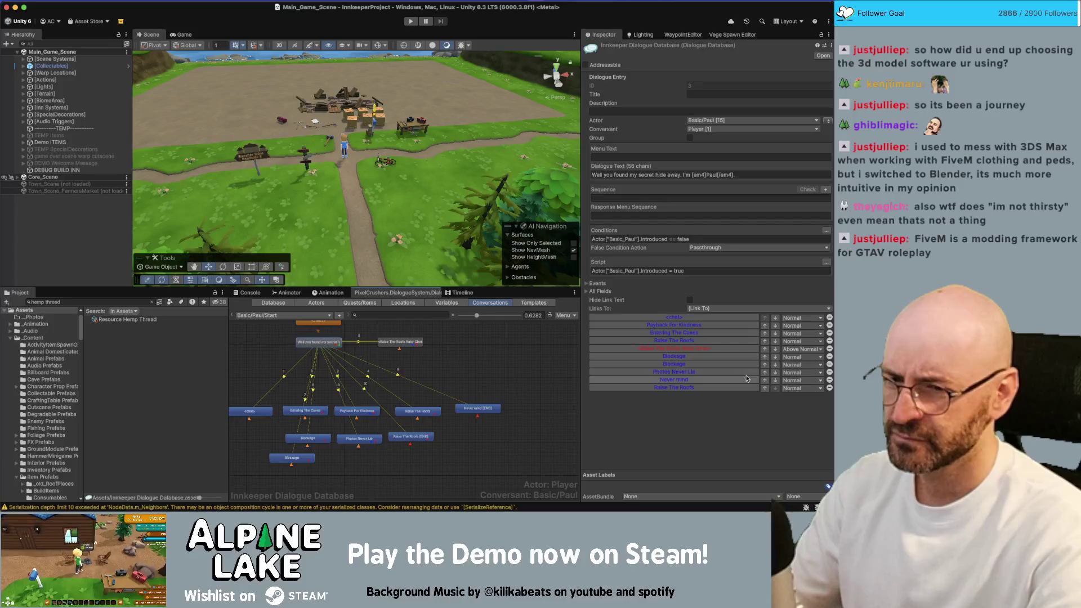
Change the pasted Raise The Roofs copy's menu text to 'Stalled Market Stall'.
click(404, 446)
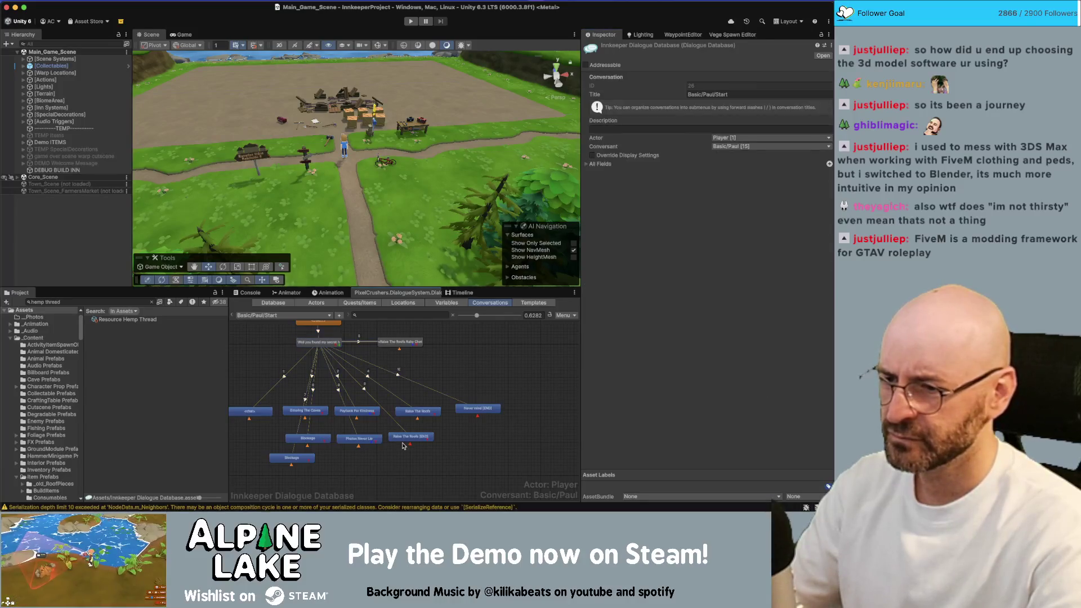
click(403, 440)
click(666, 157)
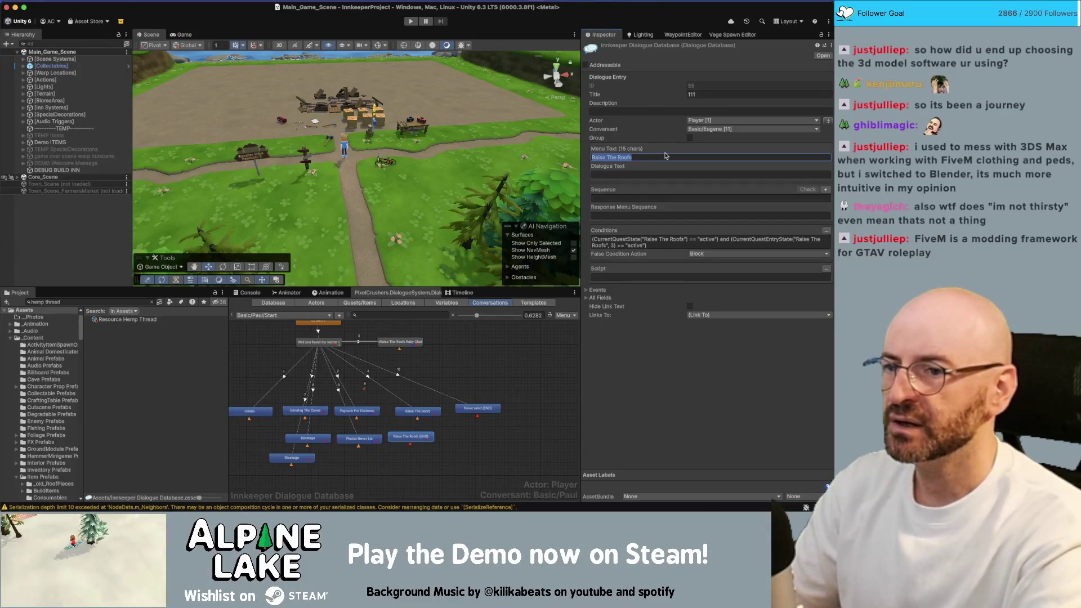
text(Stalled Market Stal)
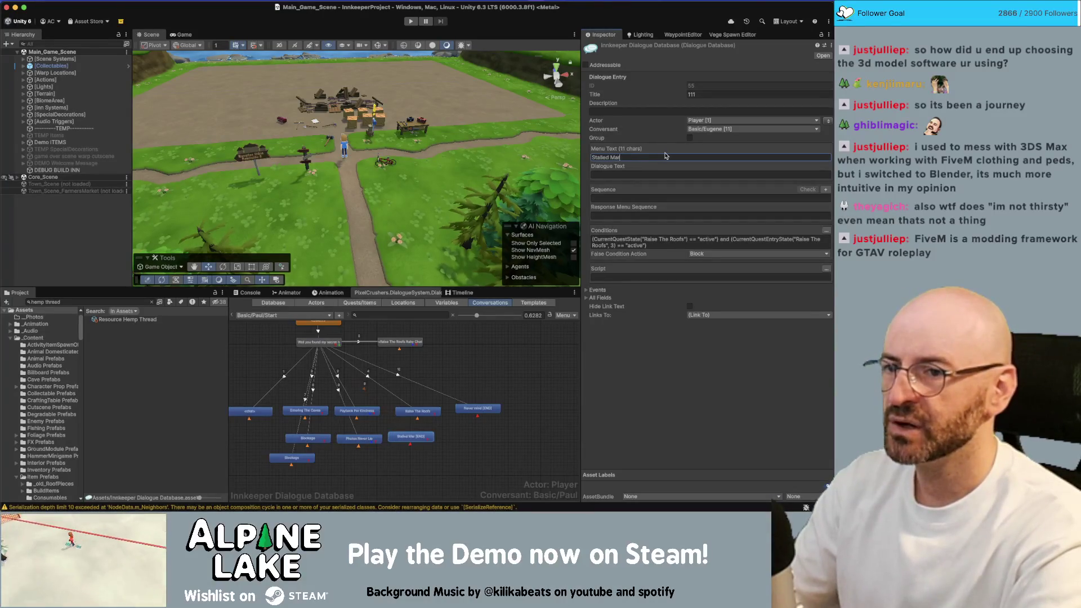
text(l)
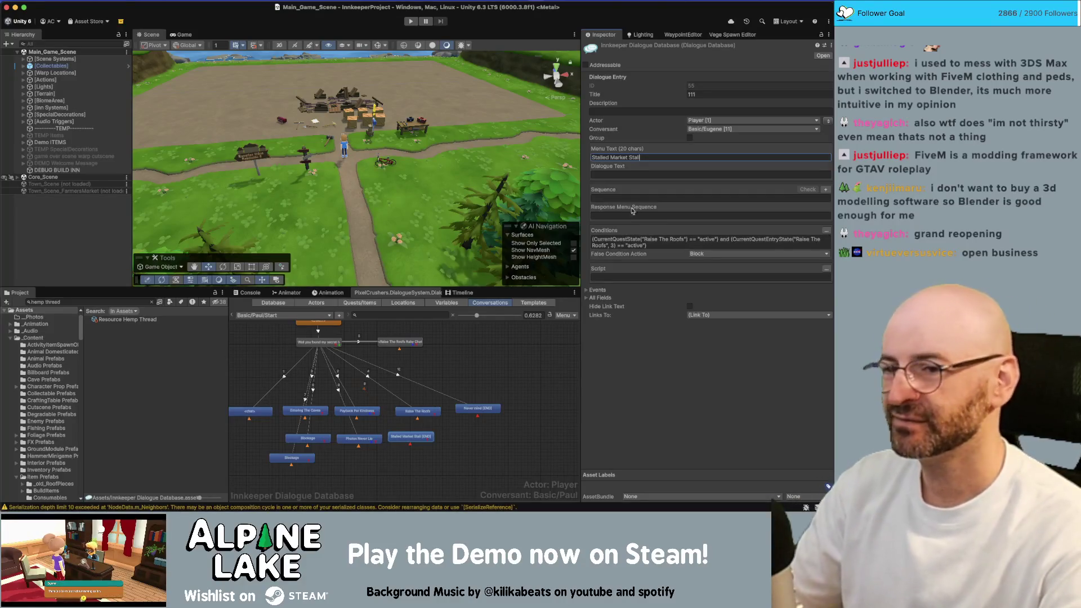
click(656, 237)
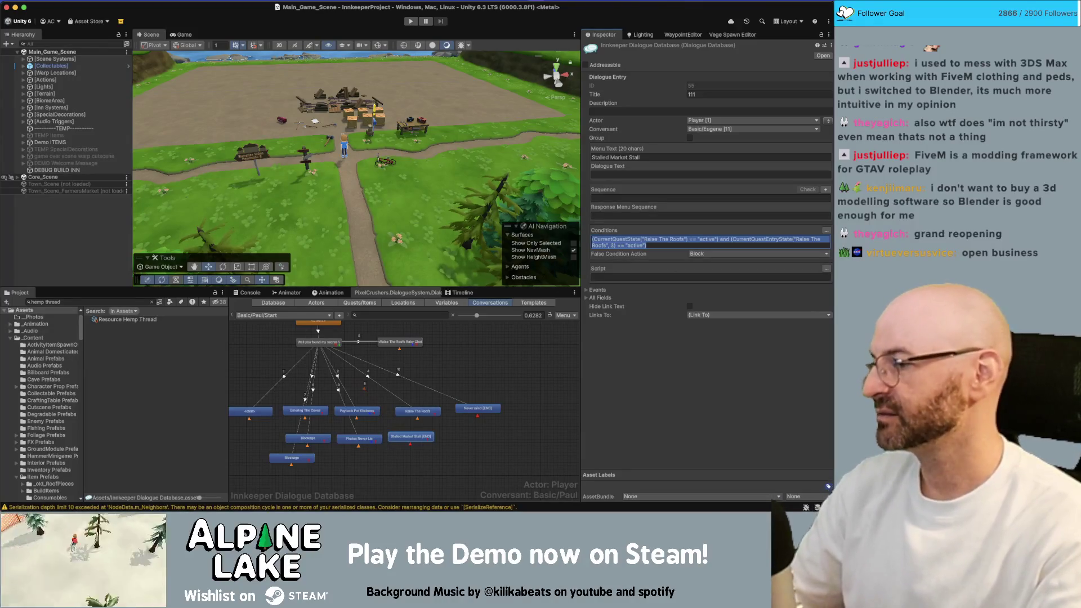
Nudge the Never mind node slightly down and the Stalled Market Stall node slightly up.
key(super+Tab)
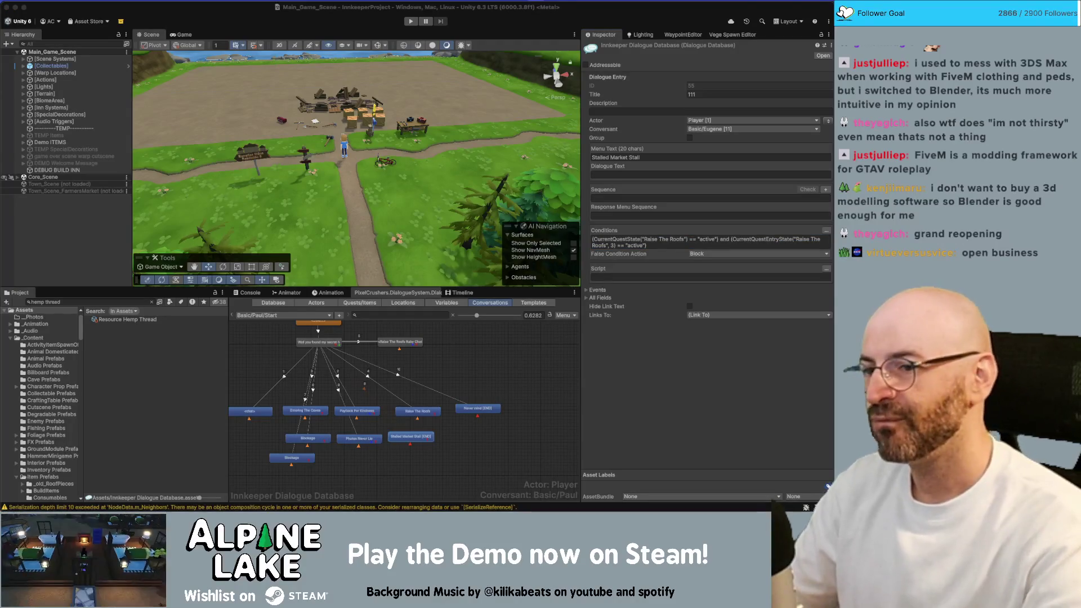
click(488, 359)
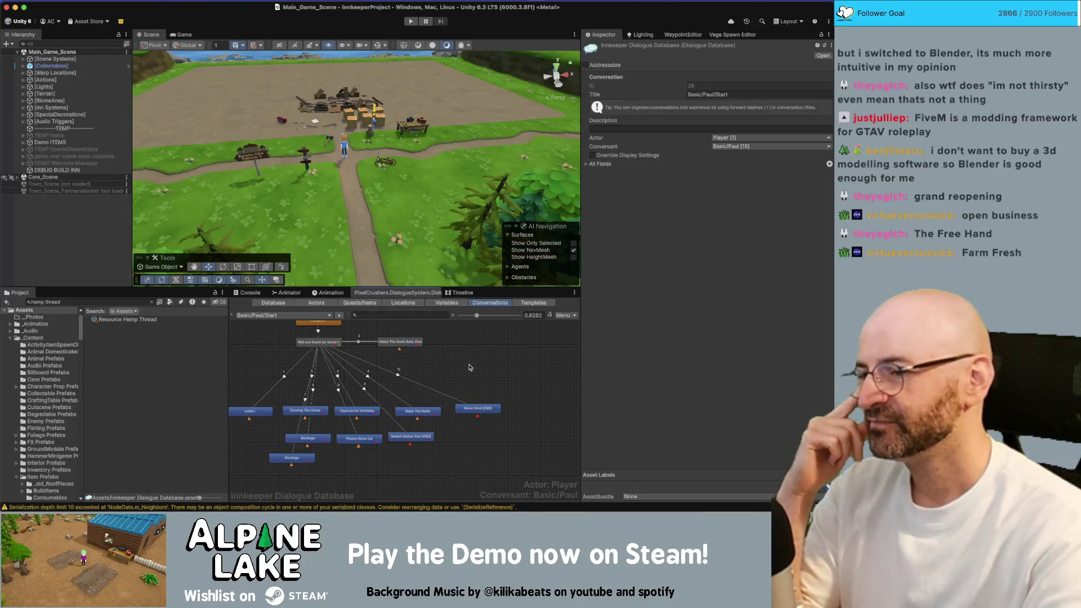
drag(482, 407, 482, 410)
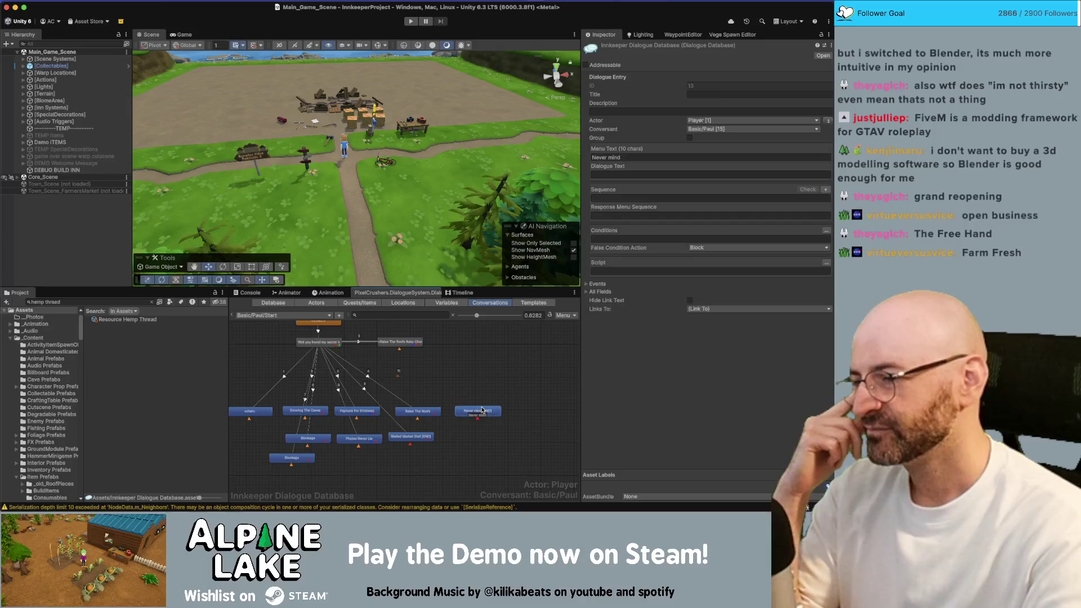
click(476, 393)
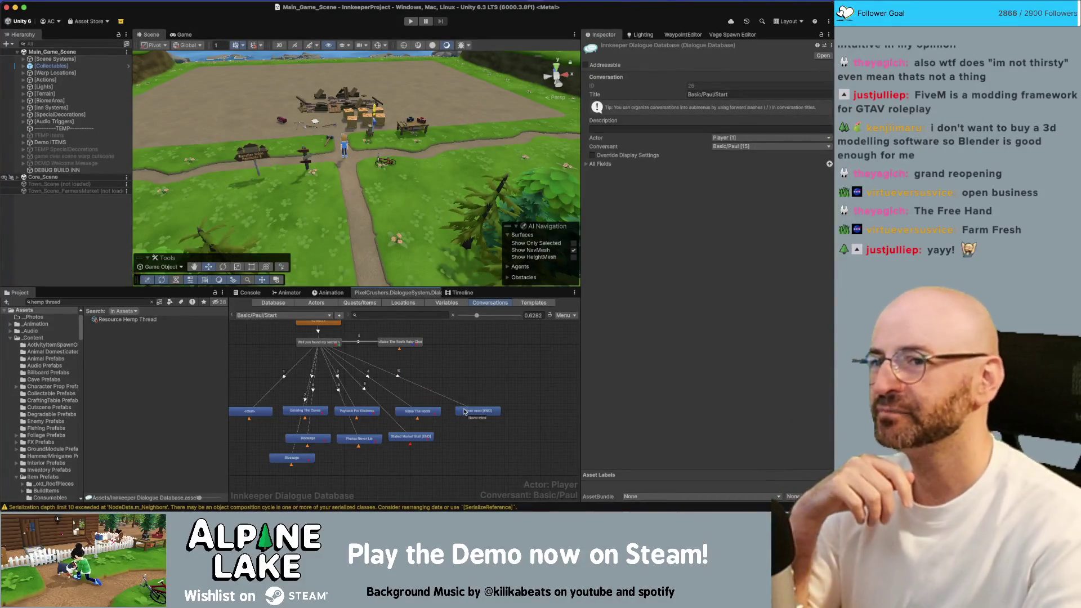
click(427, 437)
drag(427, 436, 421, 435)
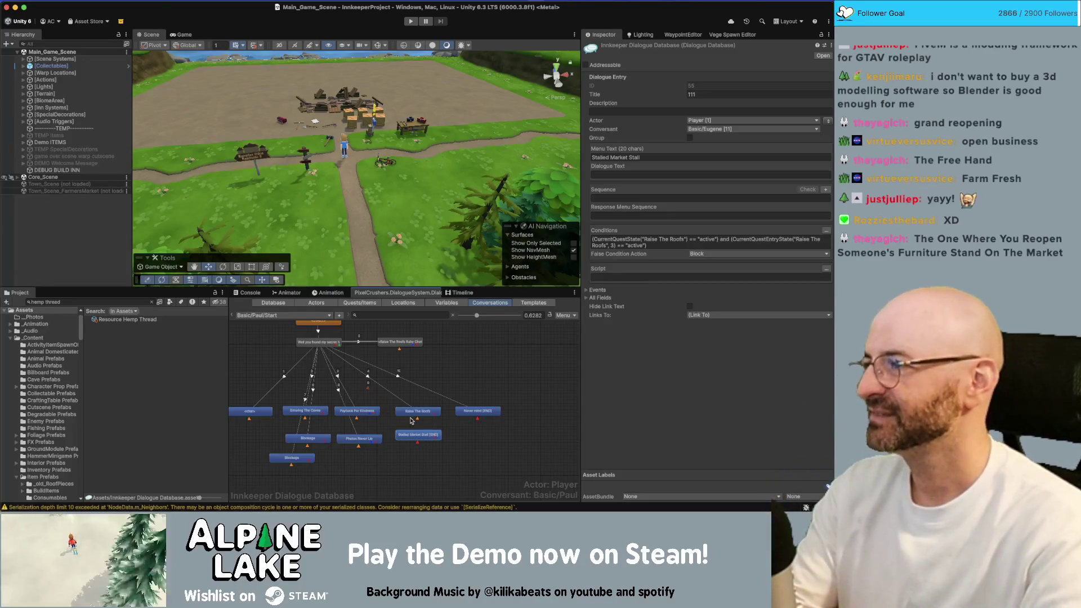
click(457, 430)
Drop the Stalled Market Stall node a few pixels lower and reselect it to edit its Conditions.
drag(428, 436, 428, 439)
click(441, 430)
click(435, 437)
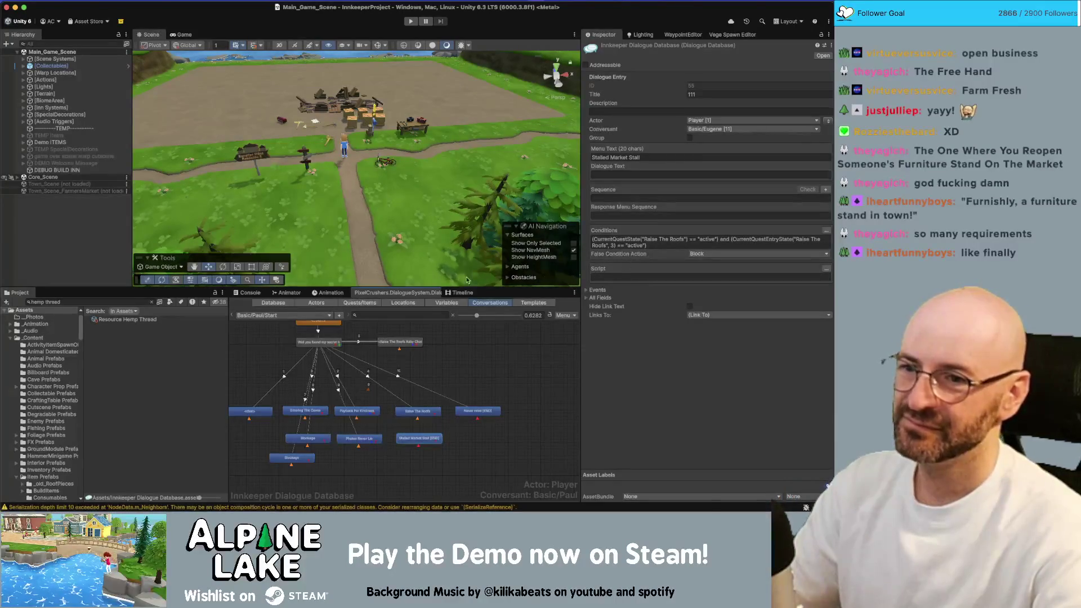
click(675, 240)
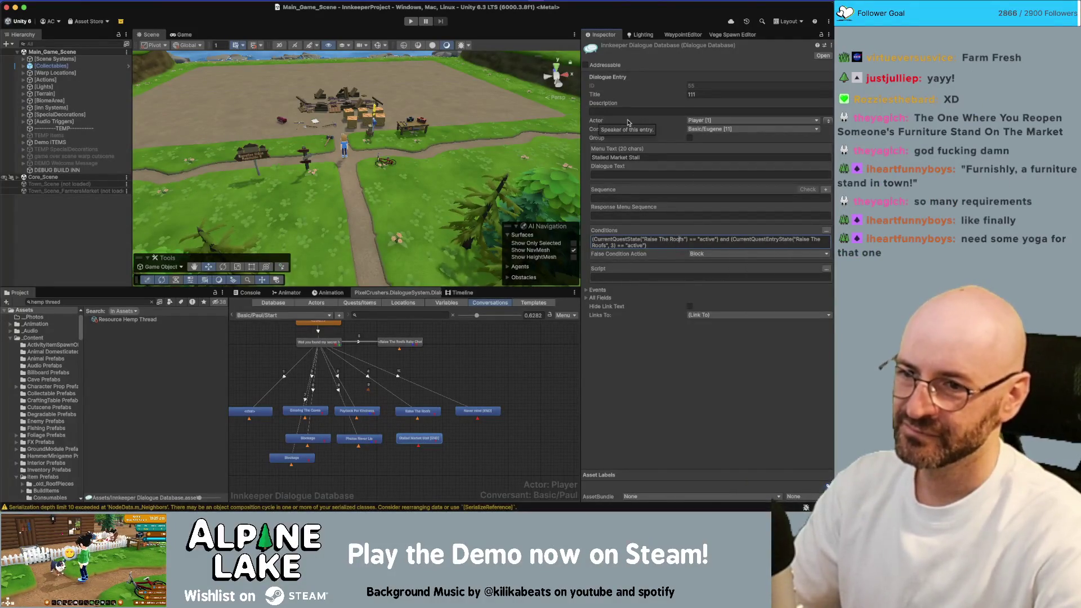
Replace 'Raise The Roofs' with 'Stalled Market Stall' in the condition, which now checks entry 1.
key(BackSpace)
key(BackSpace)
key(BackSpace)
text(Stalled)
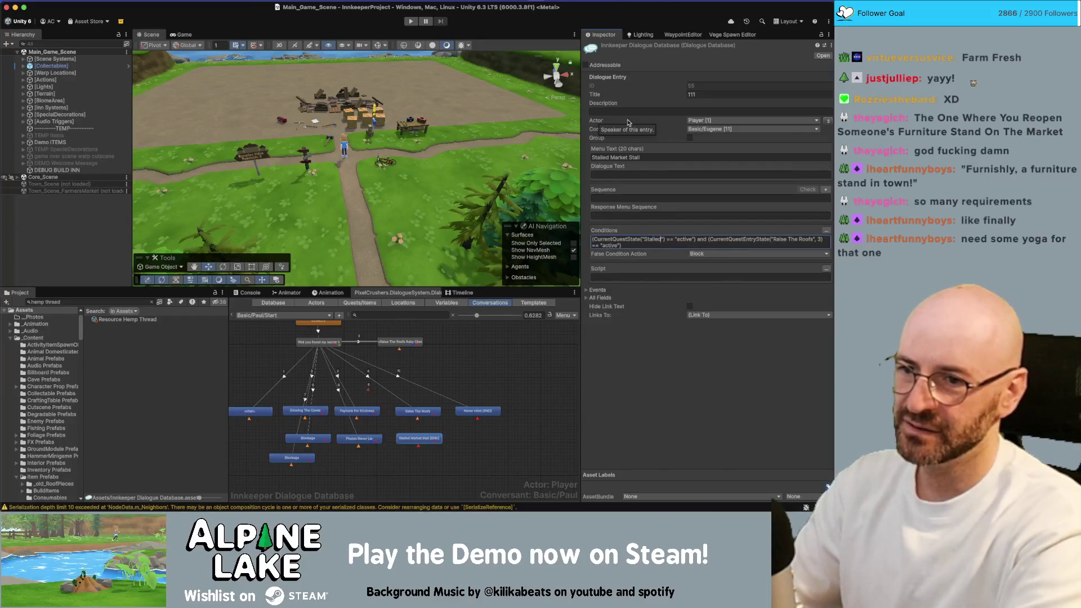
text( Market Stall)
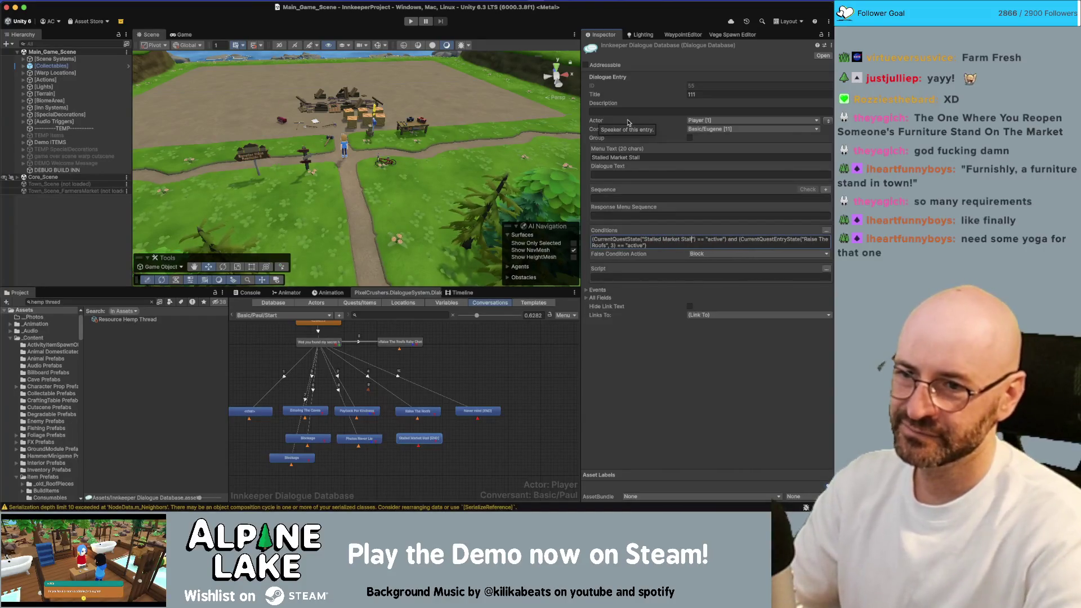
key(alt+shift+Left)
key(alt+shift+Left)
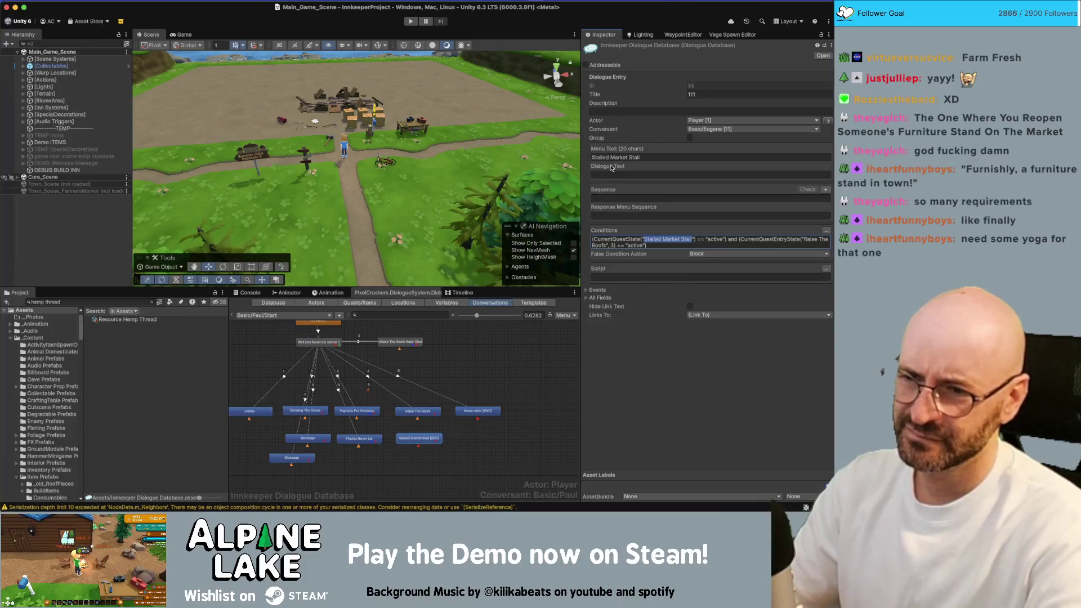
click(610, 242)
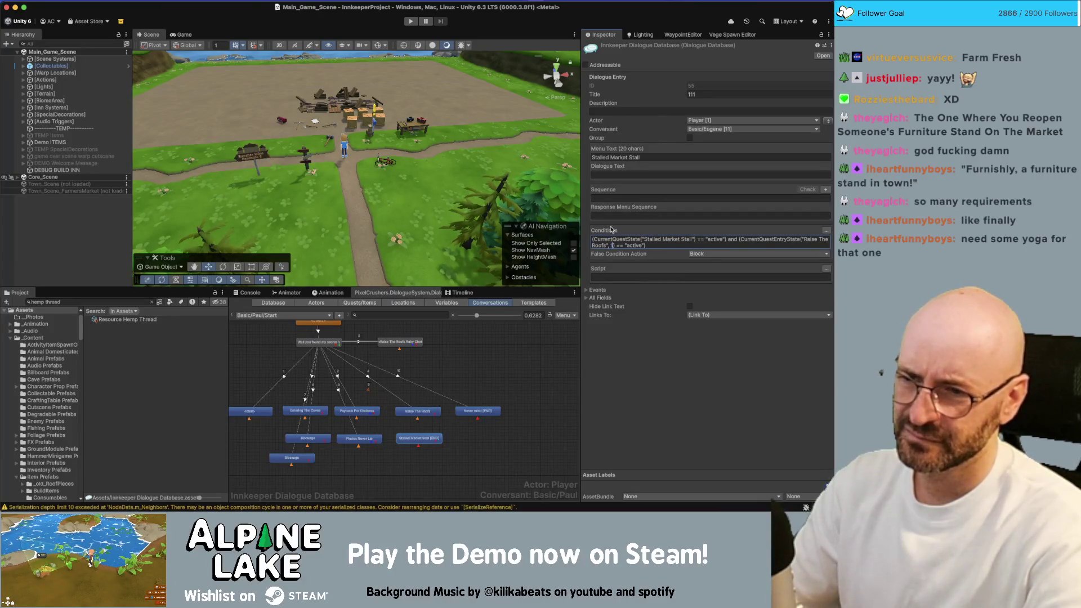
key(super+a)
key(super+c)
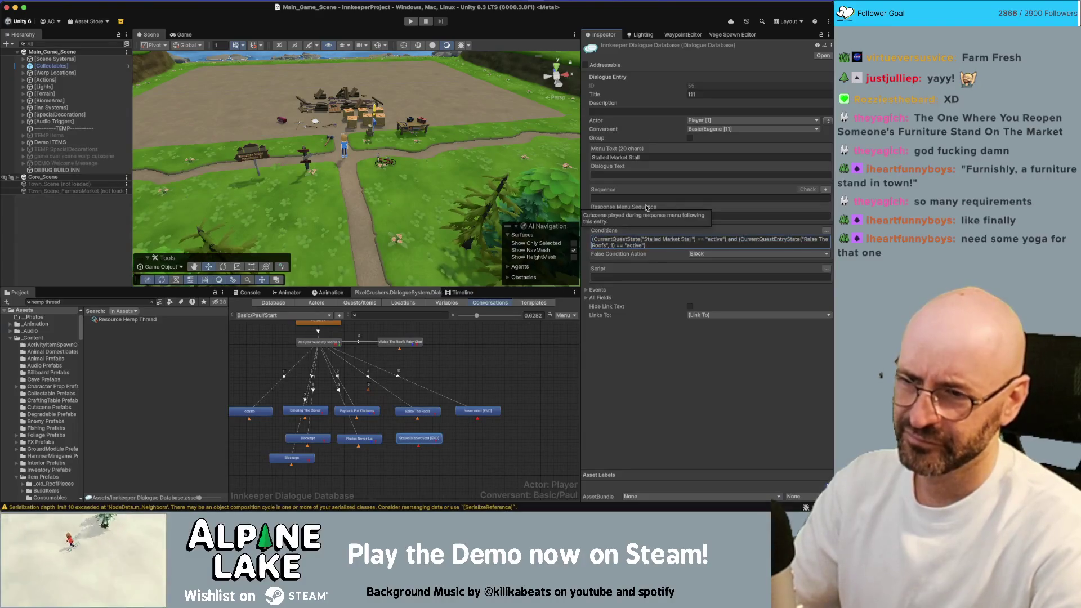
key(BackSpace)
key(BackSpace)
key(BackSpace)
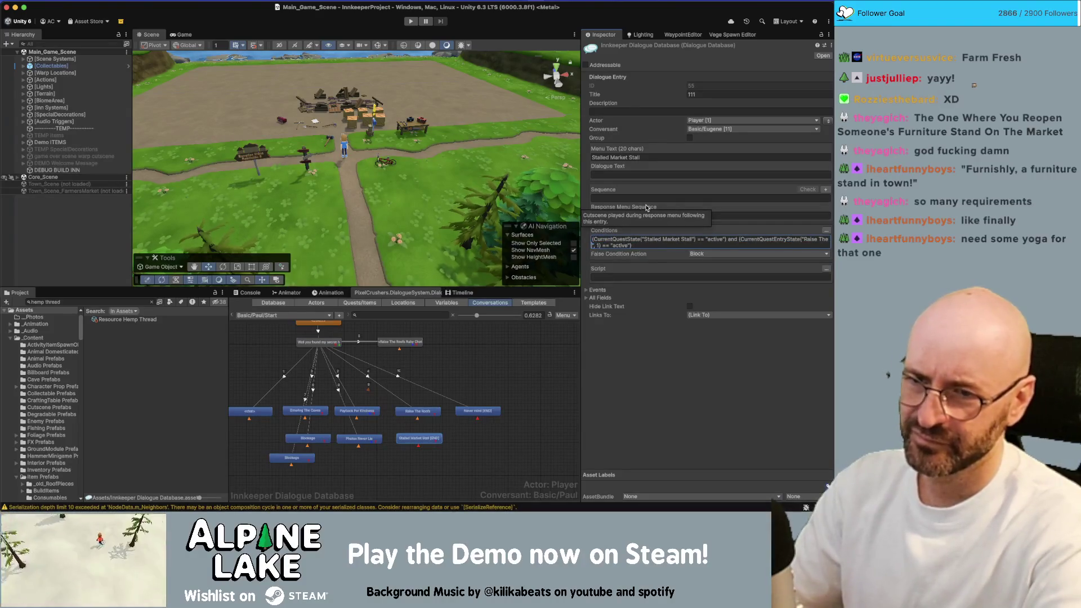
key(super+v)
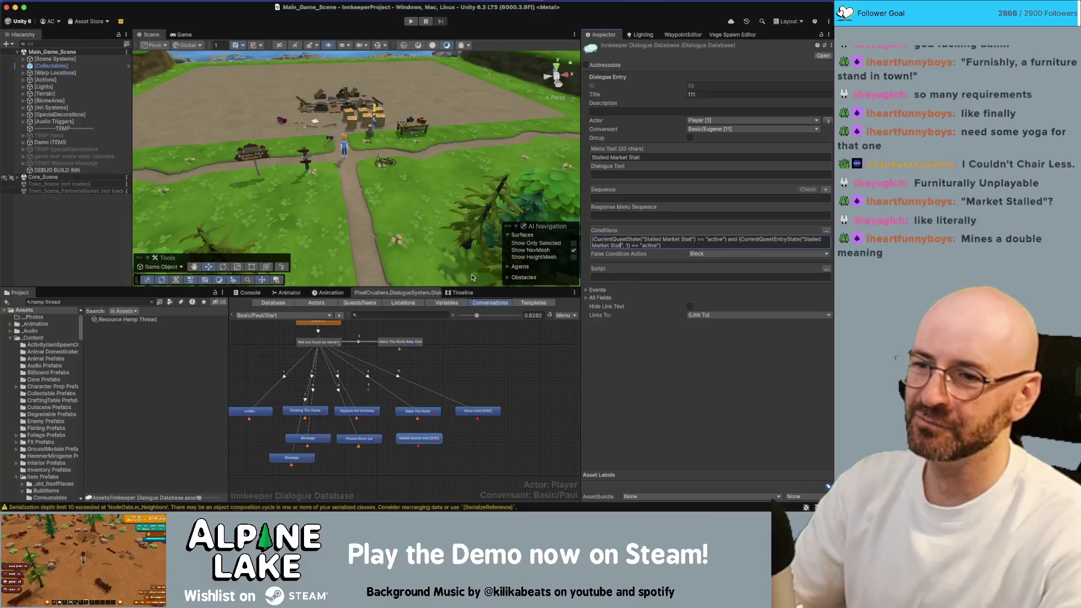
click(500, 372)
Shift the Raise The Roofs and Stalled Market Stall [END] nodes about 10 pixels left.
scroll(411, 441, up, 5)
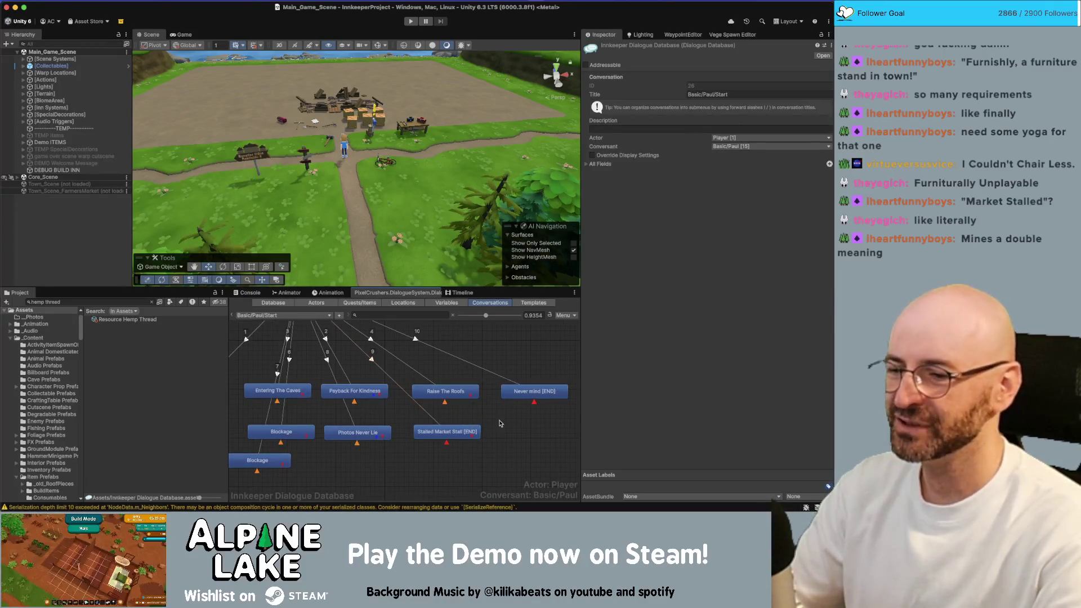
scroll(501, 425, up, 1)
drag(448, 396, 442, 396)
drag(442, 433, 437, 434)
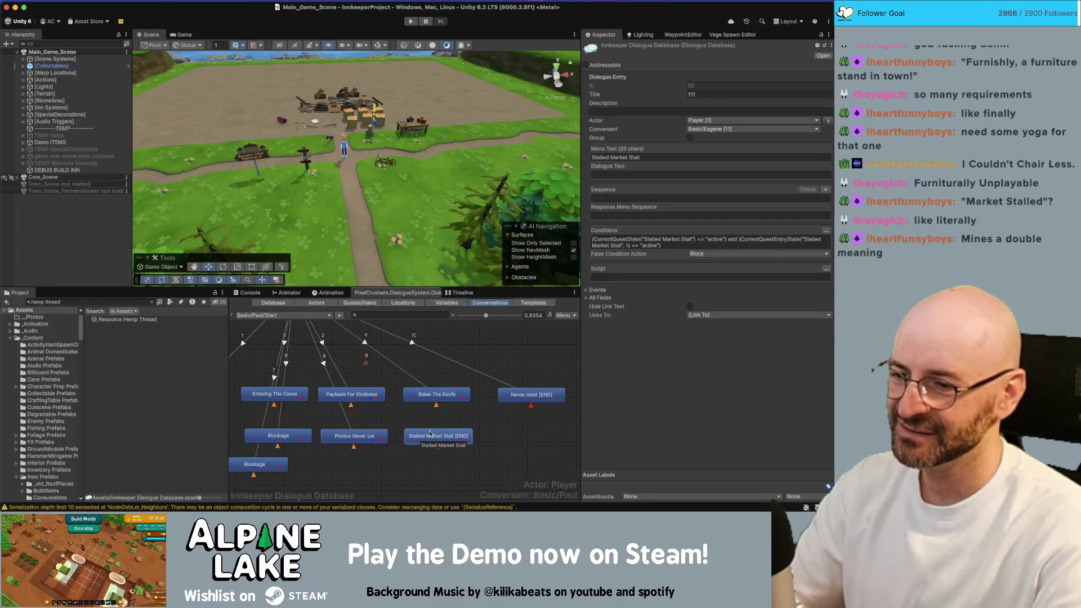
click(478, 416)
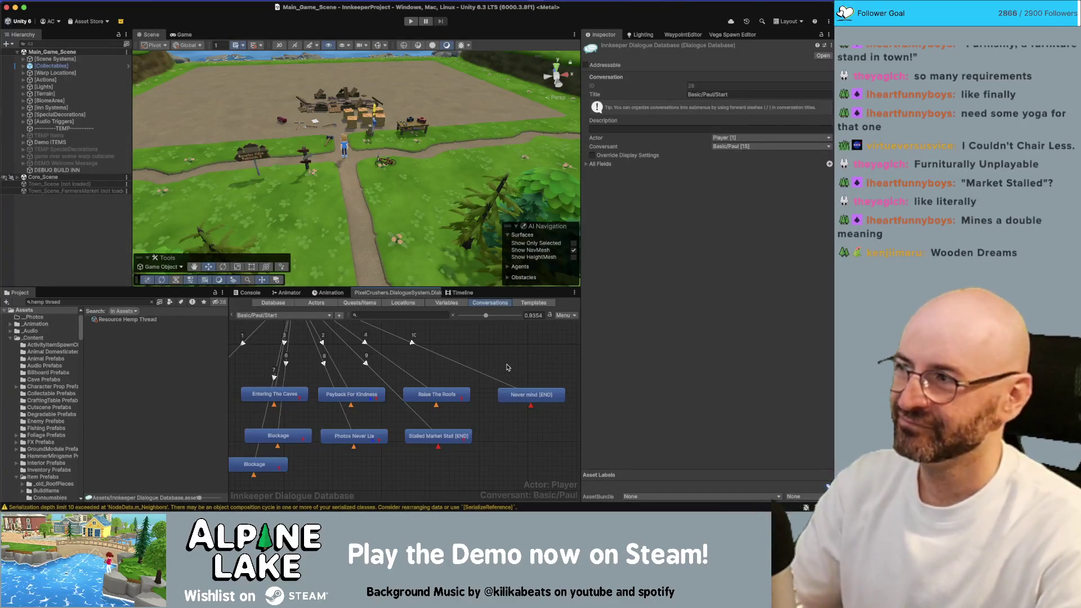
scroll(511, 377, up, 2)
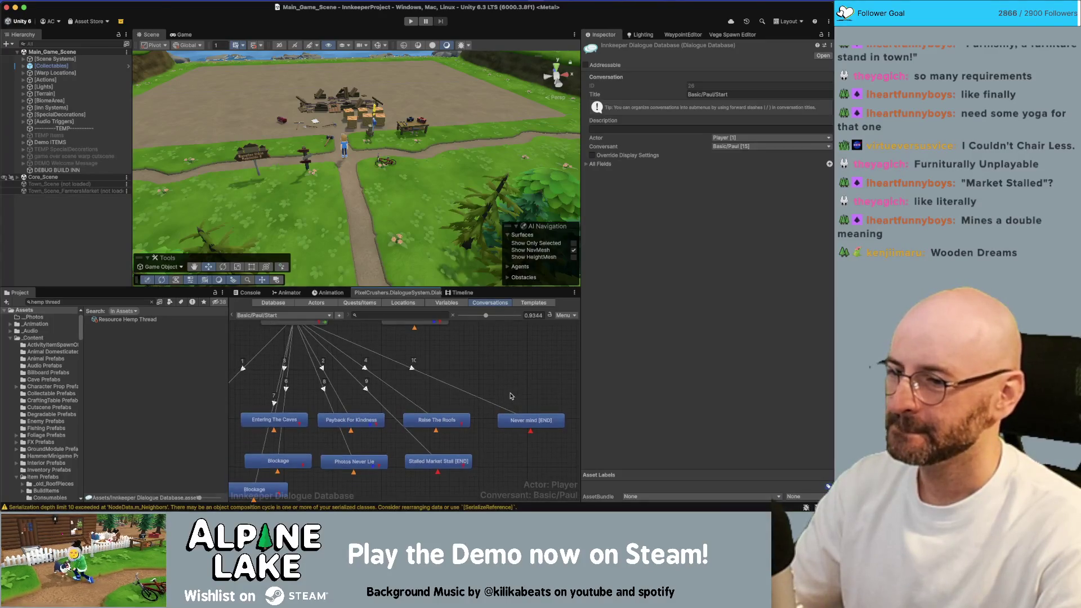
scroll(510, 395, down, 1)
scroll(485, 425, down, 2)
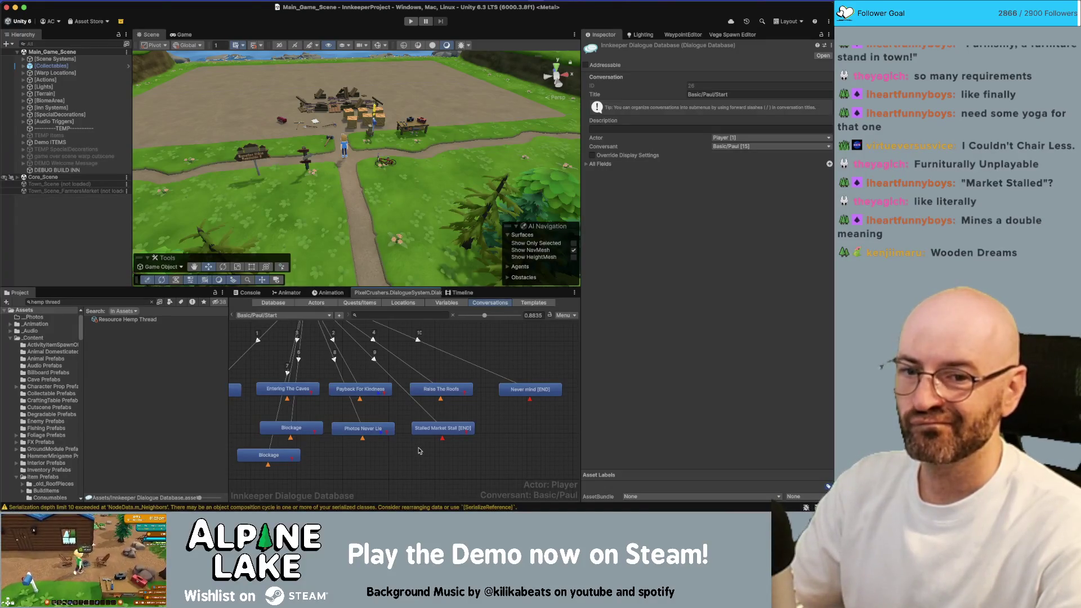
Delete the CurrentQuestEntryState clause, leaving only the Stalled Market Stall quest-active check.
click(450, 428)
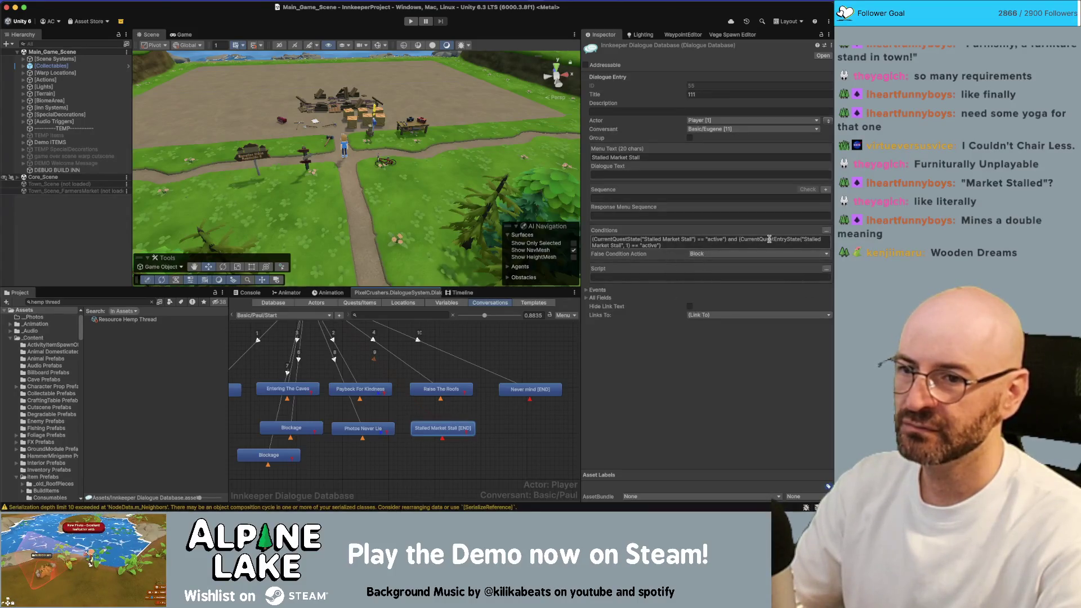
click(726, 242)
key(shift+End)
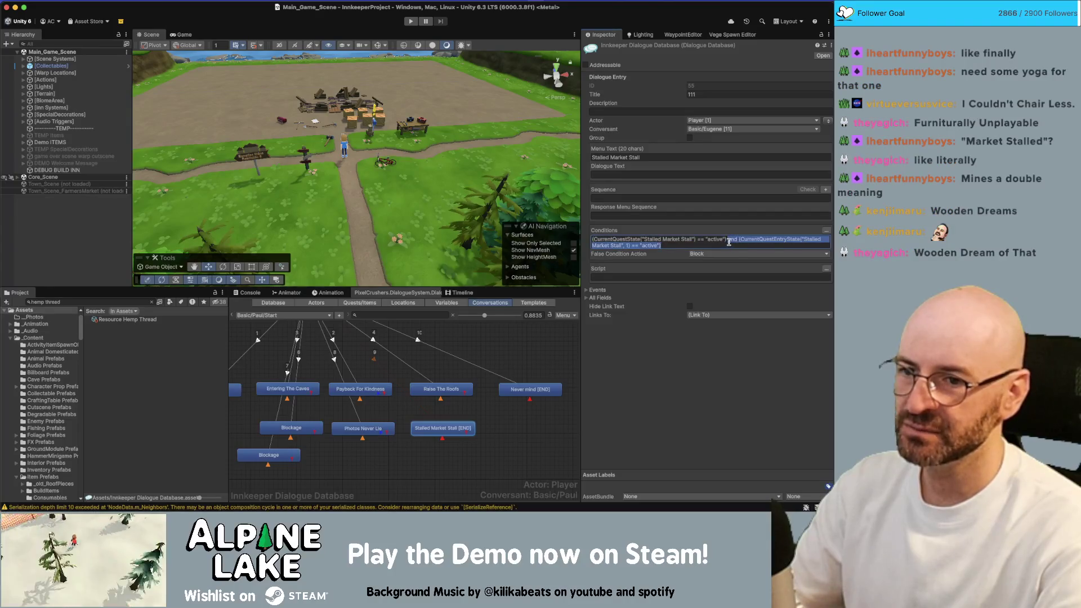
key(BackSpace)
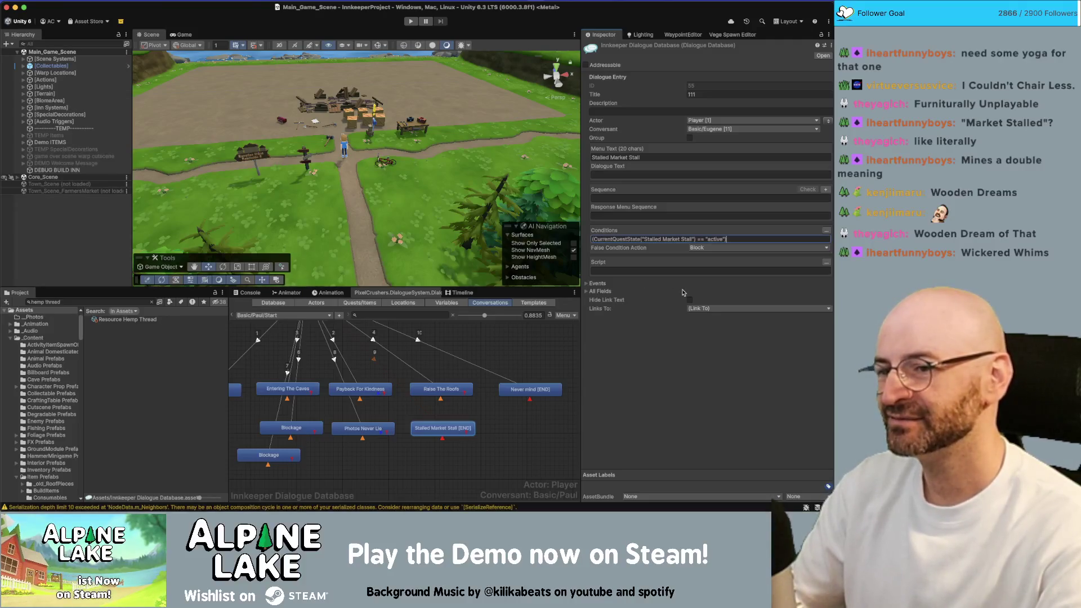
click(596, 283)
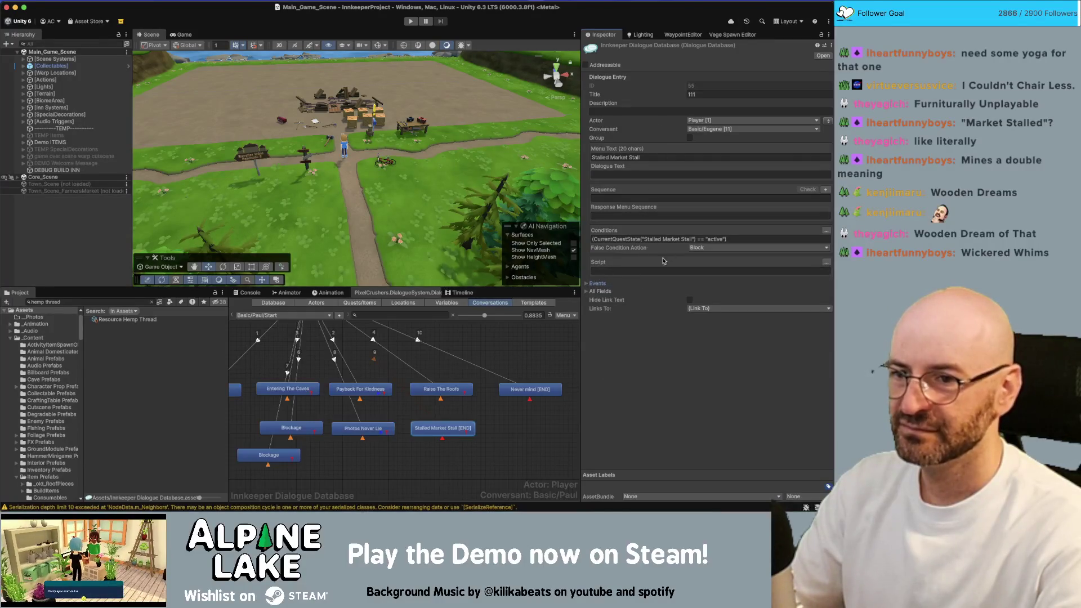
Link Stalled Market Stall to Basic/Paul/Quests entry 101, <_START STALLED MARKET STALL>.
click(694, 310)
click(696, 329)
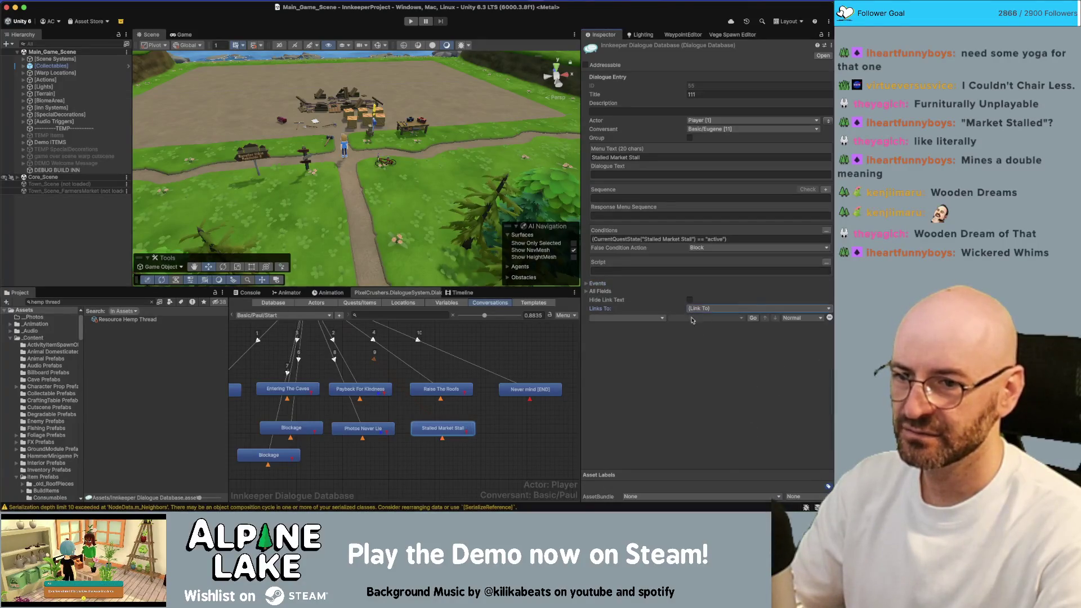
click(649, 319)
mouse_move(640, 291)
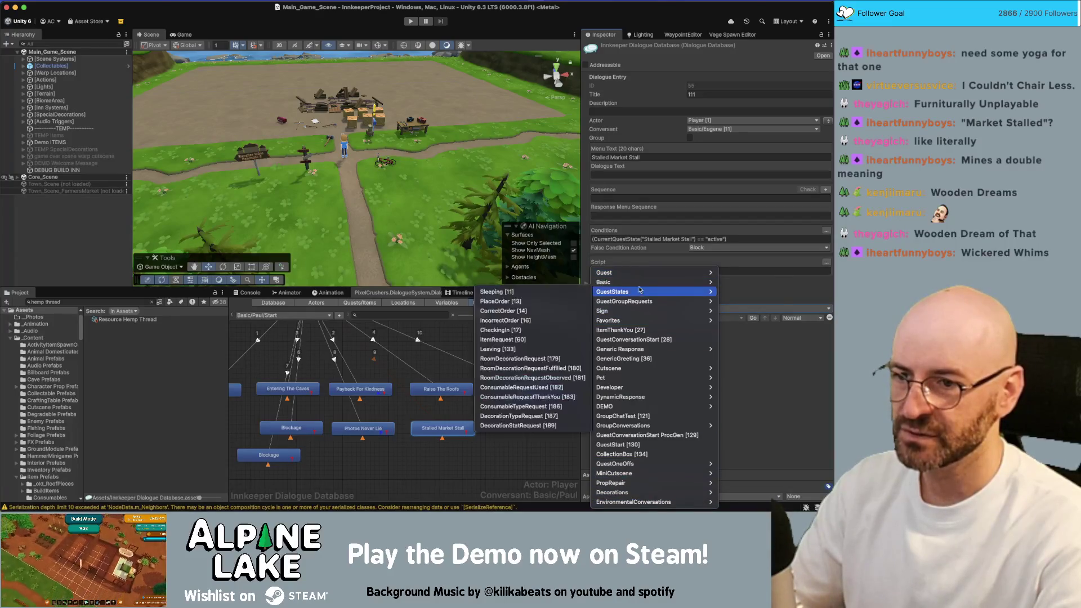
mouse_move(732, 339)
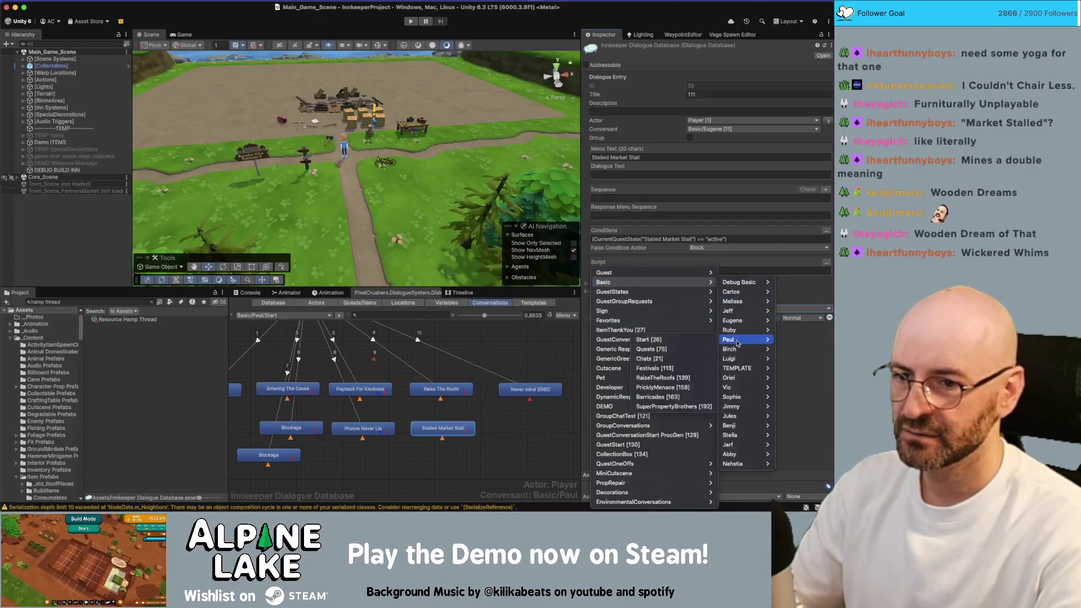
click(650, 354)
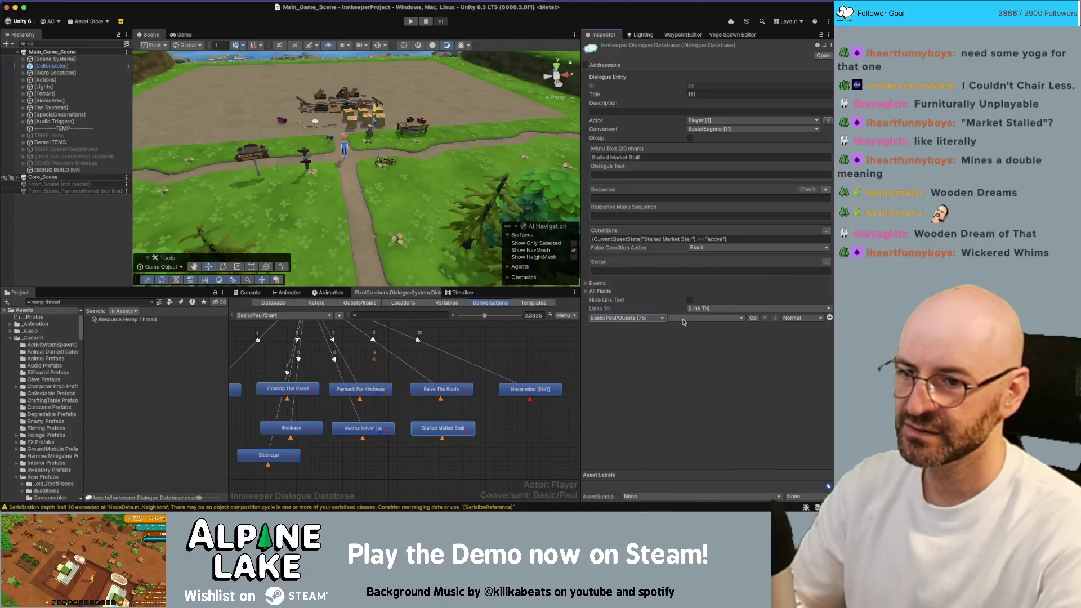
click(732, 309)
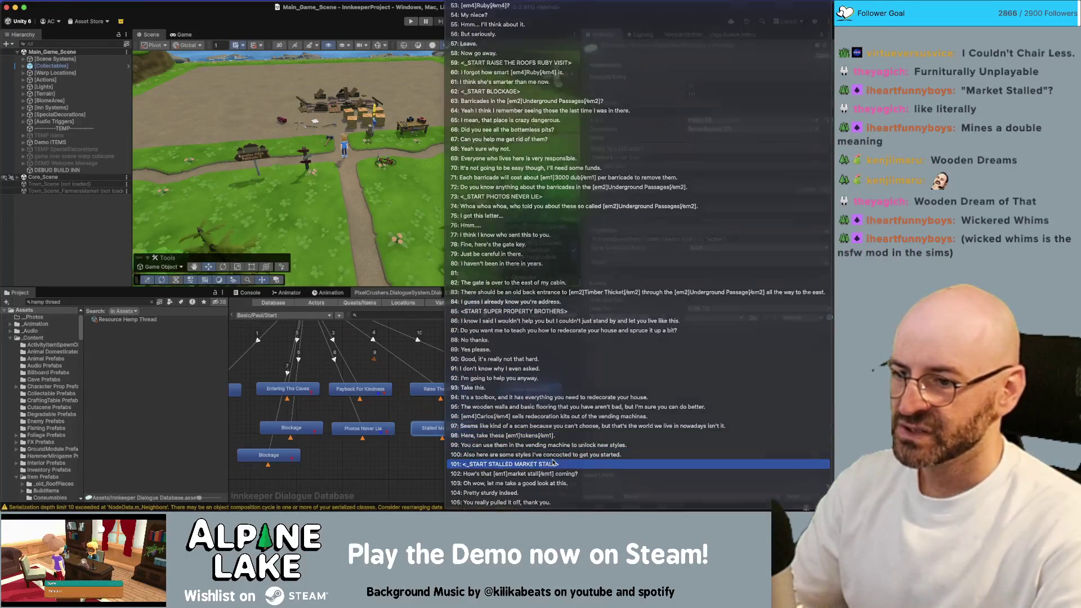
click(570, 464)
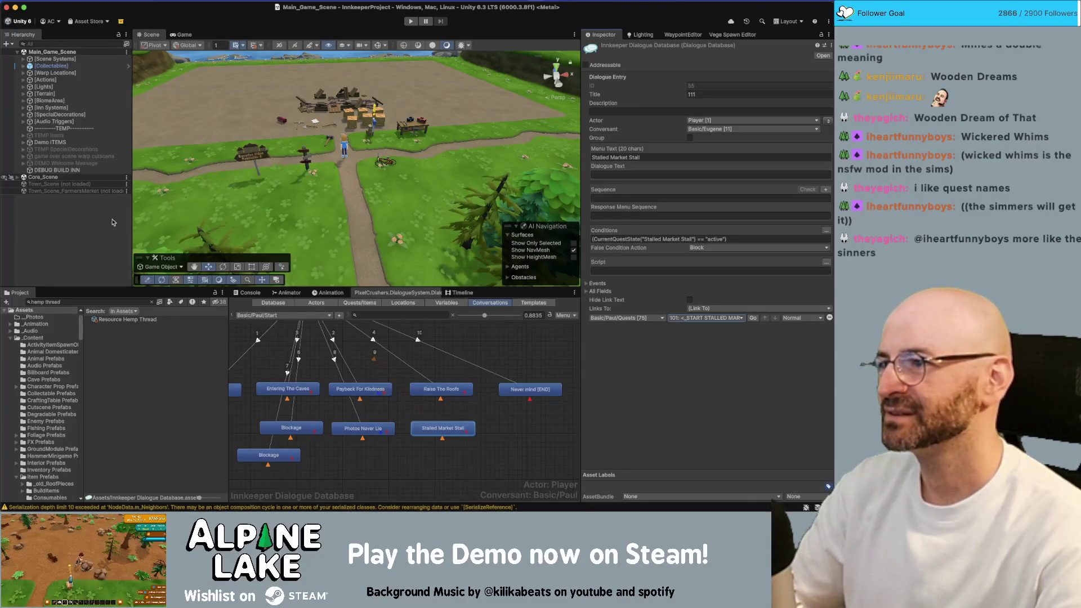
Switch the dialogue editor to Basic > Paul > Chats and pan its graph up and right.
drag(342, 195, 364, 179)
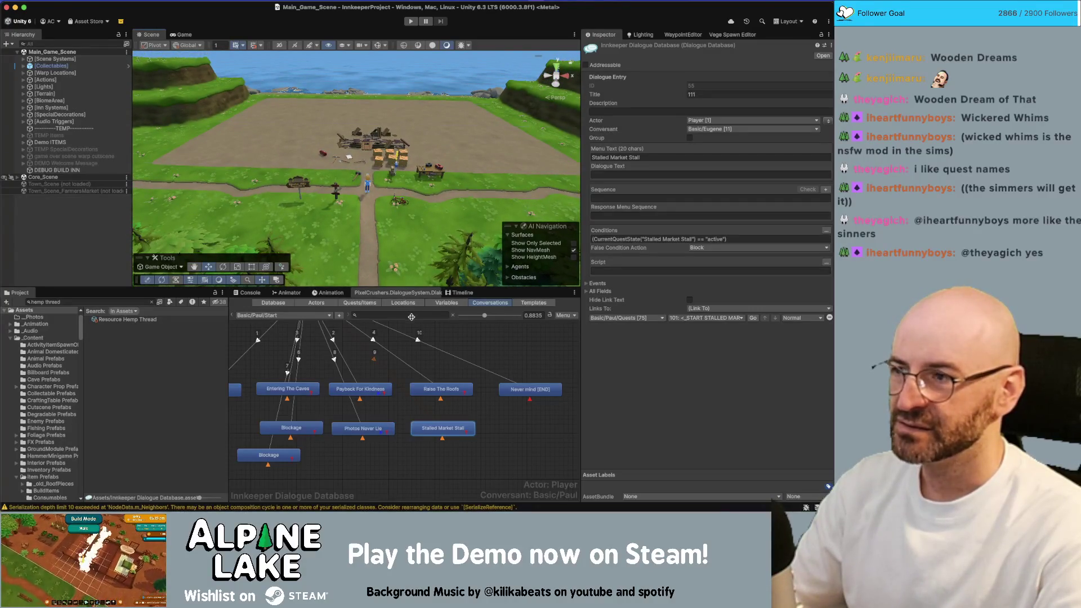
click(512, 354)
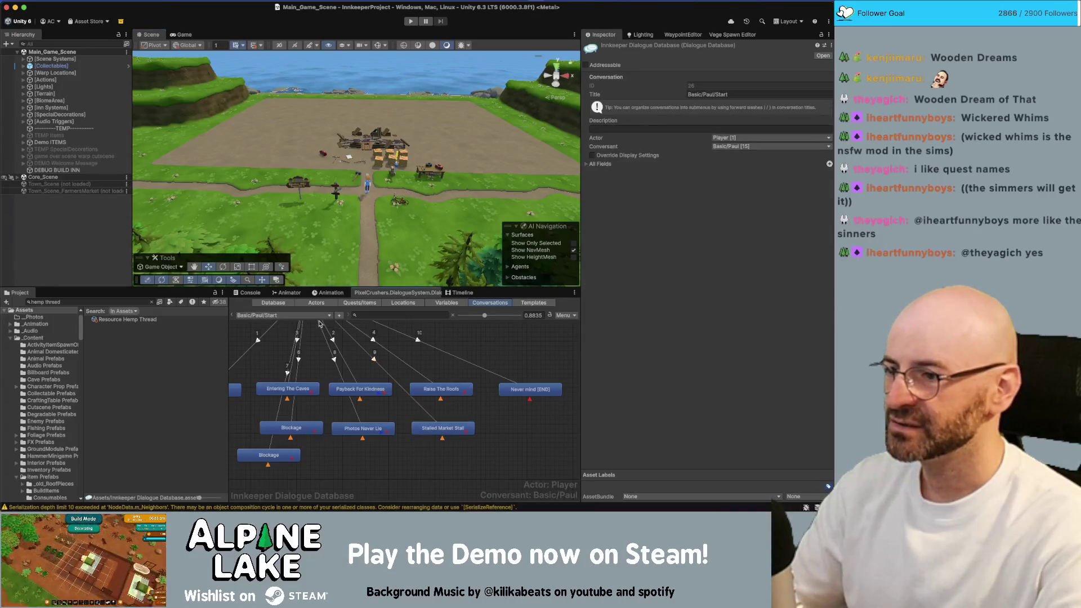
click(314, 318)
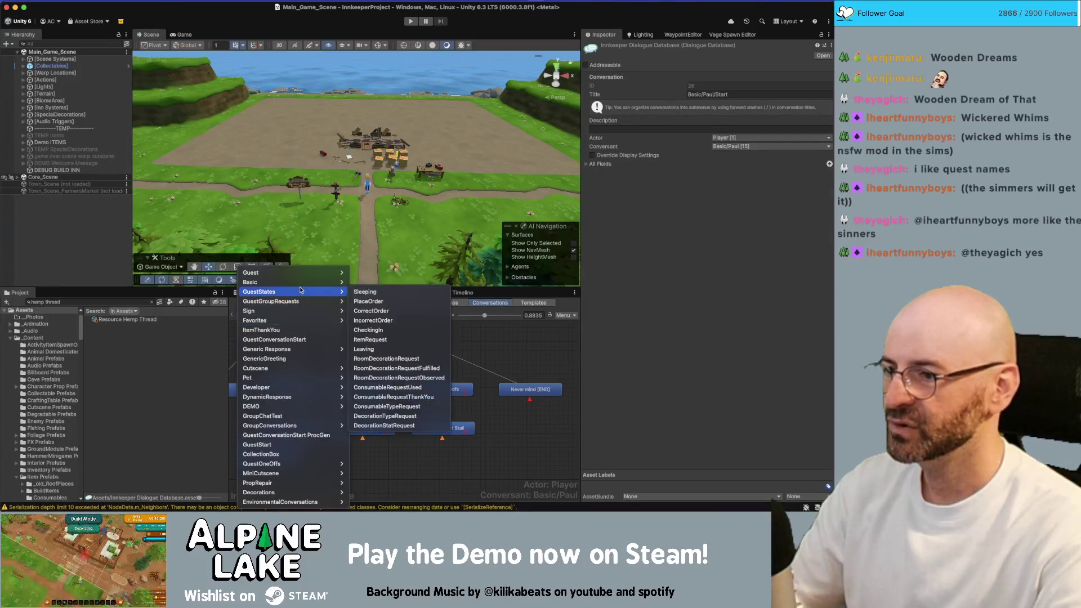
mouse_move(301, 289)
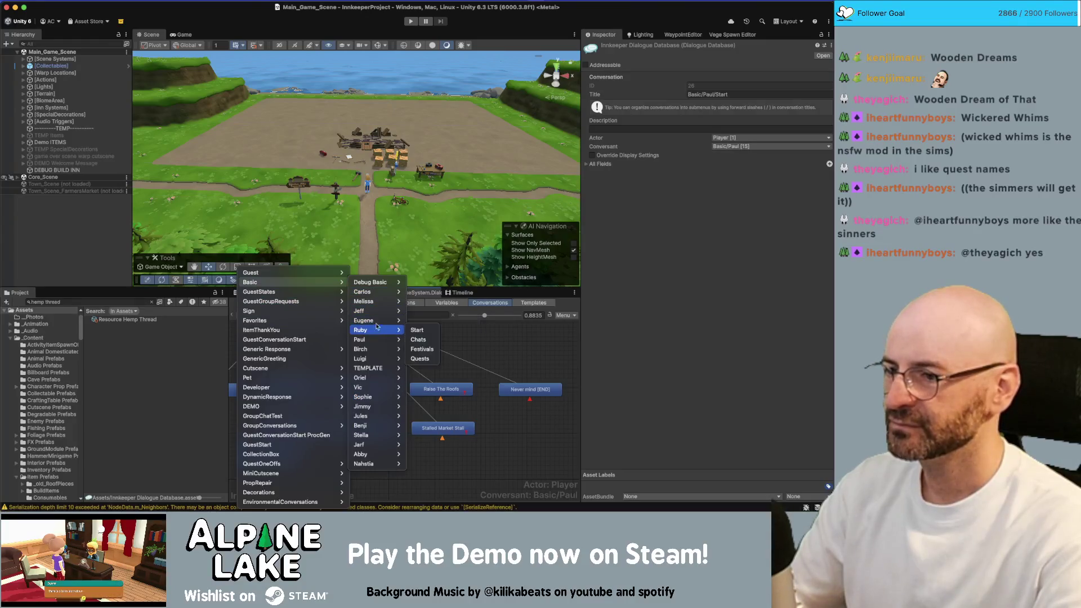
mouse_move(377, 341)
click(435, 359)
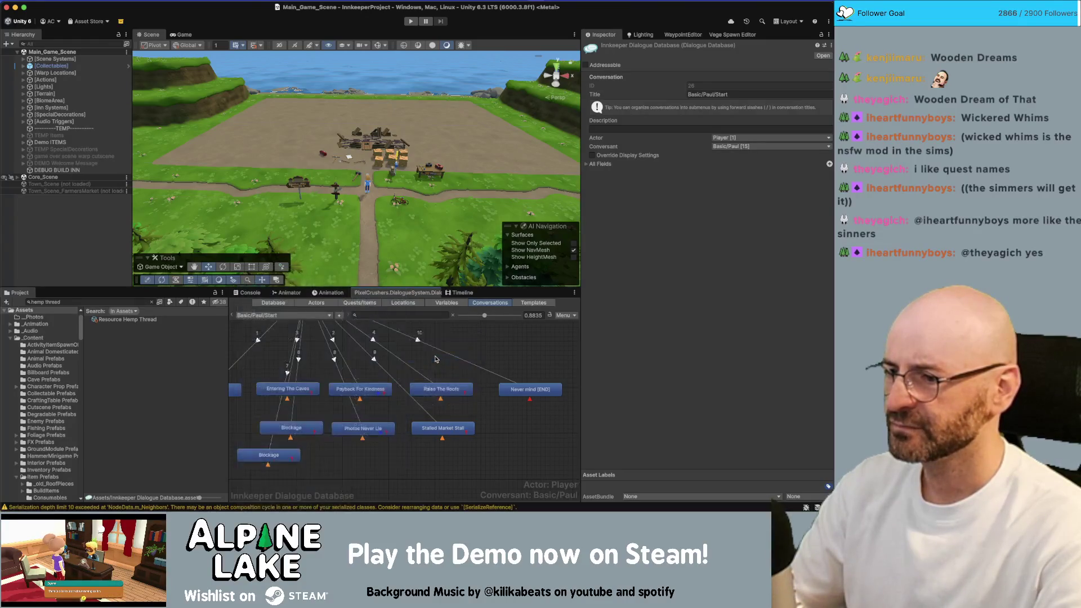
drag(348, 408, 379, 370)
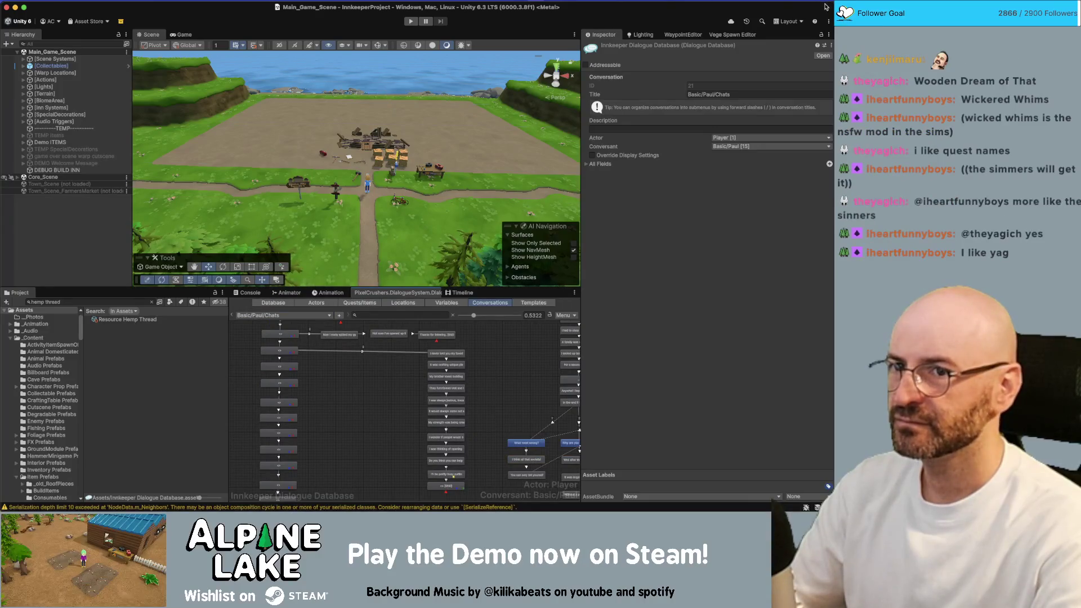
Bring Chrome forward, enlarge it, and show the 'yarn spinning machine' search results.
drag(830, 5, 699, 5)
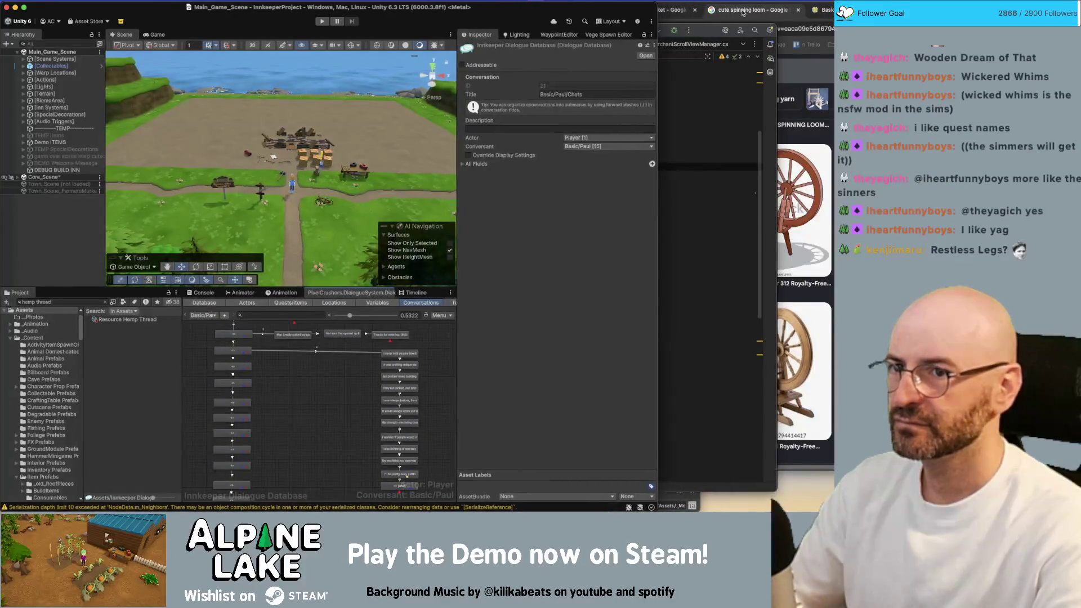
click(664, 12)
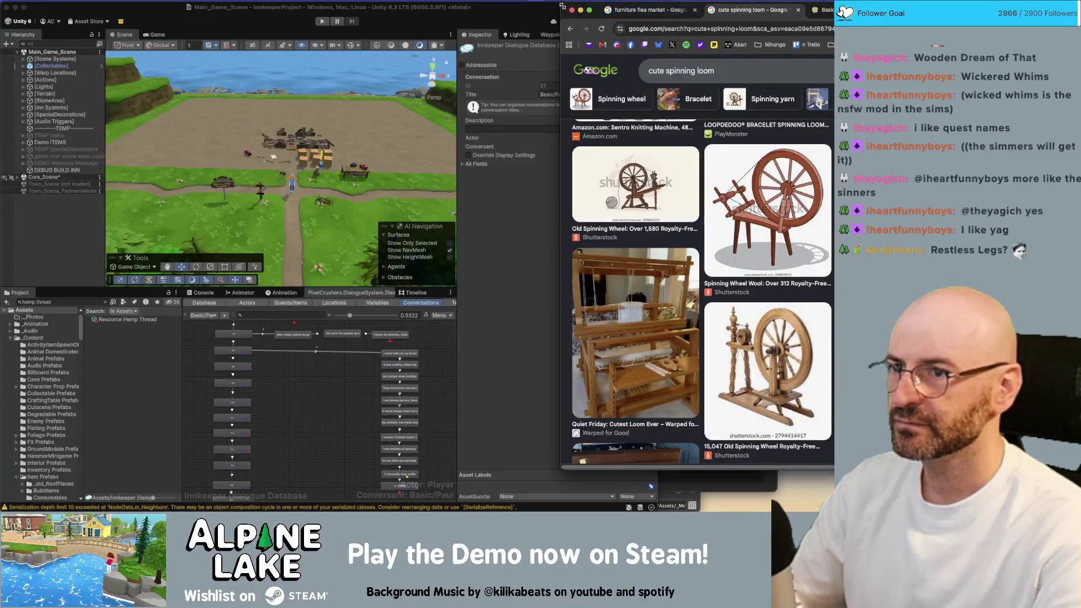
drag(562, 6, 530, 10)
double_click(534, 11)
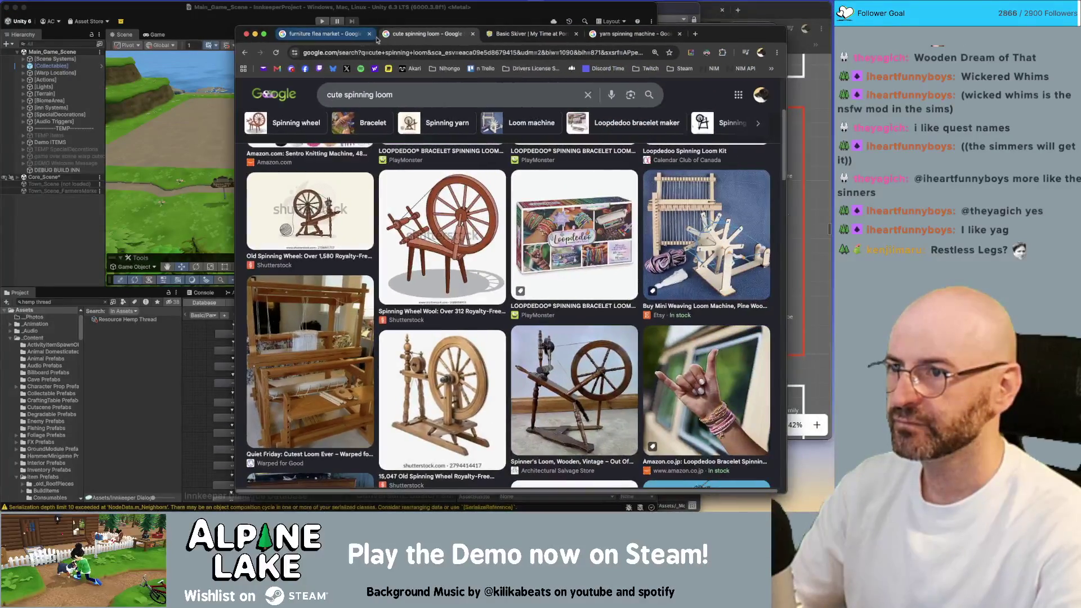
click(397, 38)
click(530, 34)
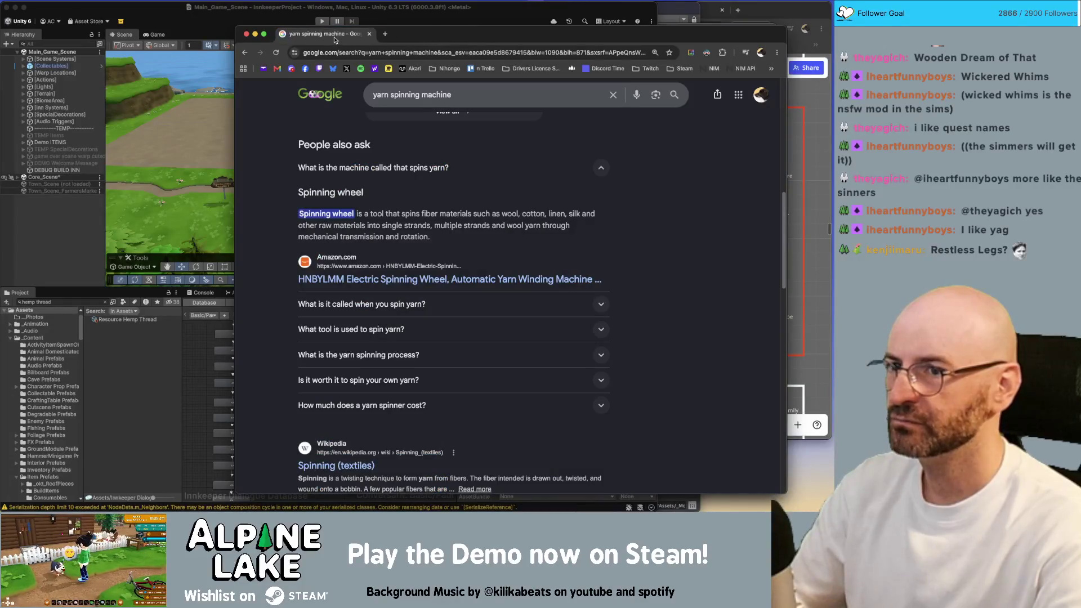
click(763, 13)
Scroll the Miro board down to the forest-walk family-of-deer card and select it.
drag(763, 13, 766, 12)
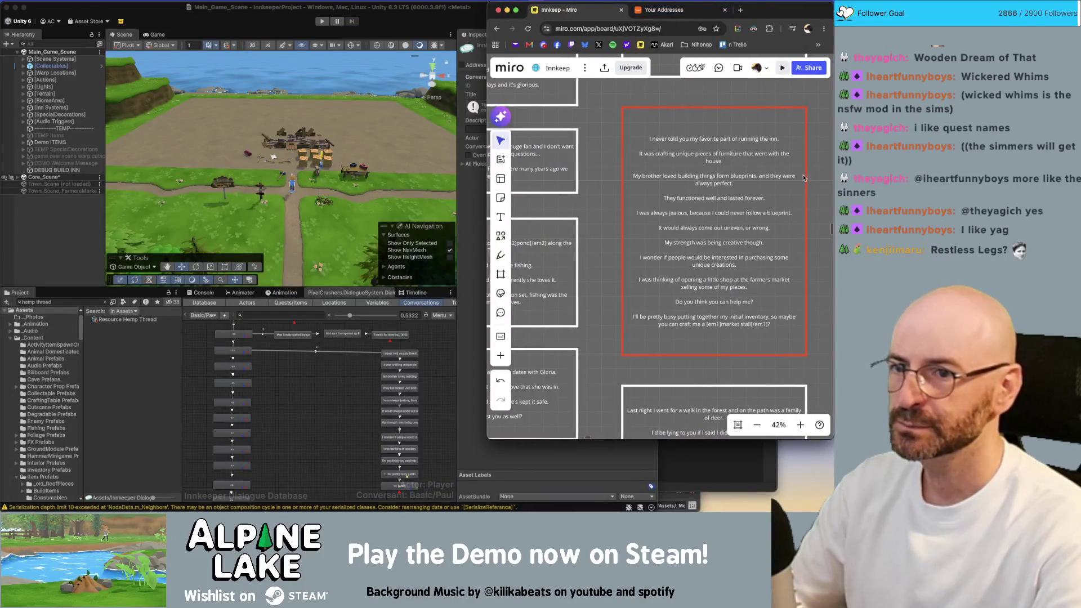
scroll(806, 169, down, 3)
scroll(788, 213, down, 5)
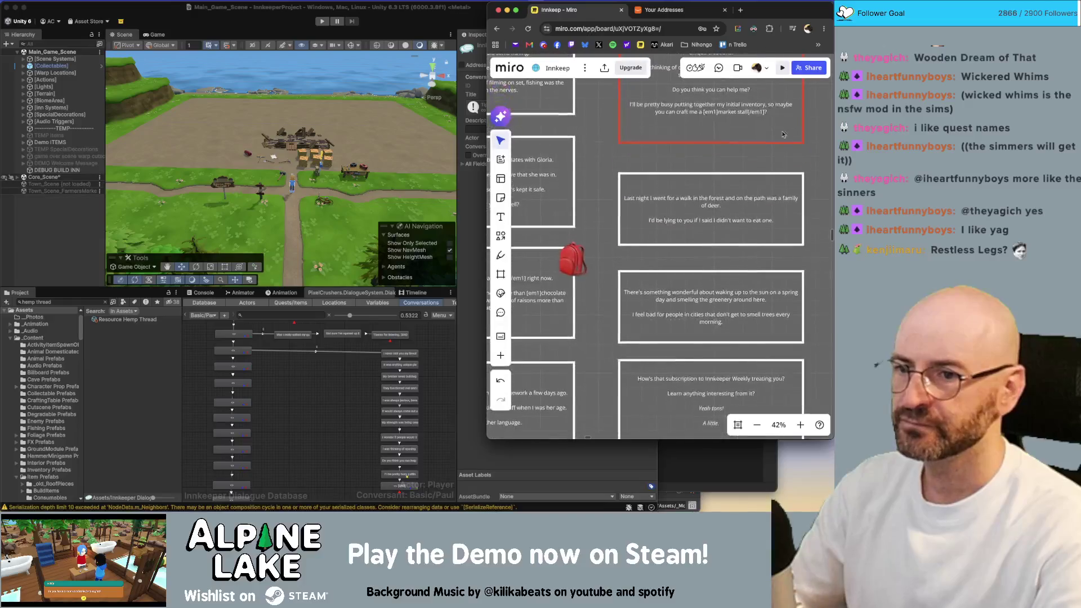
click(741, 150)
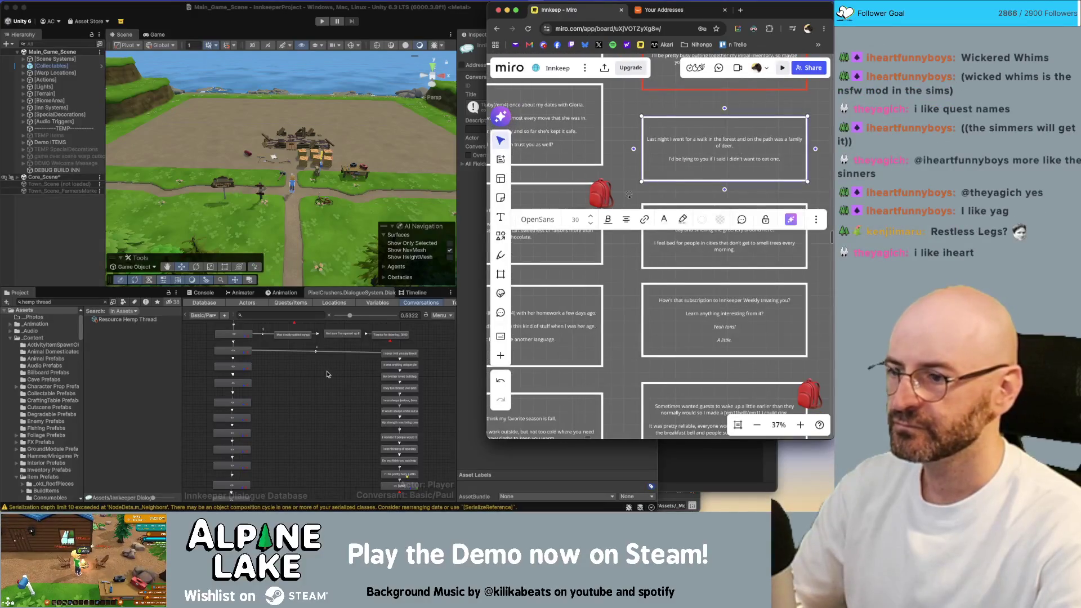
In Unity's dialogue graph, copy the selected node pair and clear the selection.
click(329, 373)
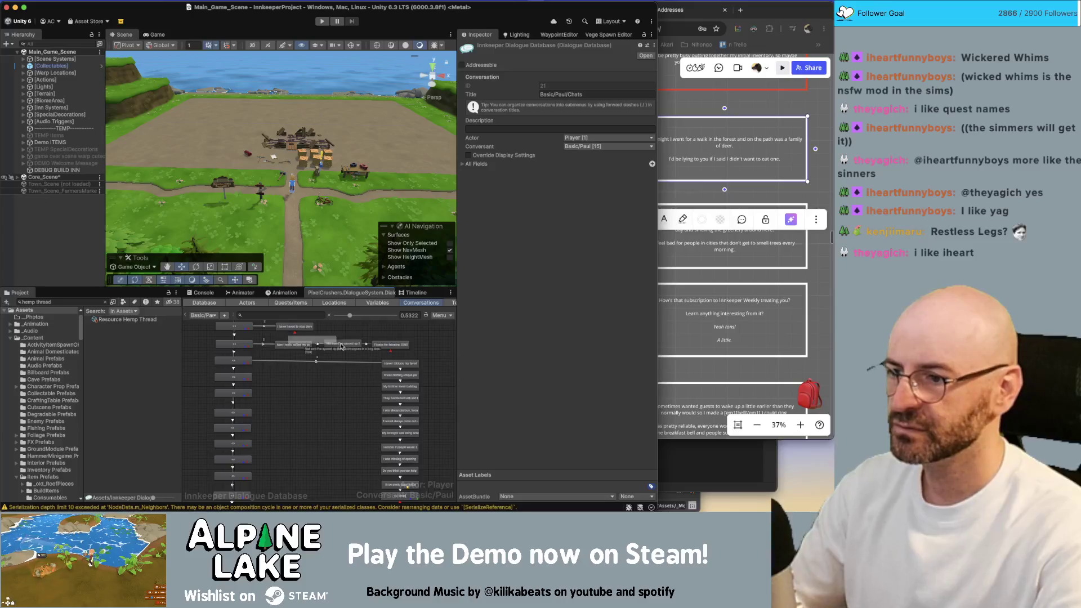
shift+click(338, 346)
right_click(338, 347)
click(271, 379)
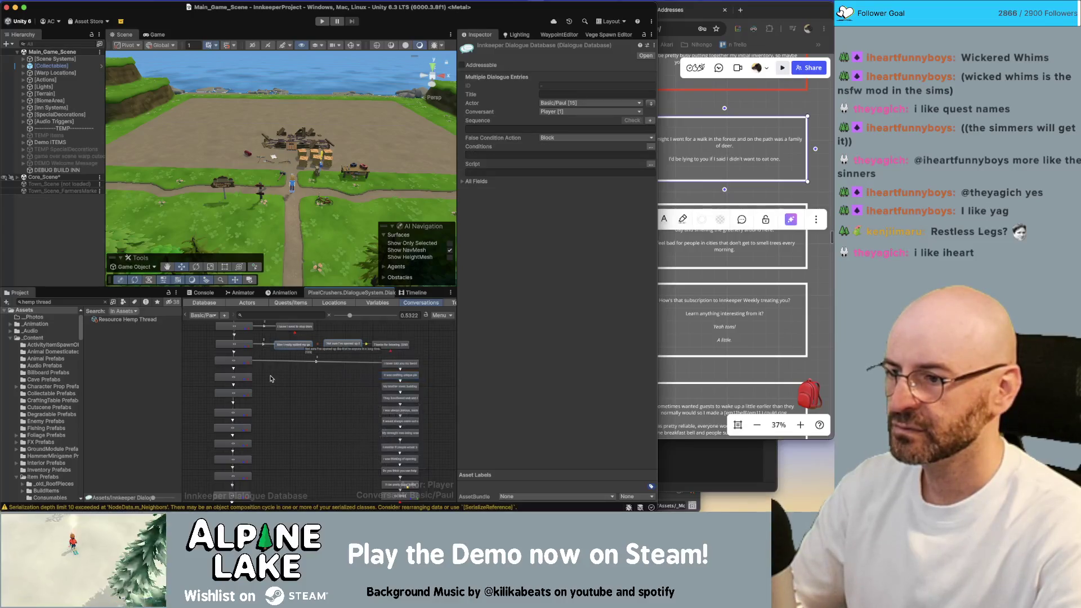
right_click(272, 380)
click(299, 387)
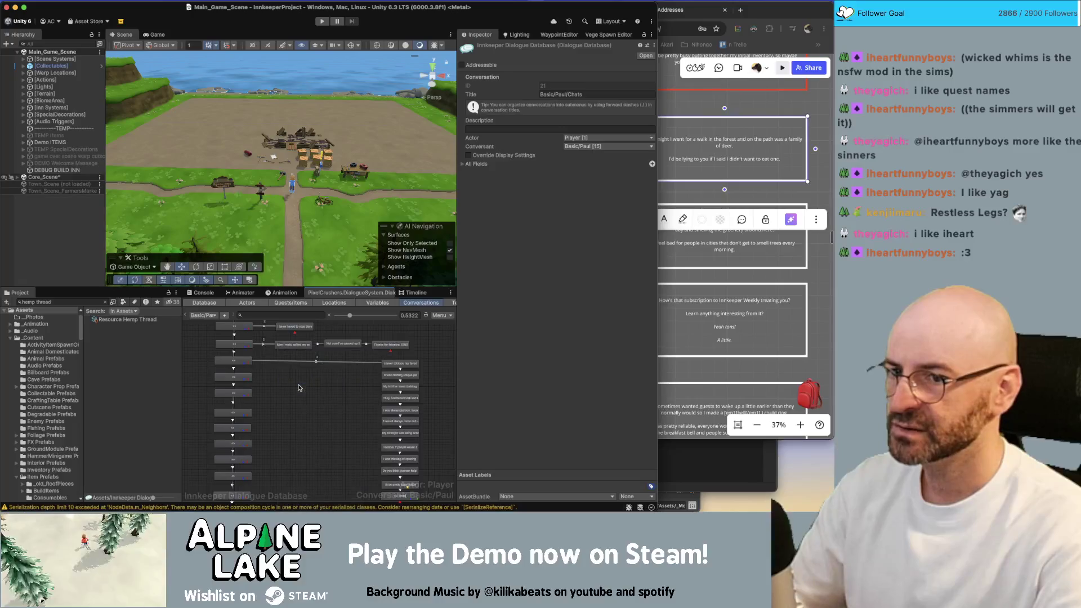
Paste the 'Not sure I've opened up' node pair and shift it right.
key(ctrl+v)
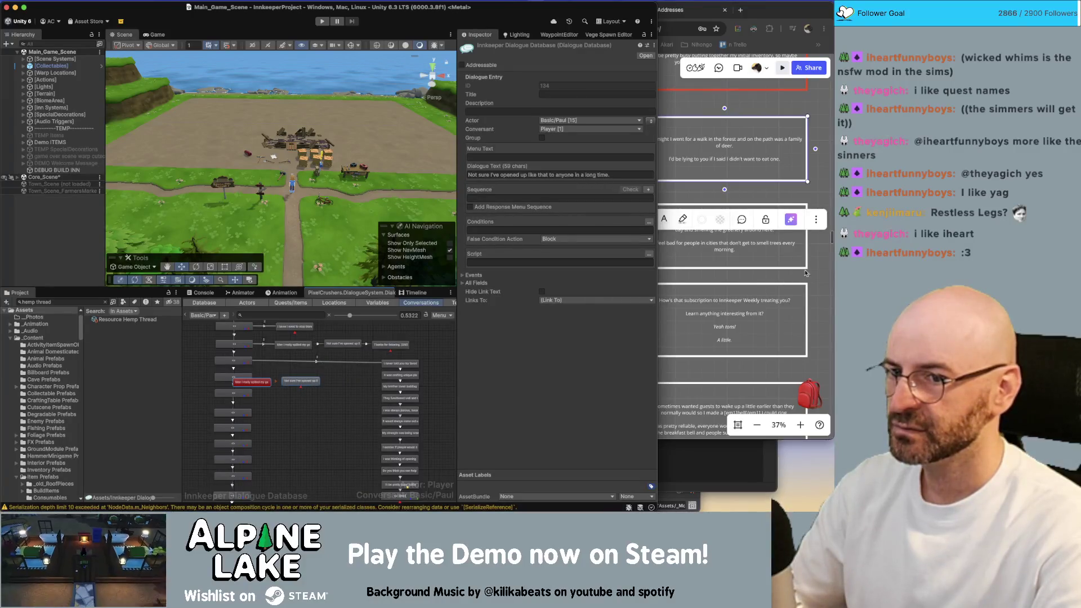
click(806, 273)
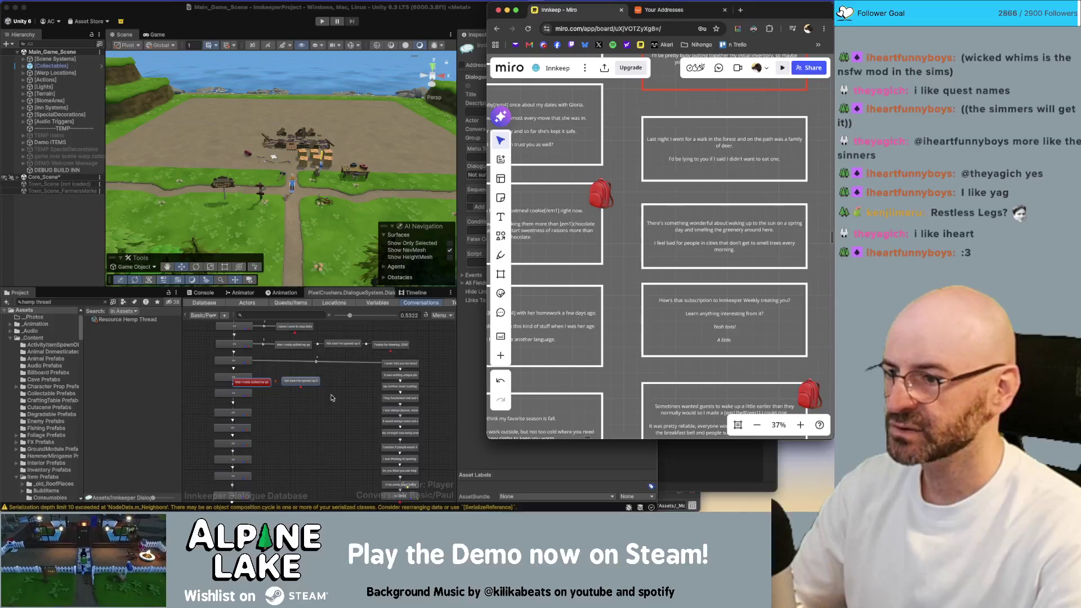
click(267, 397)
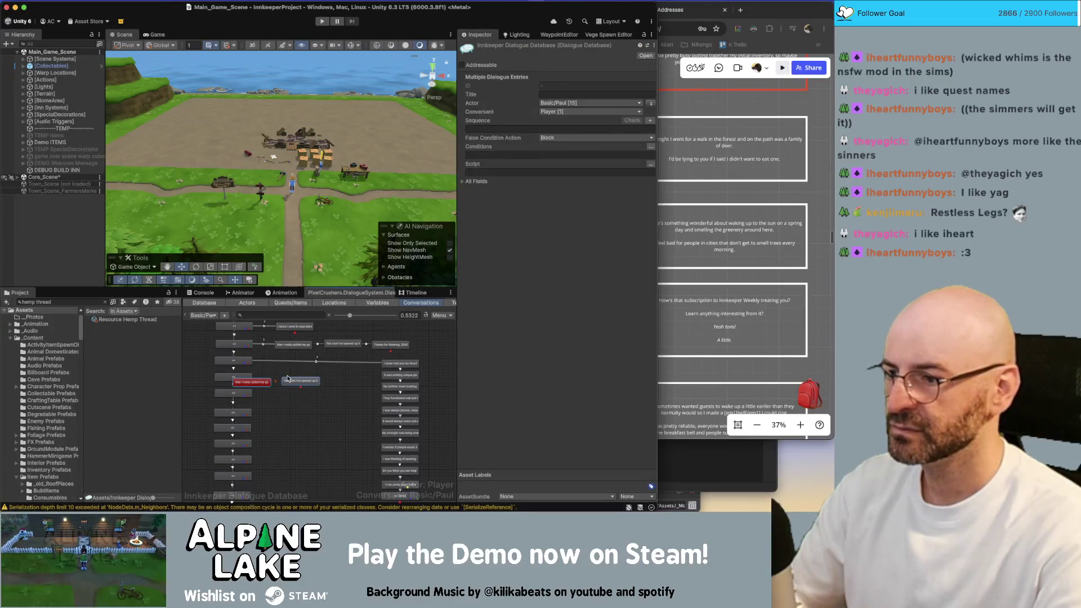
scroll(275, 384, up, 2)
drag(291, 383, 323, 377)
click(282, 405)
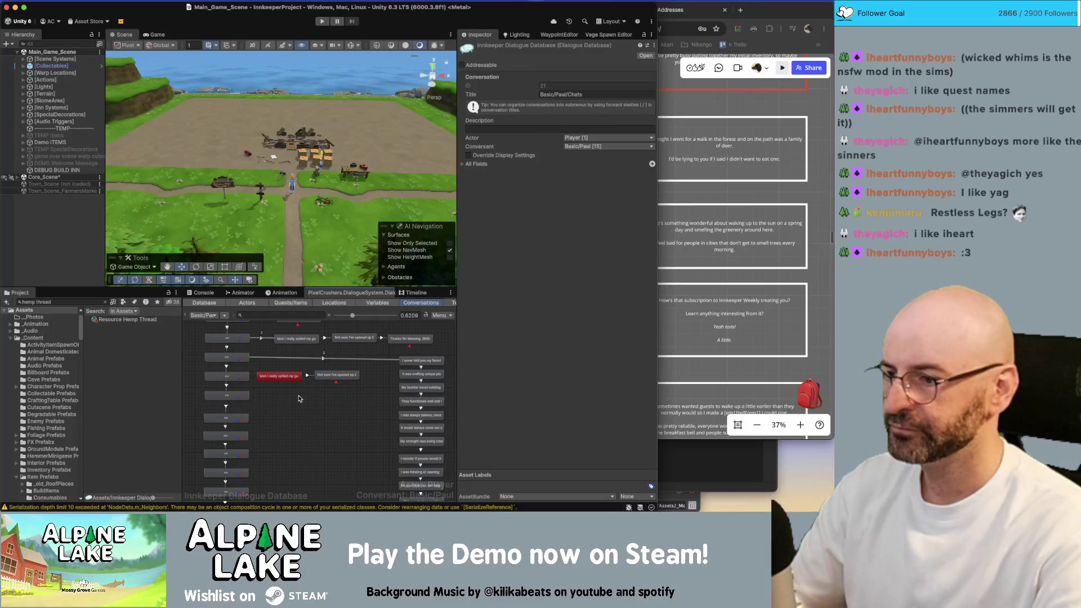
Paste a second copy of the node pair via Paste Nodes and nudge it into place.
right_click(299, 399)
click(338, 382)
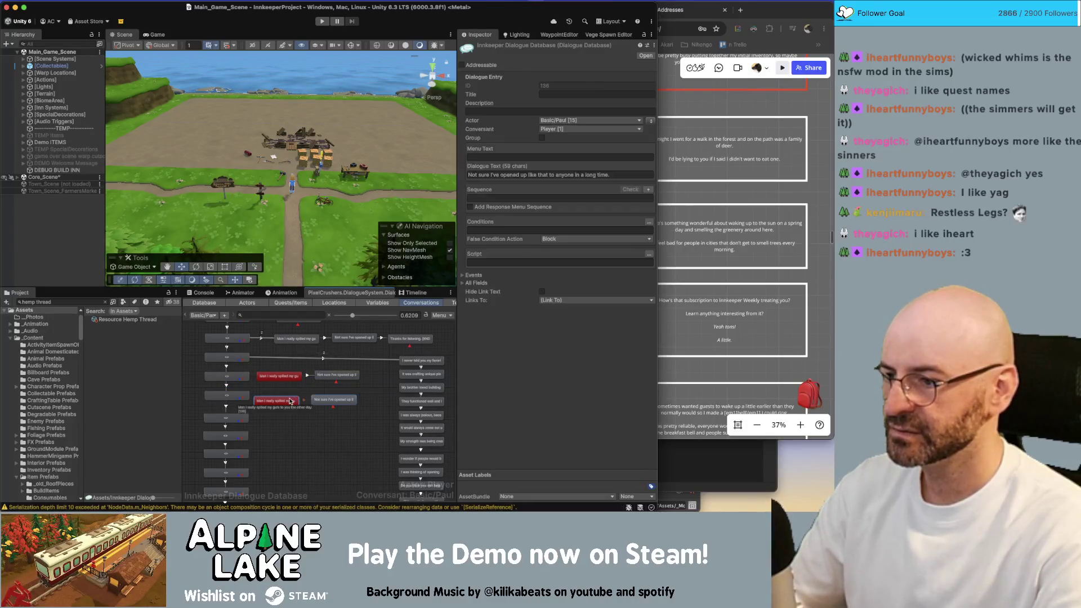
drag(292, 401, 292, 394)
click(294, 407)
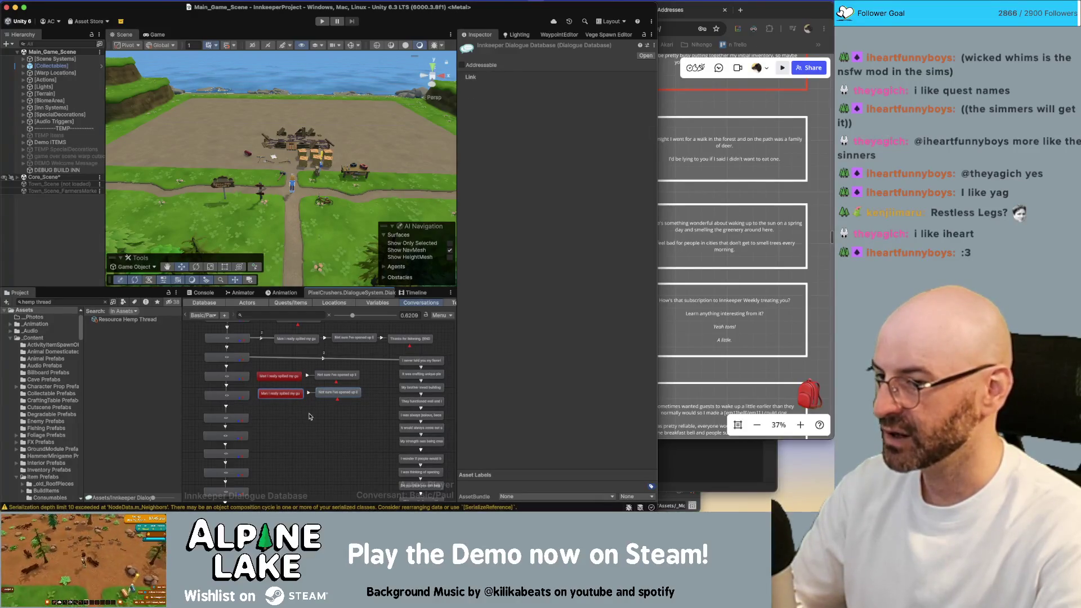
scroll(304, 416, down, 5)
Select all nodes and shift the whole conversation graph right to make room.
scroll(356, 375, down, 8)
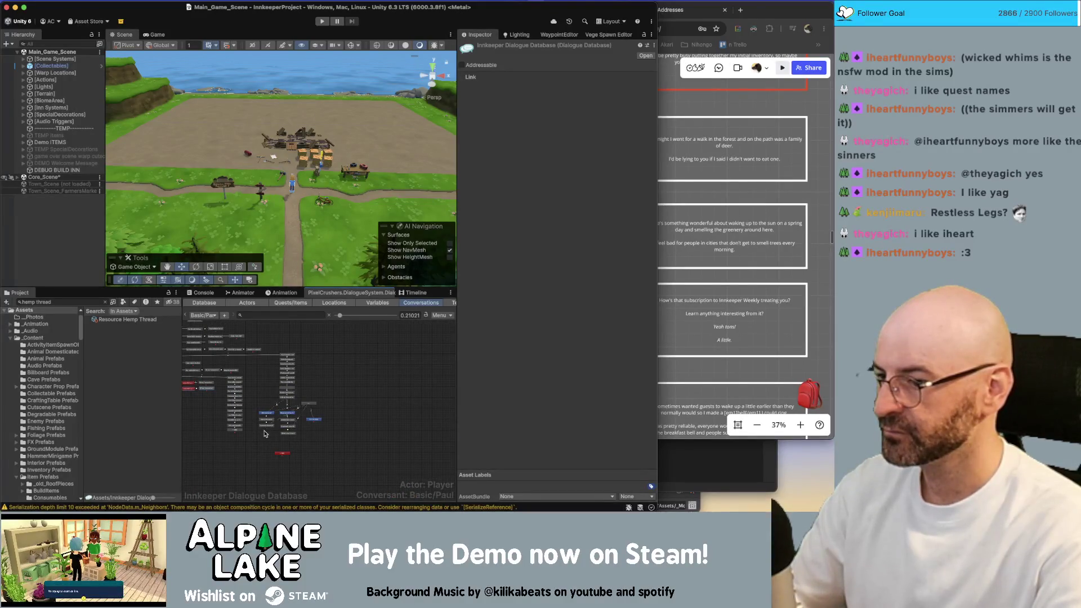
key(super+a)
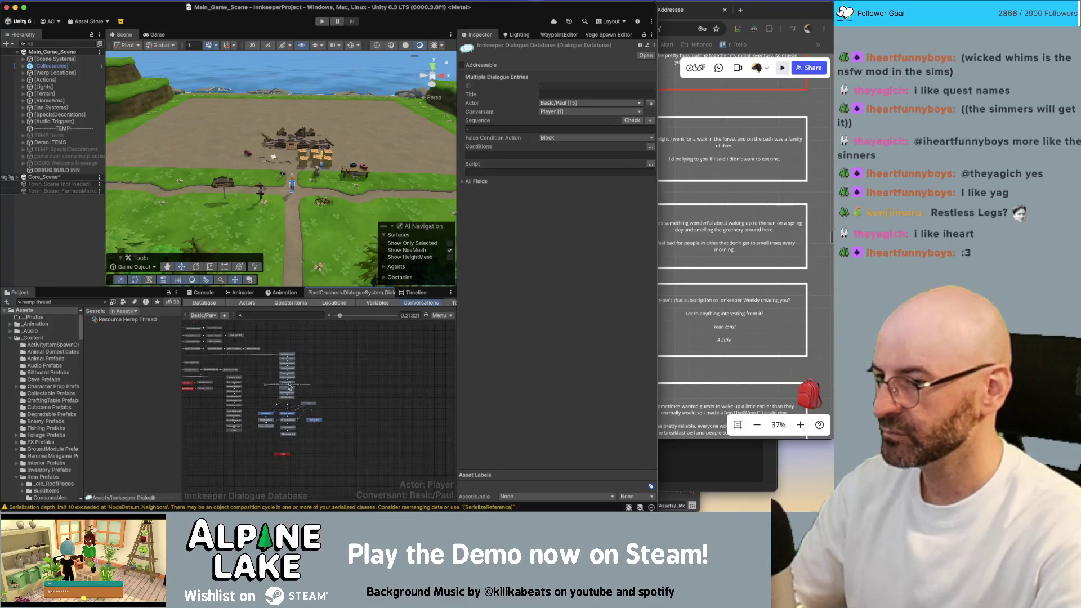
drag(296, 399, 328, 400)
mouse_move(236, 422)
mouse_down()
mouse_move(231, 378)
mouse_move(265, 389)
mouse_move(251, 396)
mouse_up()
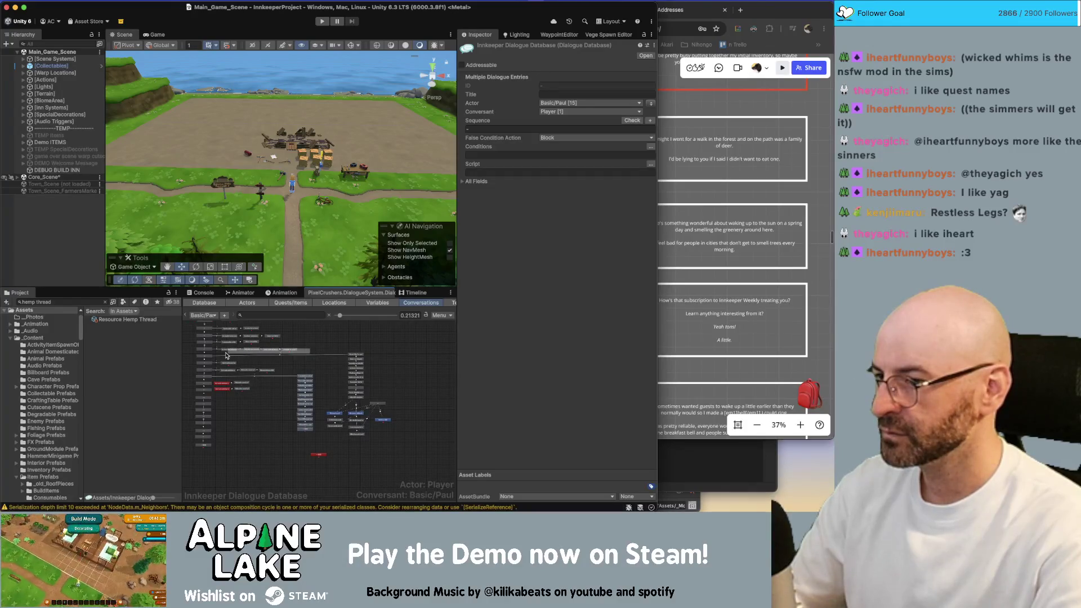
click(241, 404)
scroll(225, 402, up, 5)
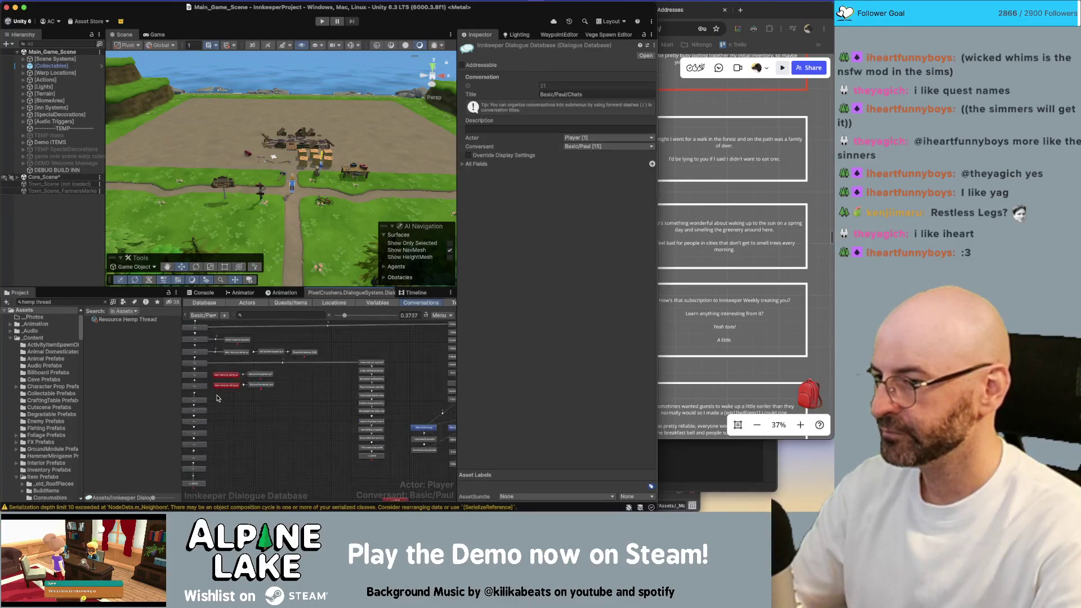
Paste a copy of the spilled-my-guts node pair and move it beside the others.
right_click(223, 403)
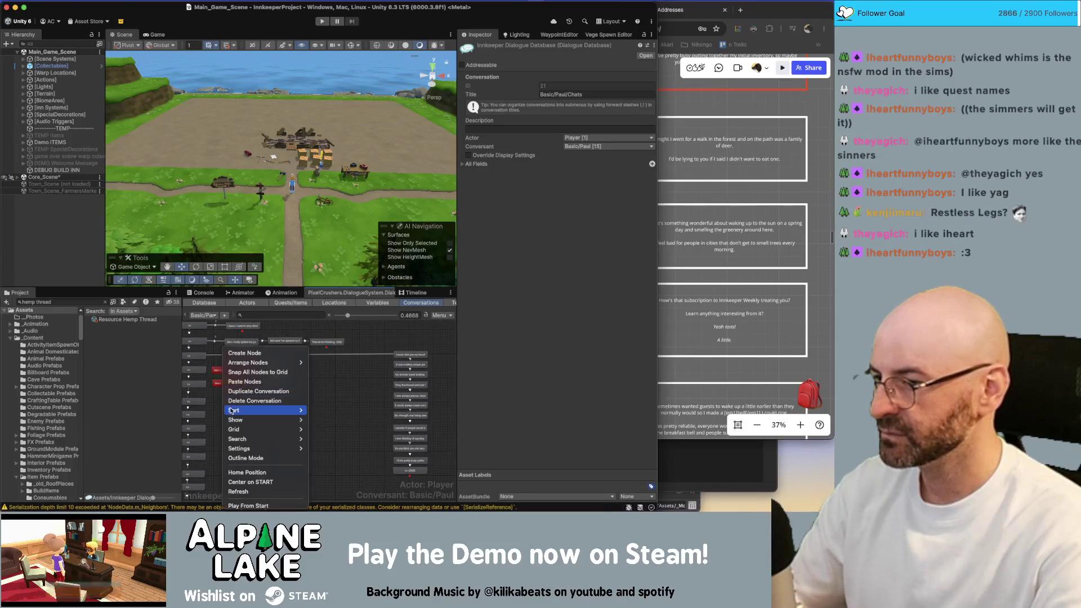
click(277, 383)
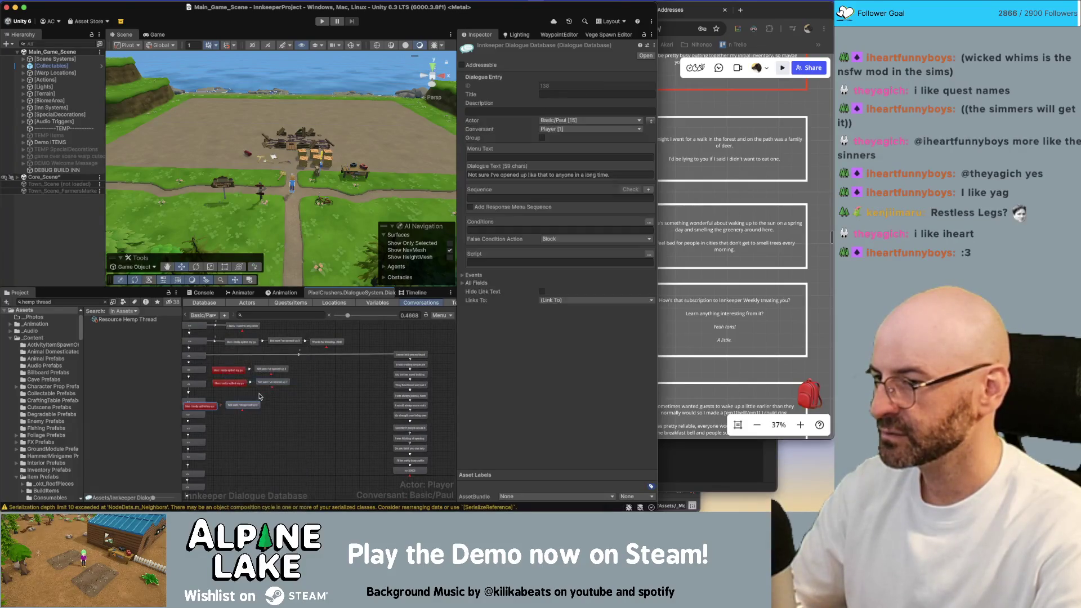
drag(243, 405, 273, 402)
Paste one more copy, shift it right and up, and select its link.
right_click(320, 409)
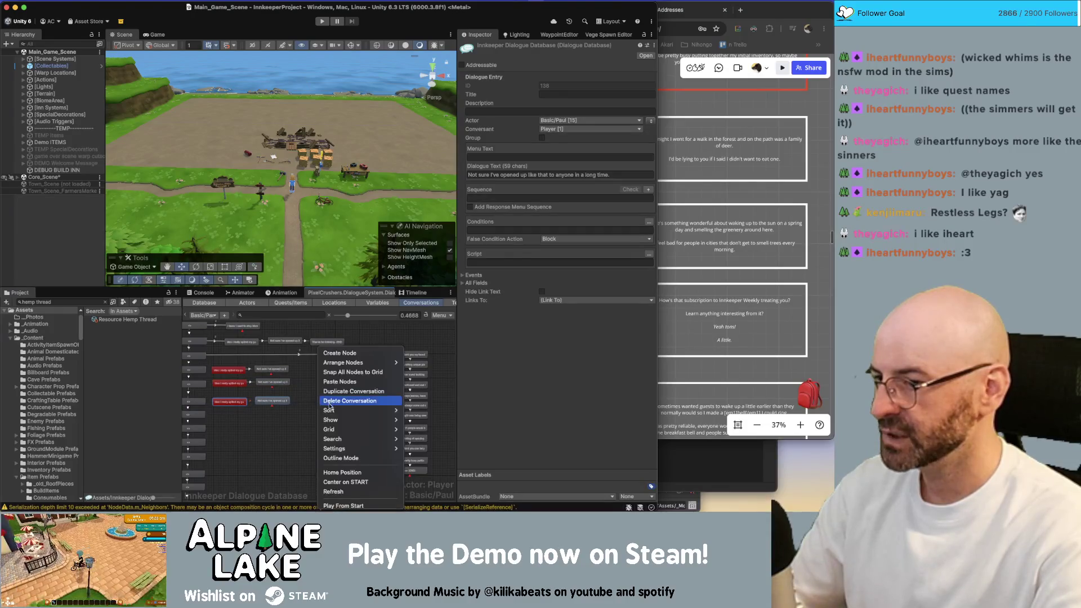
click(340, 382)
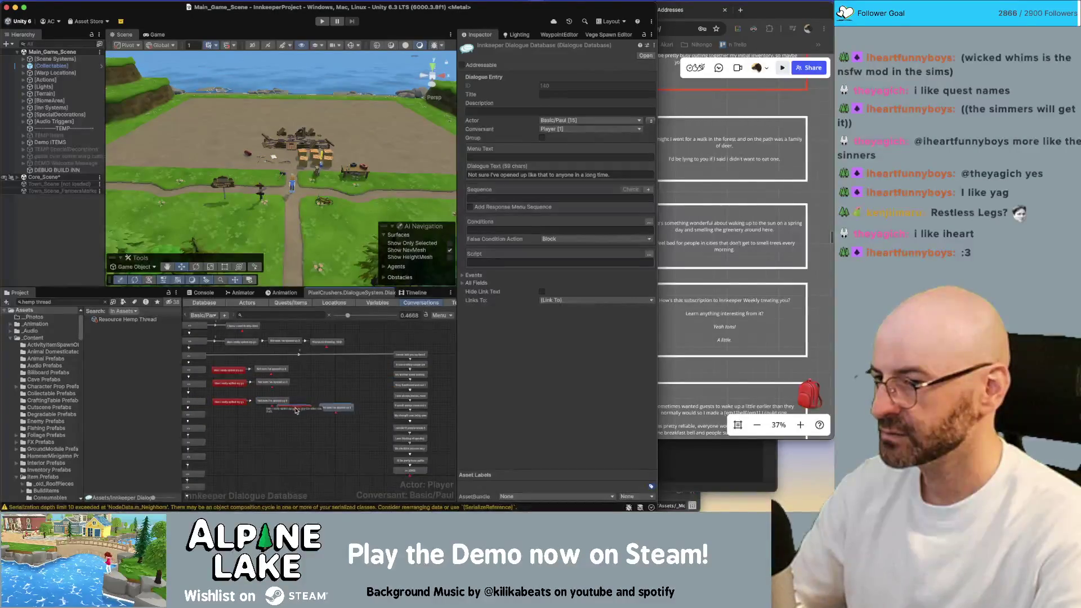
mouse_move(271, 415)
mouse_down()
mouse_move(345, 402)
mouse_move(316, 404)
mouse_up()
click(349, 403)
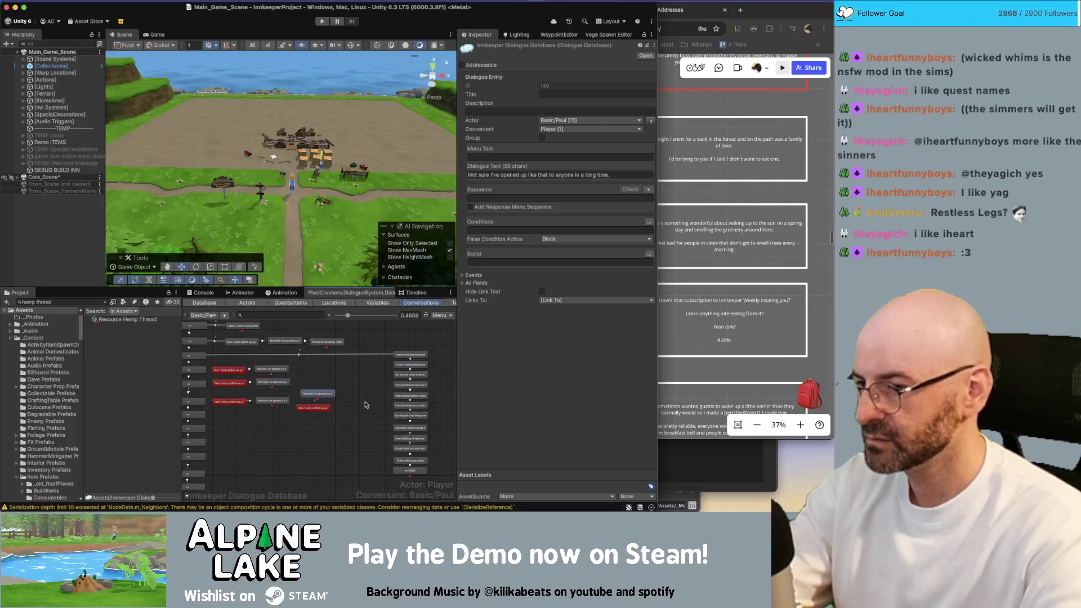
click(316, 402)
scroll(317, 411, up, 3)
scroll(307, 403, up, 1)
click(307, 399)
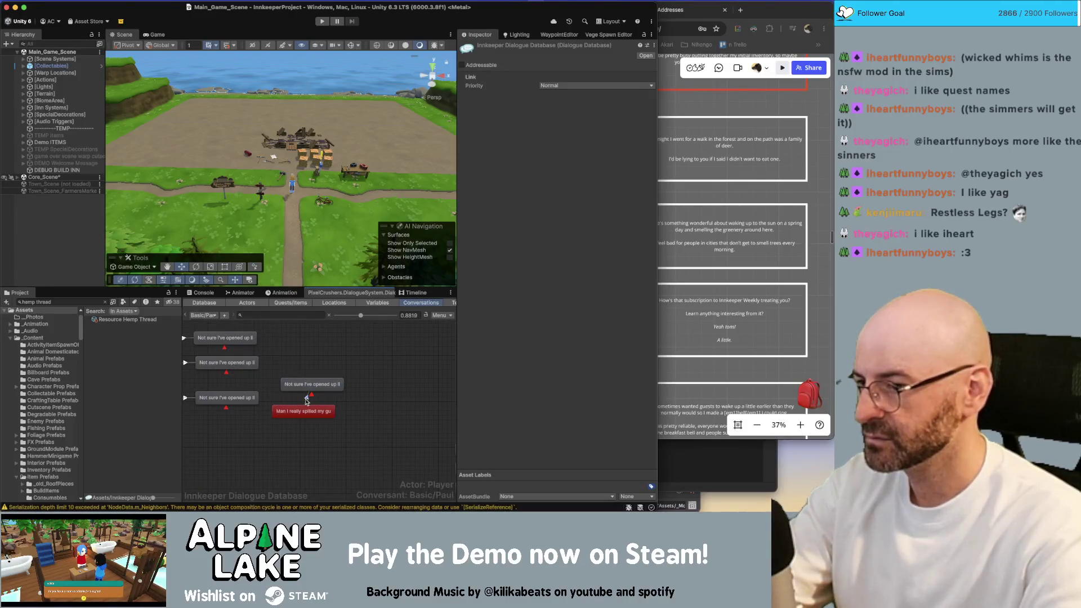
Make links from the 'Not sure I've opened up' reply node to both duplicated pairs.
right_click(249, 402)
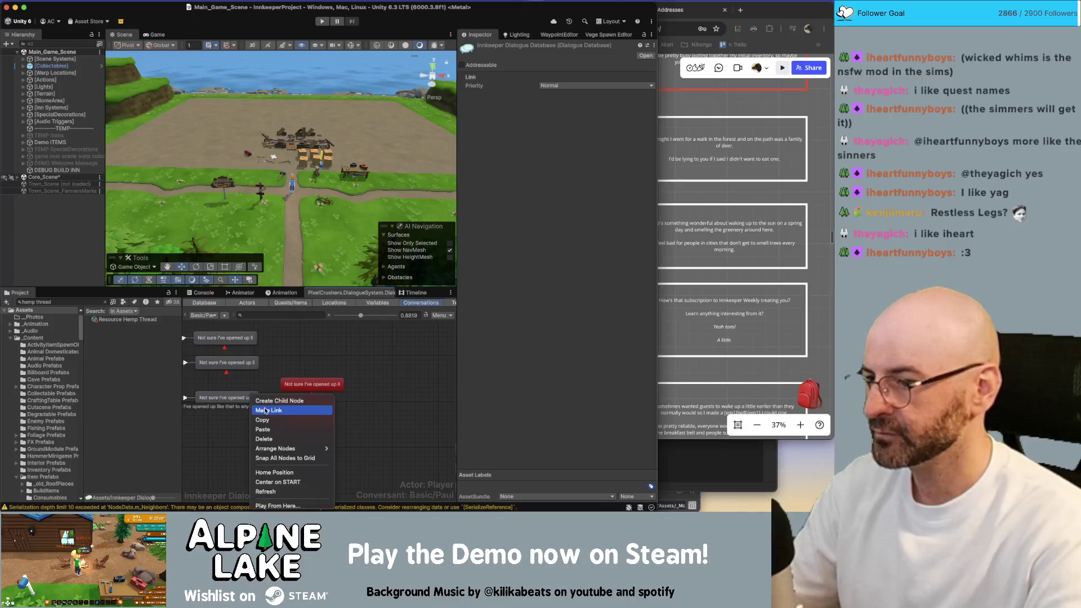
click(312, 384)
right_click(259, 398)
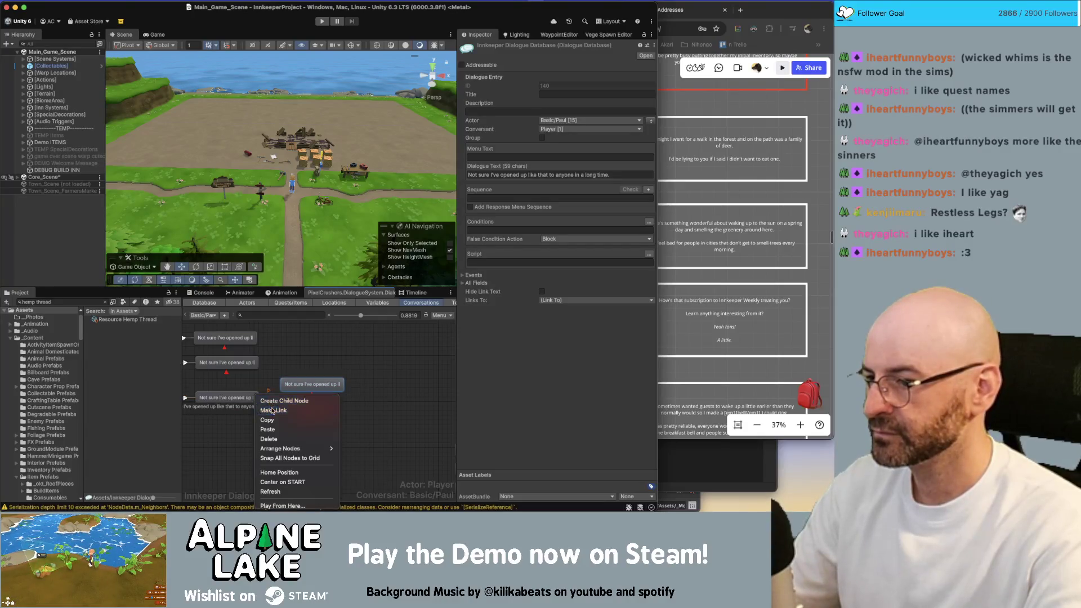
click(271, 401)
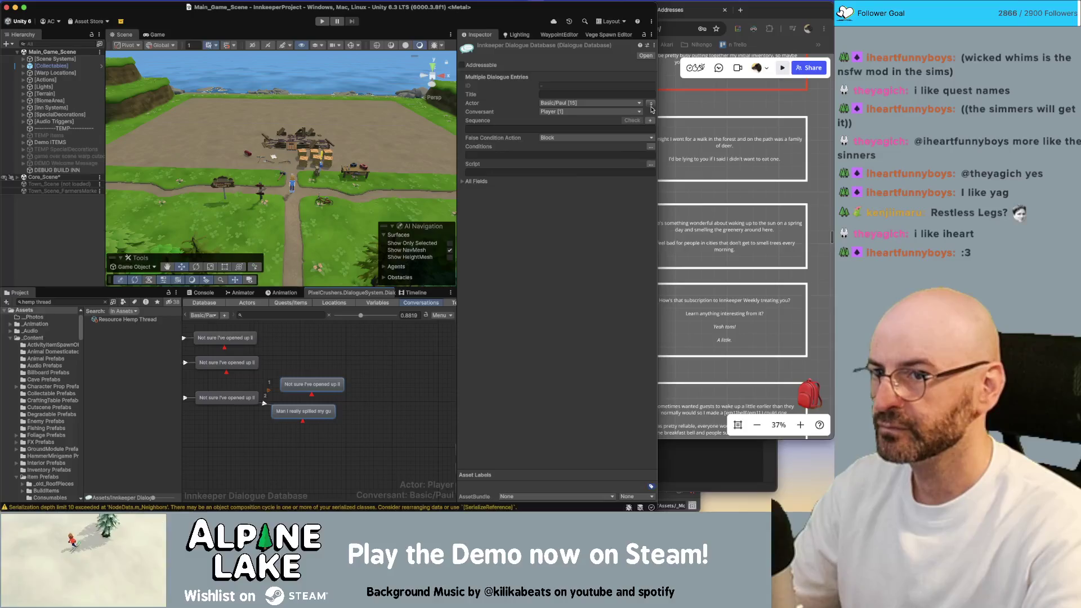
click(364, 384)
click(363, 384)
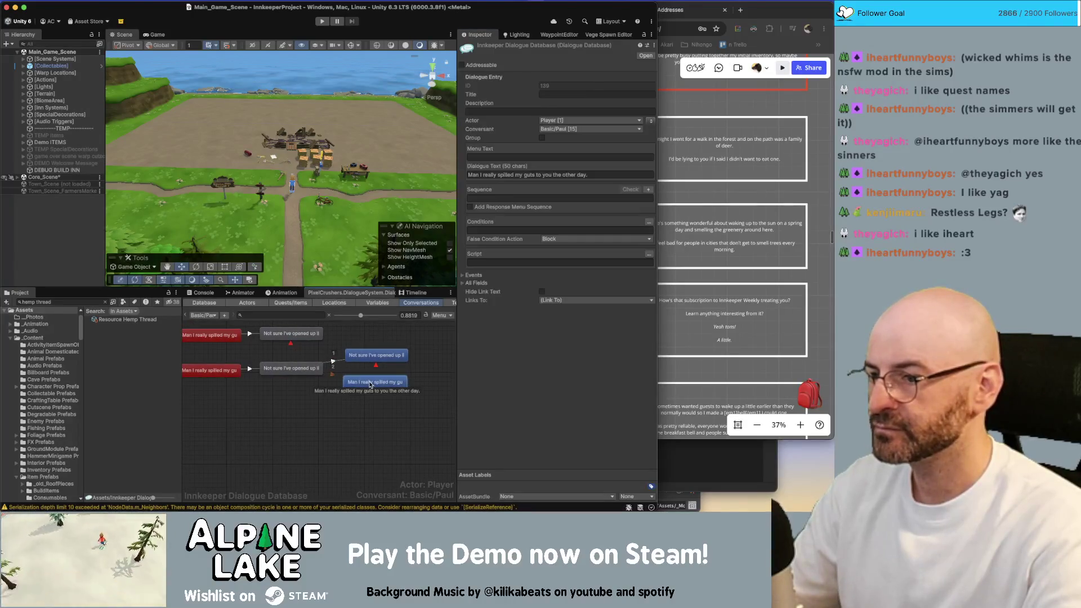
click(816, 325)
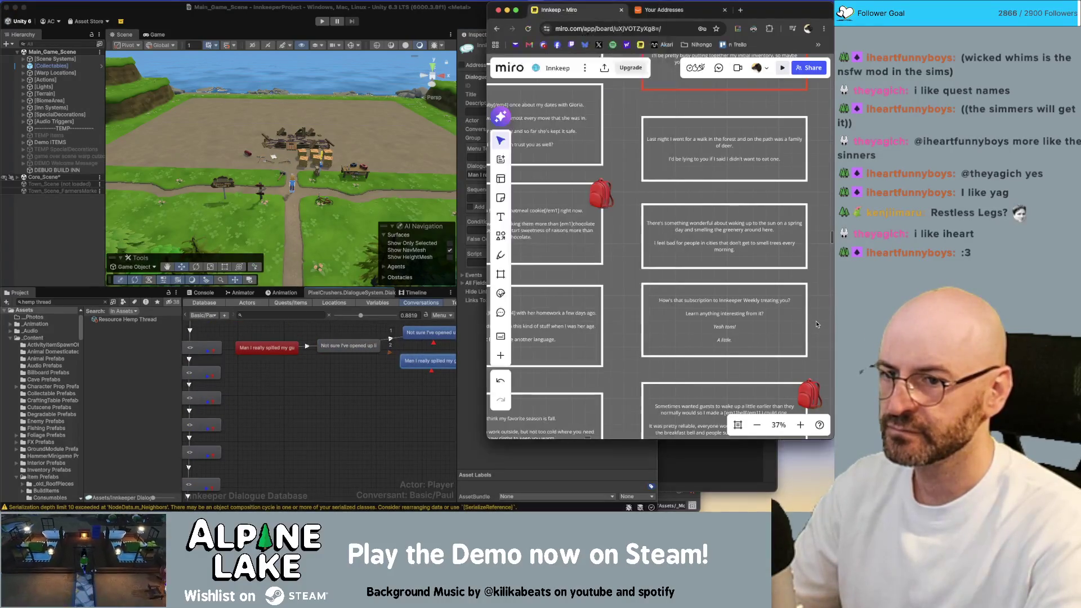
Find the breakfast-bell card and insert 'I' after 'Sometimes' in its text.
drag(805, 332, 795, 251)
scroll(794, 251, down, 5)
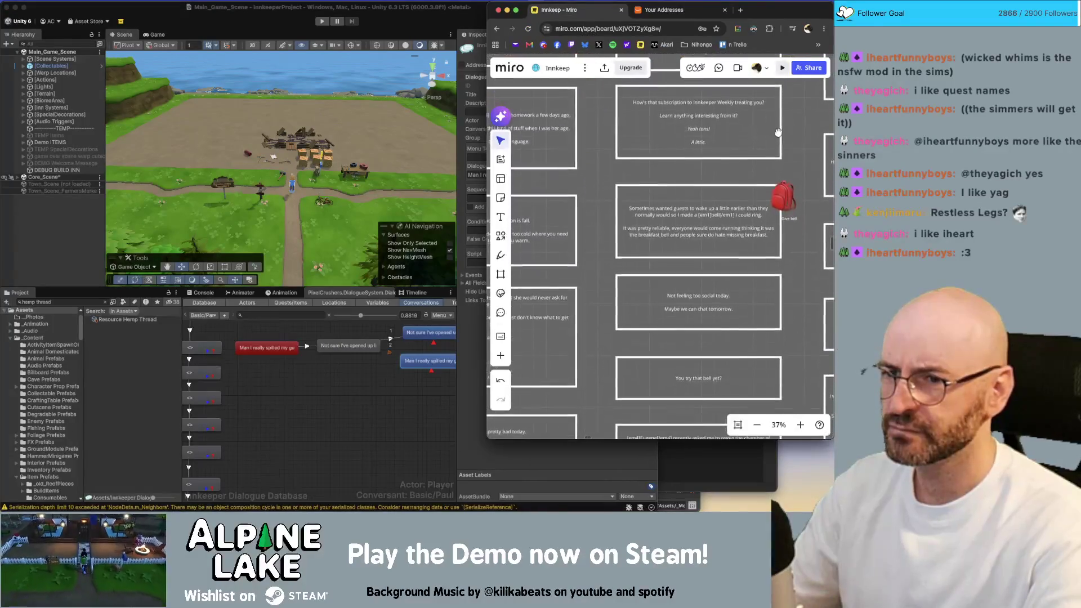
scroll(771, 181, down, 1)
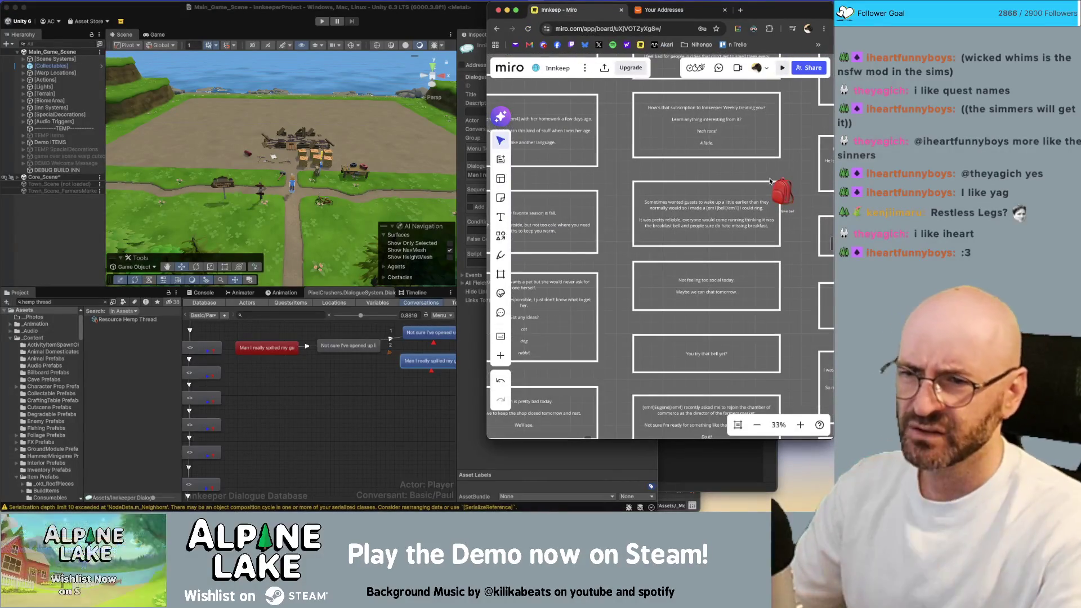
scroll(731, 251, up, 3)
drag(716, 242, 707, 255)
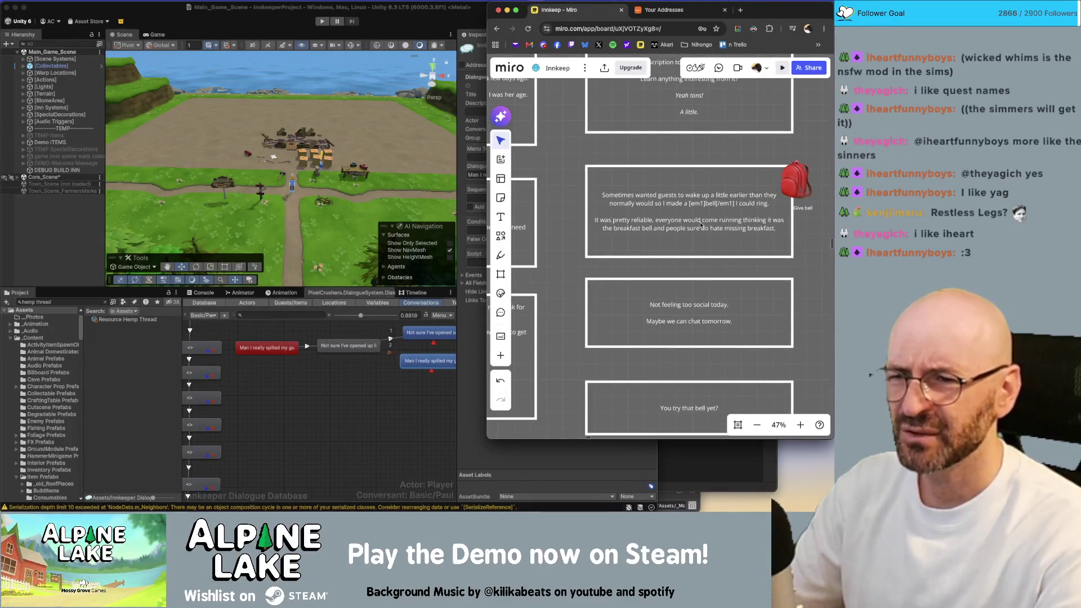
click(637, 200)
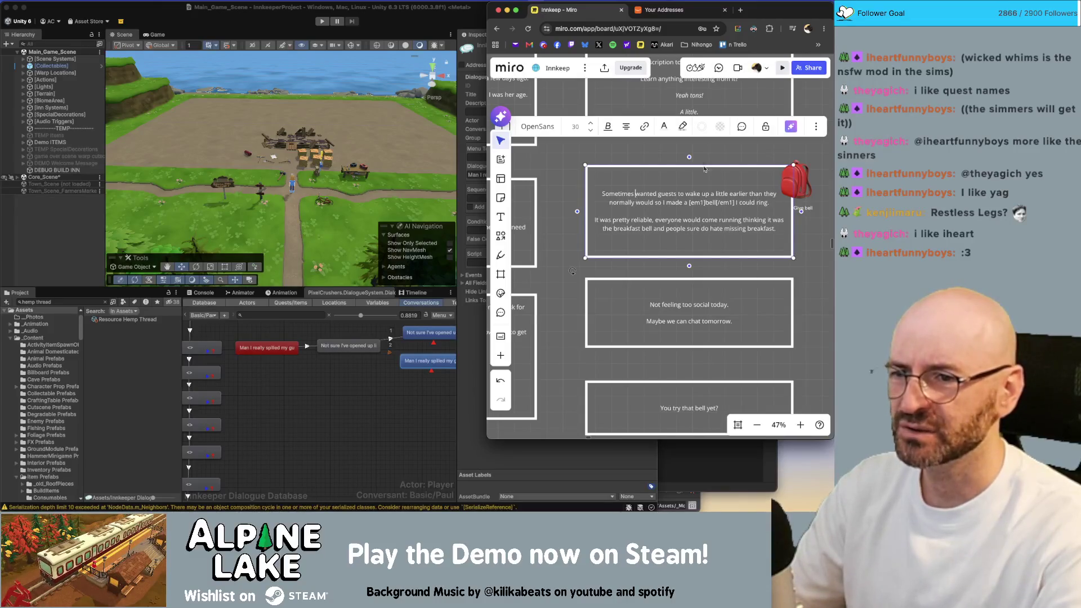
text(I)
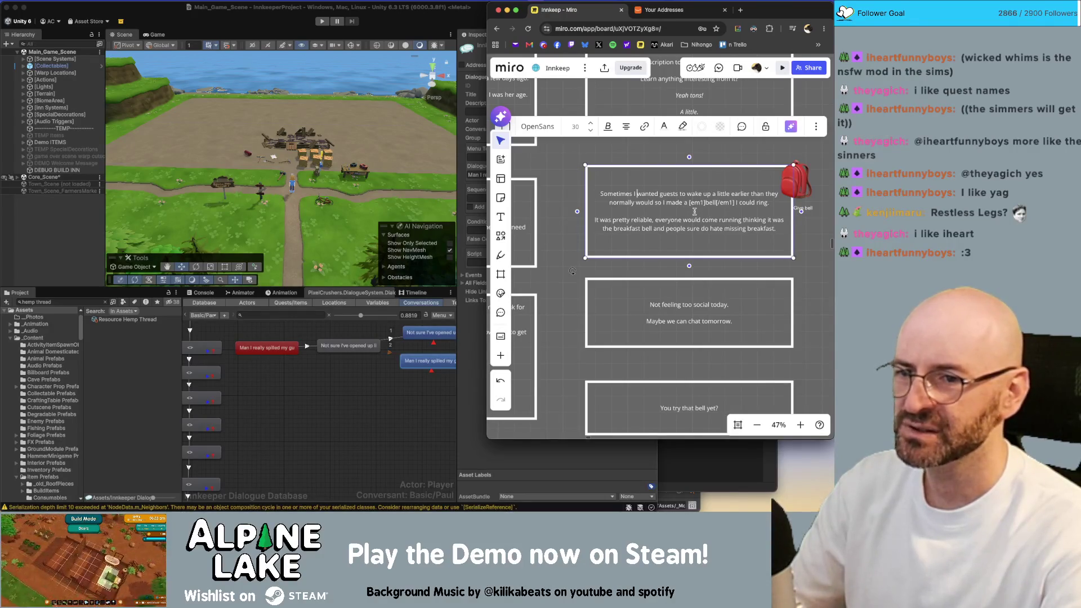
click(325, 368)
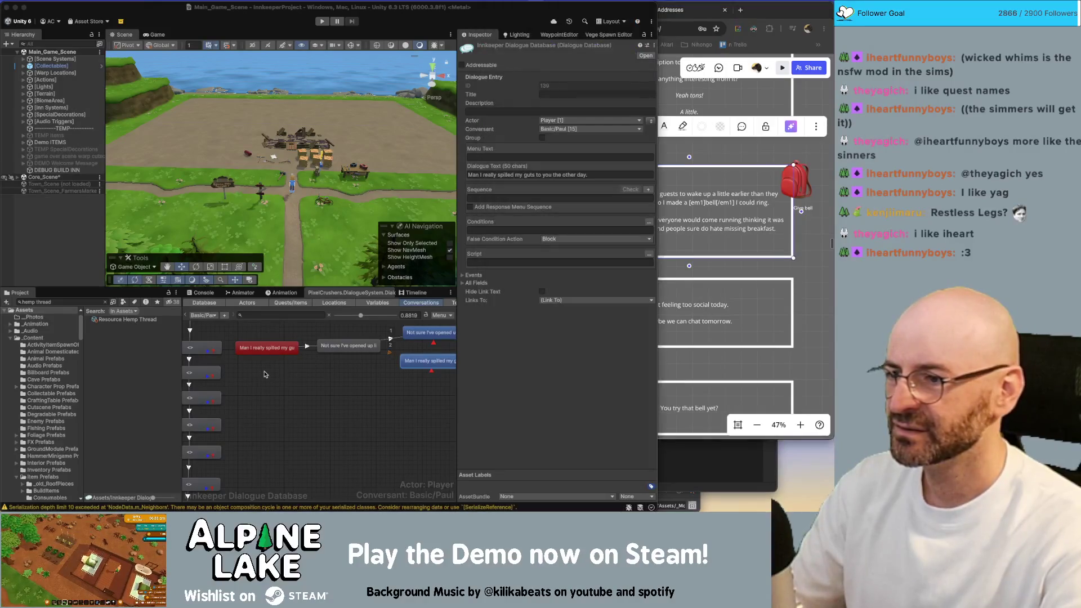
Paste another spilled-guts line and 'Not sure I've opened up' reply pair into the Chats graph.
right_click(307, 370)
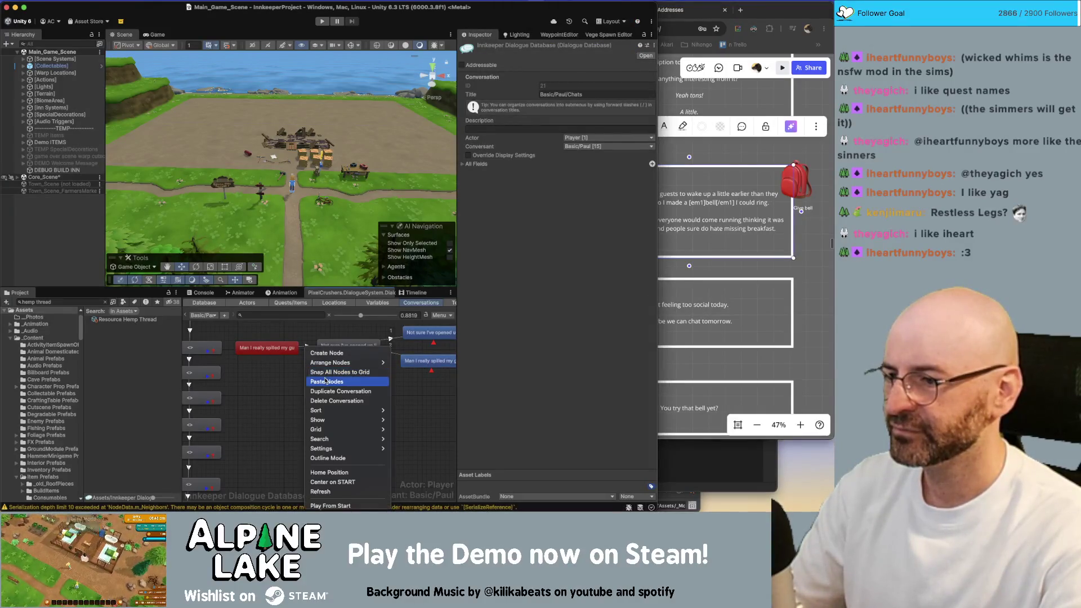
click(326, 382)
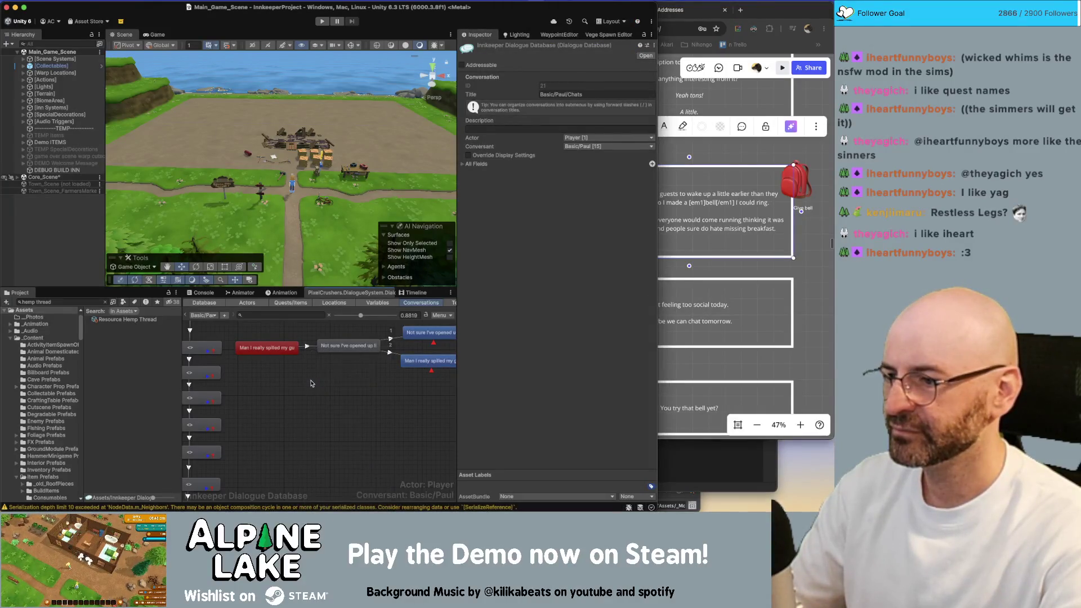
click(283, 394)
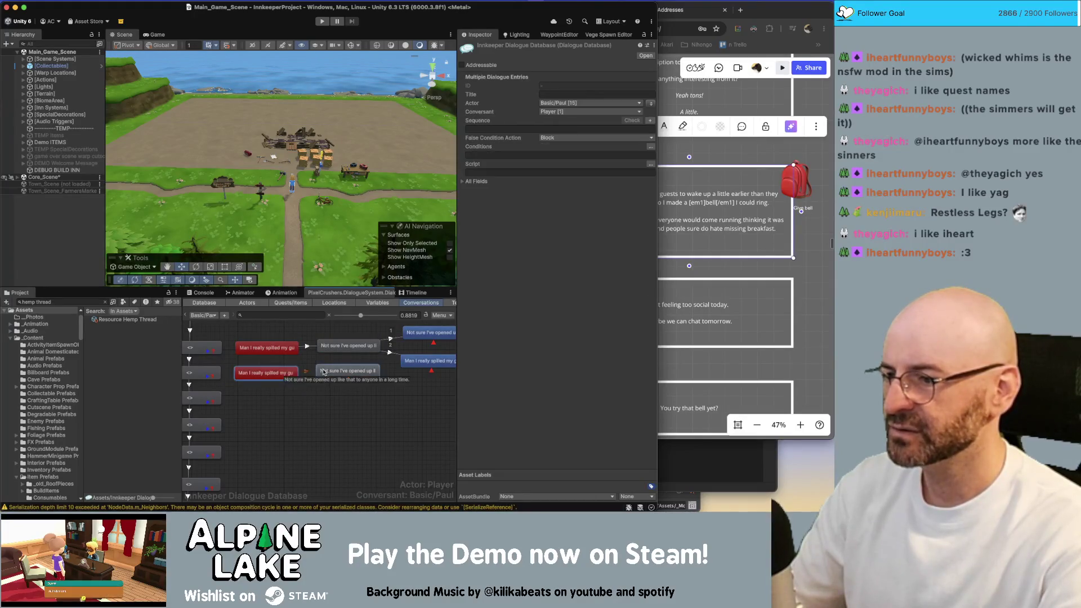
scroll(290, 394, left, 2)
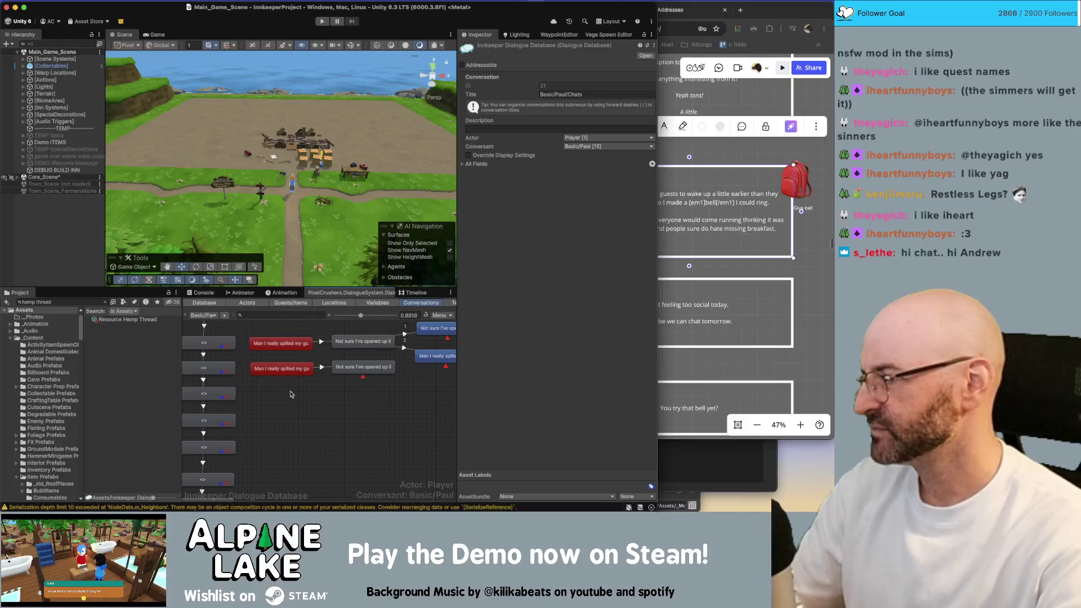
scroll(304, 420, up, 2)
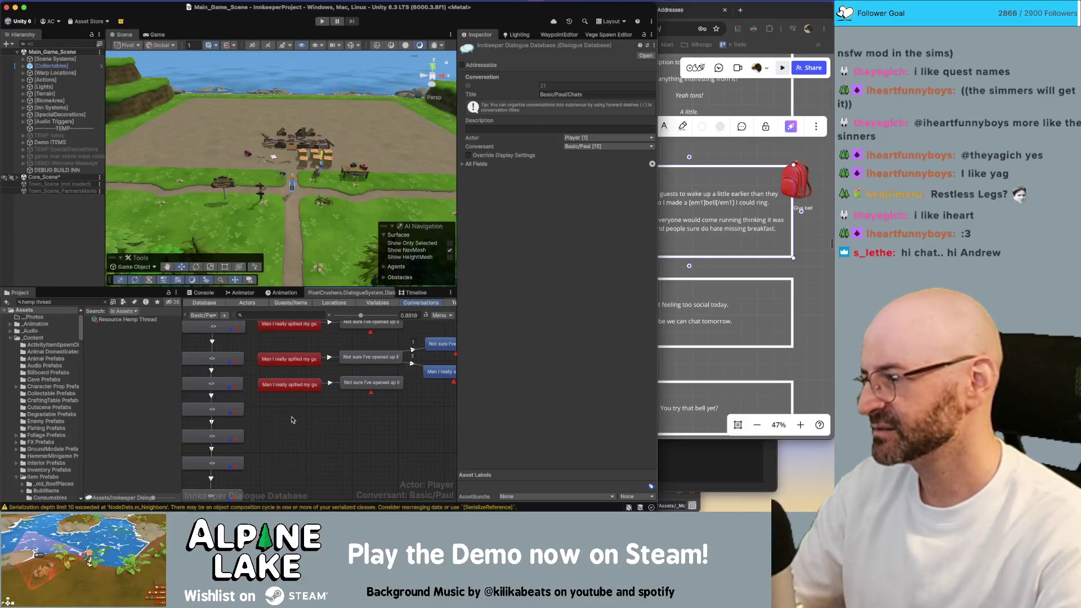
scroll(289, 425, down, 2)
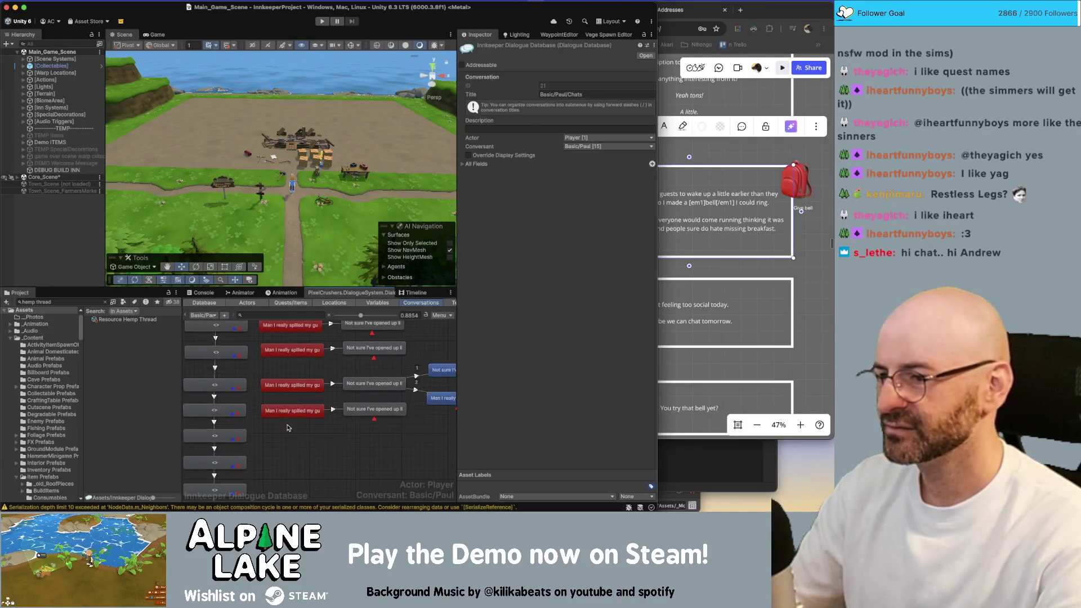
scroll(253, 371, up, 2)
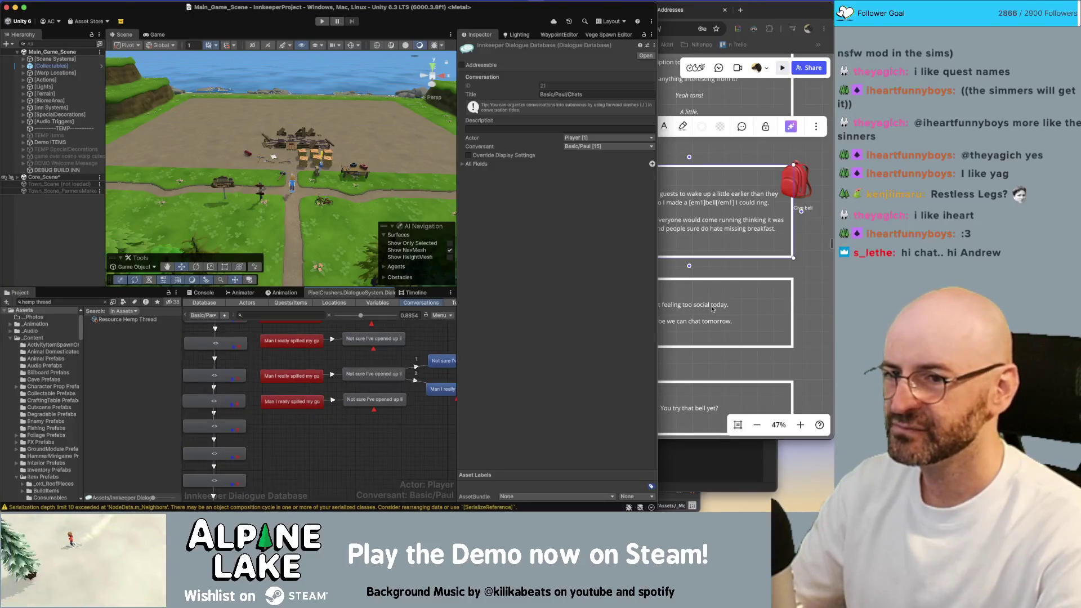
click(730, 330)
scroll(730, 329, up, 3)
scroll(731, 329, up, 5)
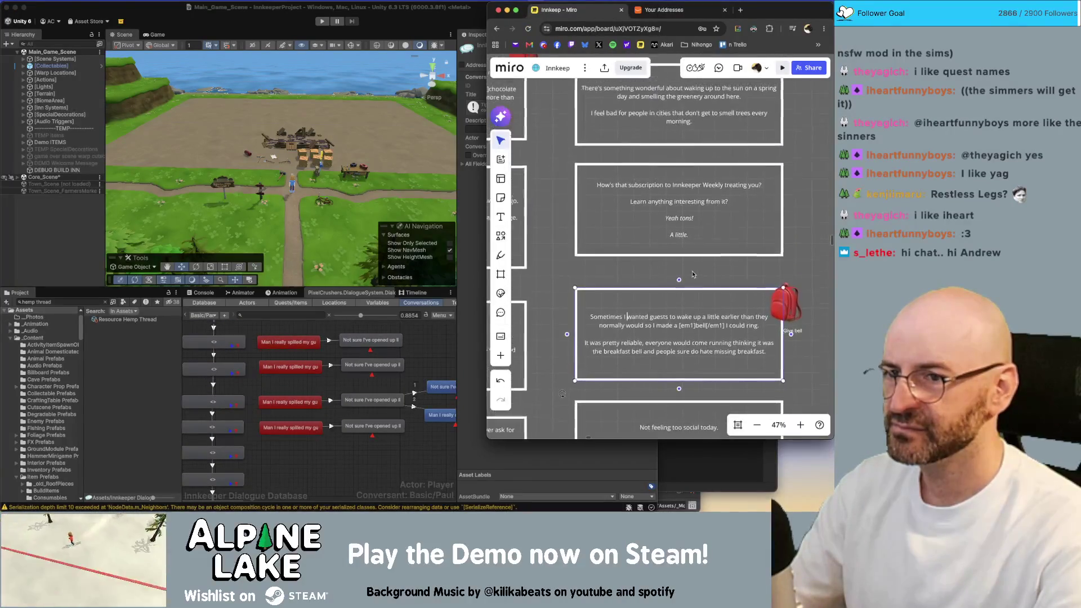
Copy the family-of-deer walk paragraph from Miro into the first copied player node's Dialogue Text.
double_click(669, 212)
drag(688, 218, 579, 209)
key(super+c)
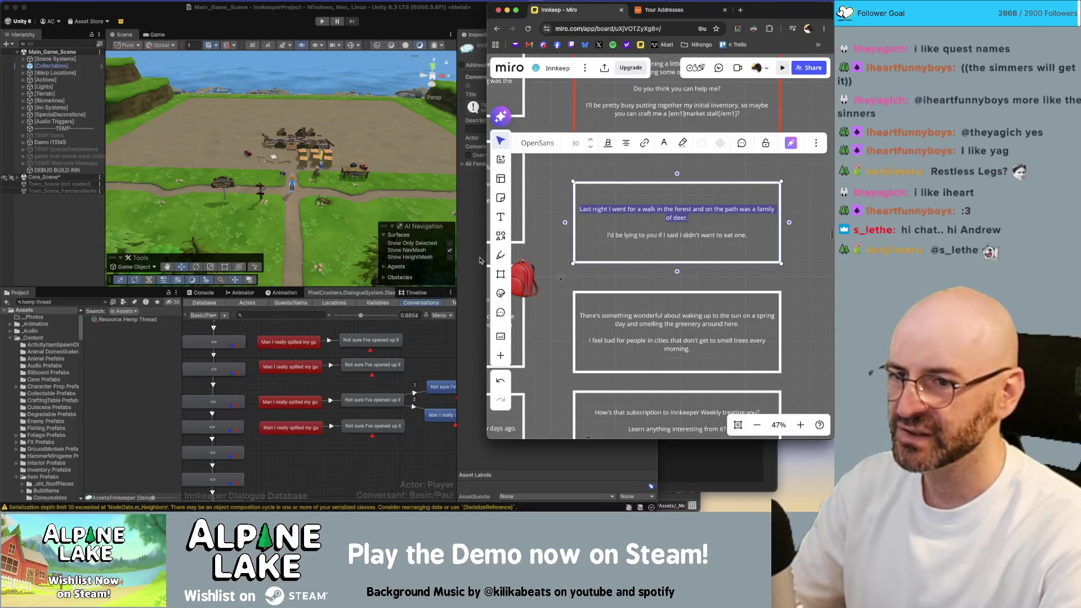
click(297, 326)
click(289, 342)
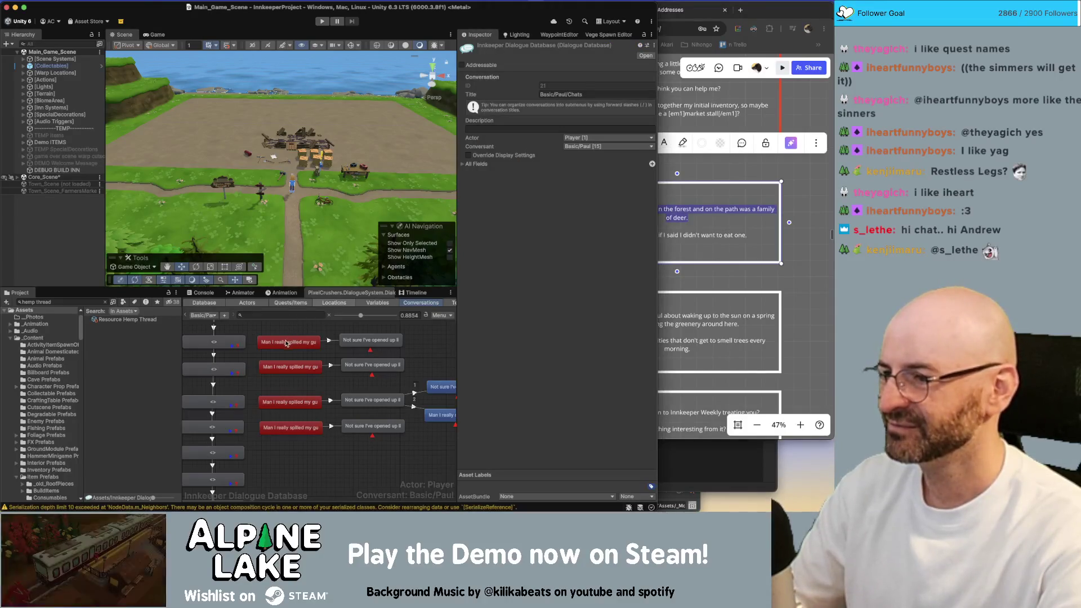
click(569, 175)
key(super+v)
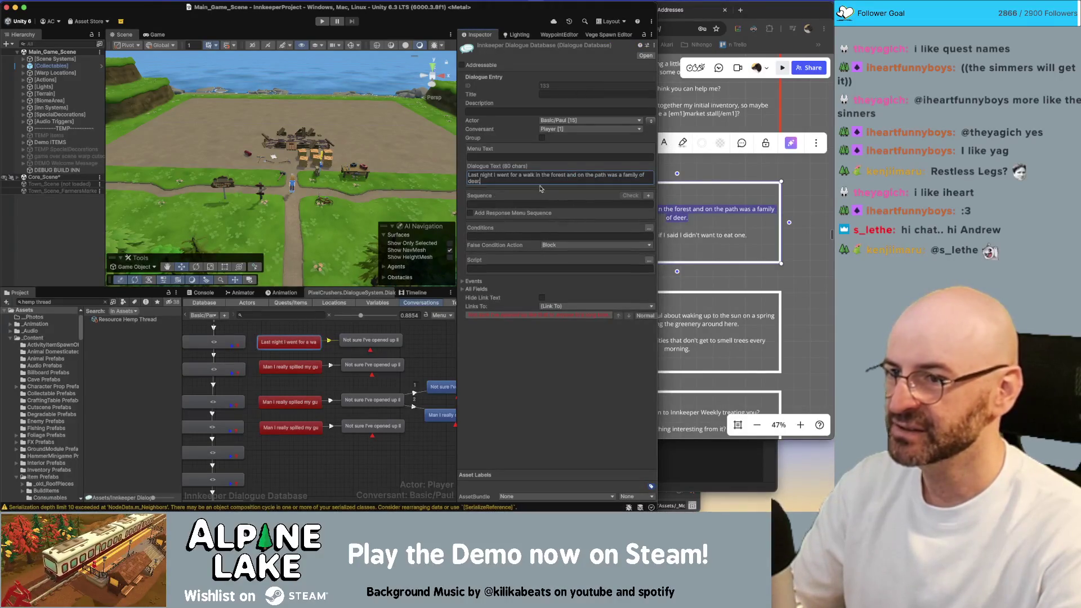
Paste 'I'd be lying to you if I said I didn't want to eat one.' into the reply node.
click(749, 235)
drag(750, 236, 591, 242)
key(super+c)
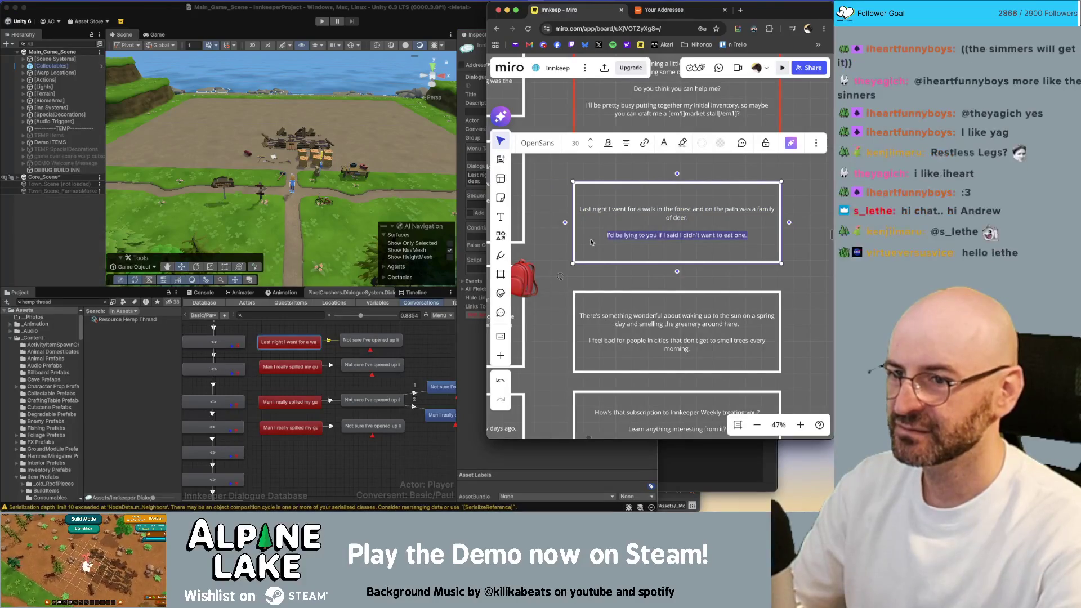
click(370, 339)
click(370, 340)
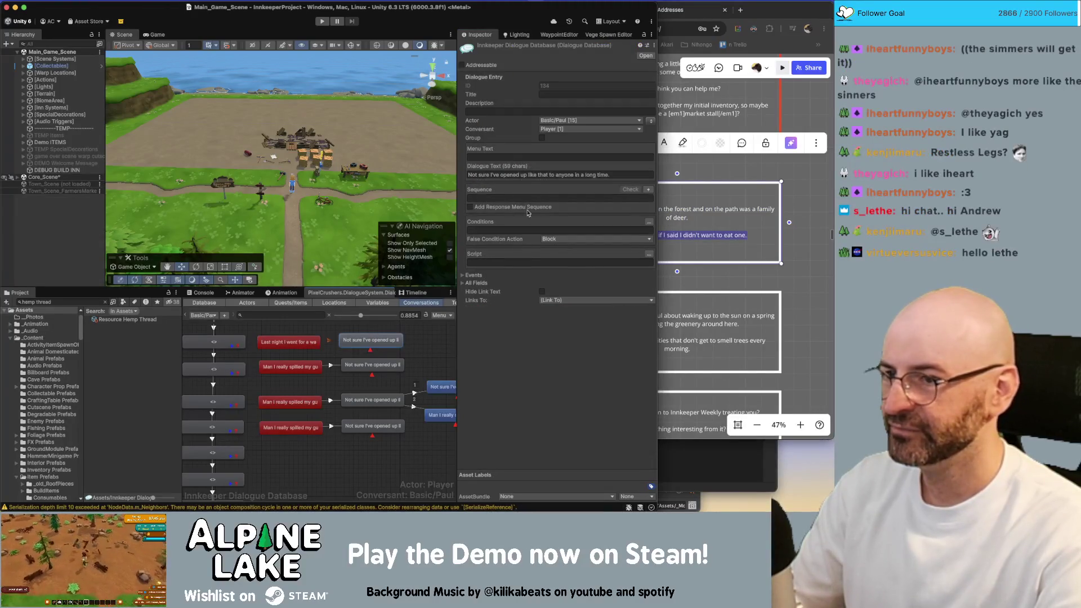
click(535, 175)
key(super+v)
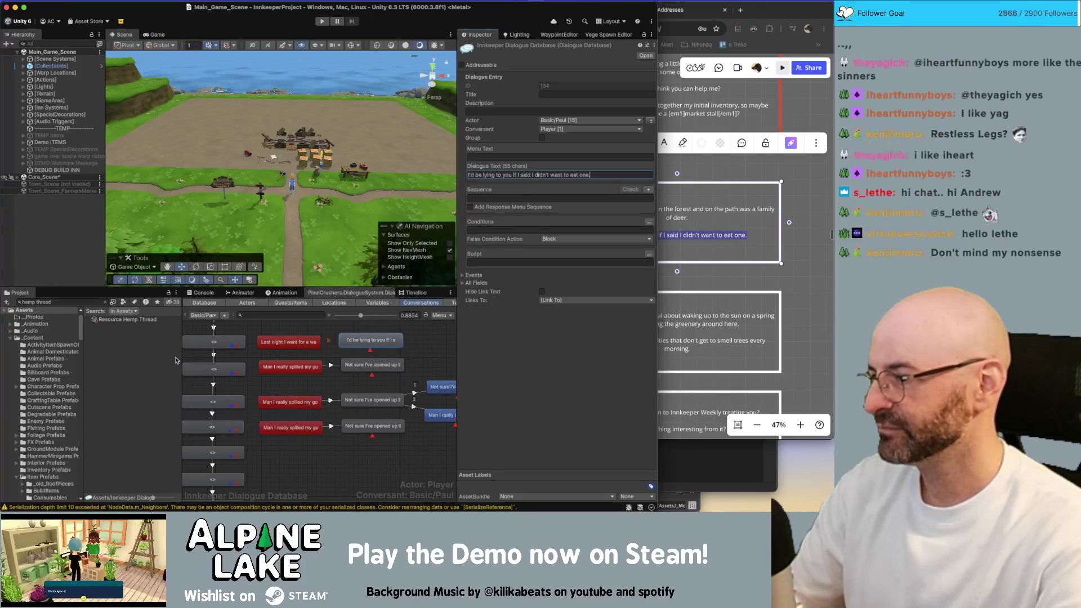
click(214, 341)
right_click(216, 347)
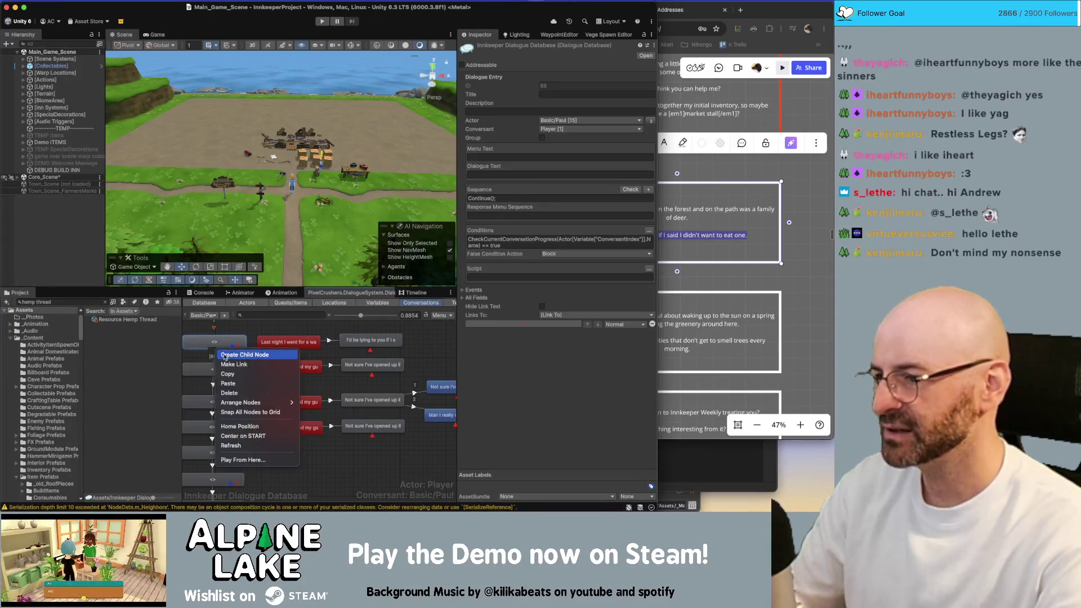
Link the grey entry nodes to their copied red line nodes with Make Link.
click(217, 368)
right_click(220, 373)
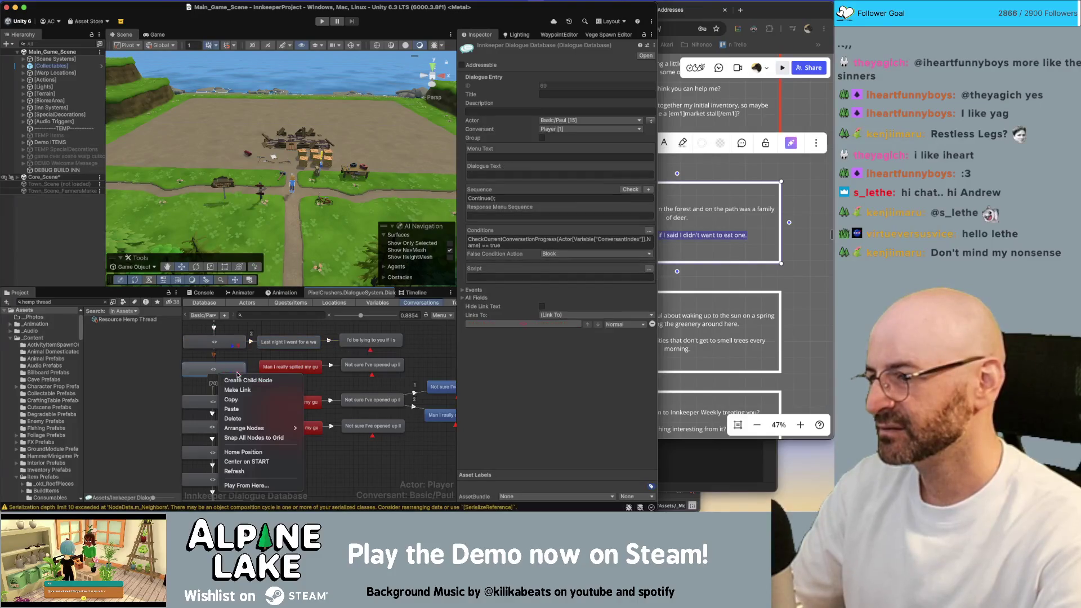
click(214, 401)
right_click(217, 398)
click(239, 418)
click(203, 428)
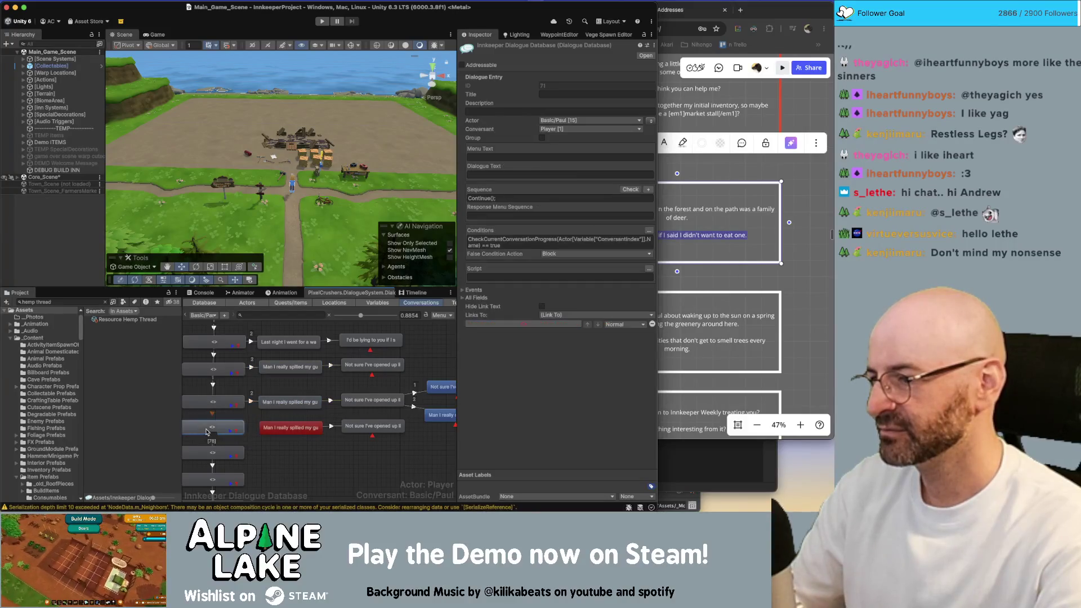
right_click(213, 428)
click(225, 429)
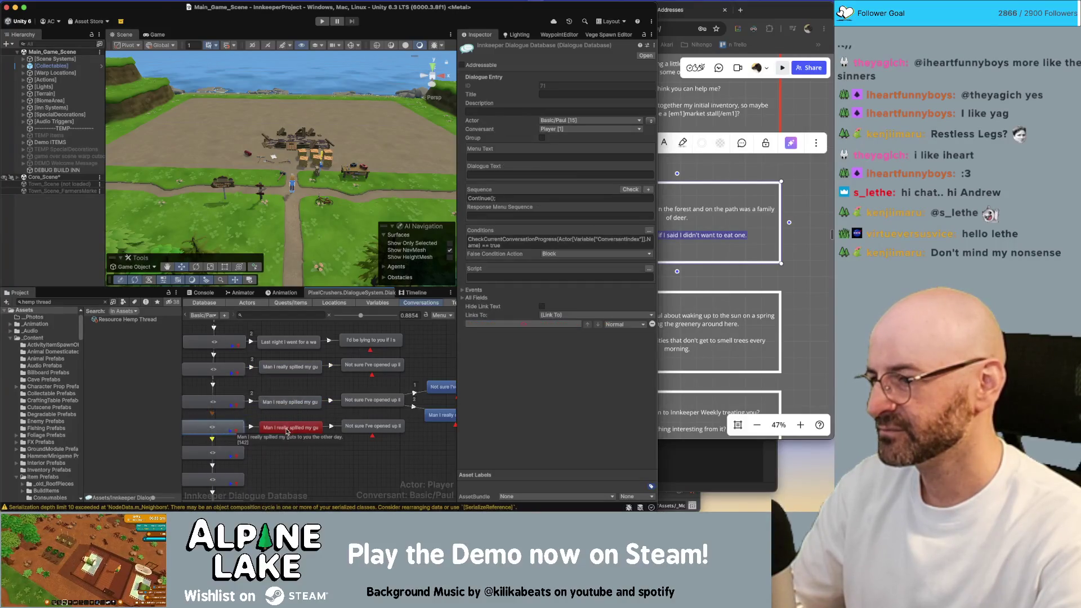
click(252, 429)
Set the fourth, third and second grey nodes' new links to Below Normal priority.
click(252, 428)
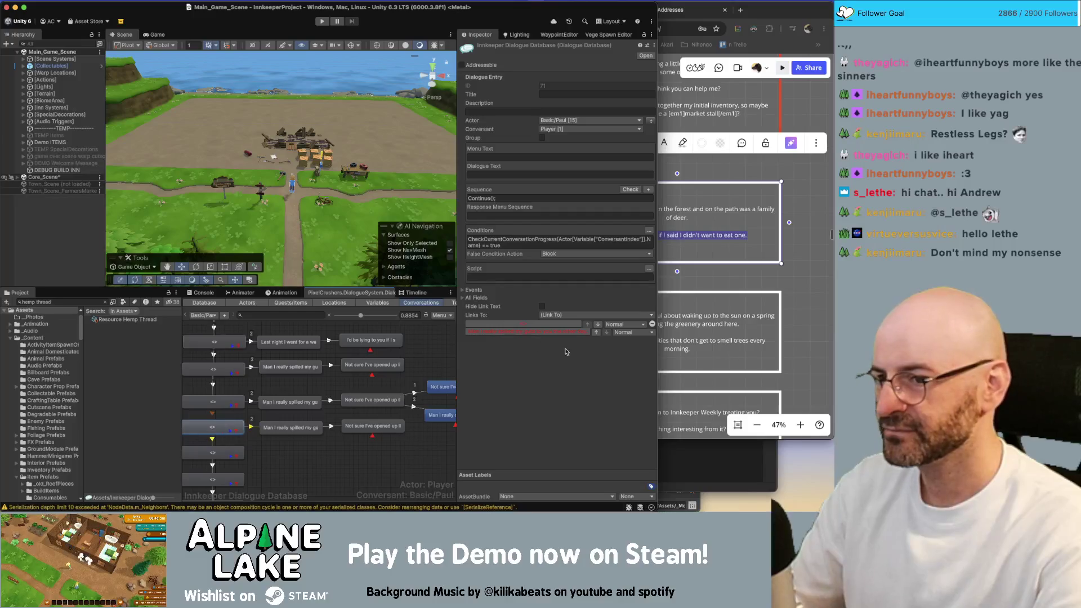
click(622, 335)
click(629, 355)
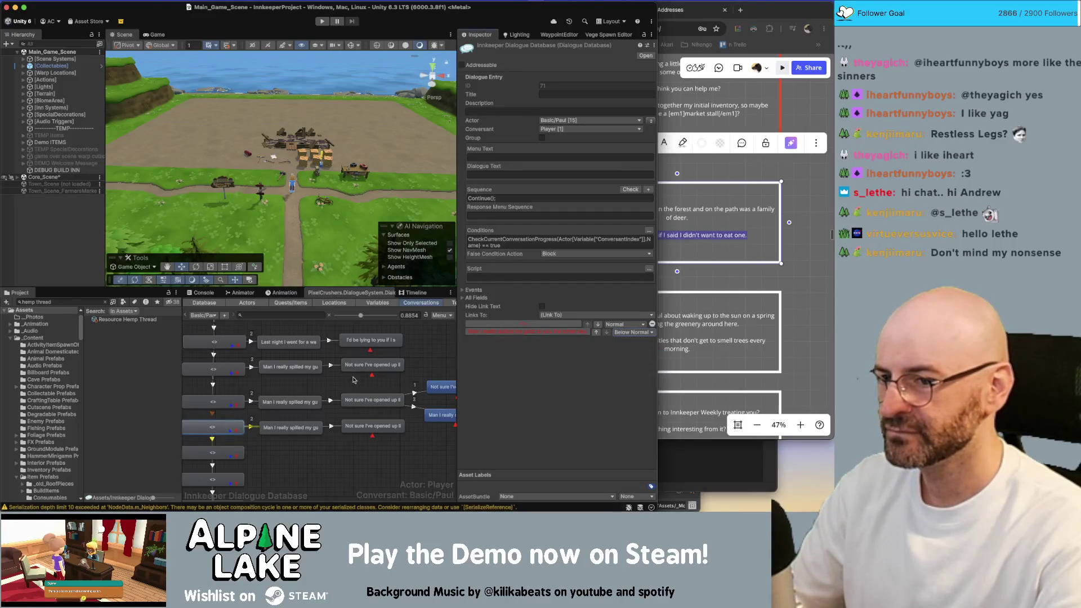
click(214, 403)
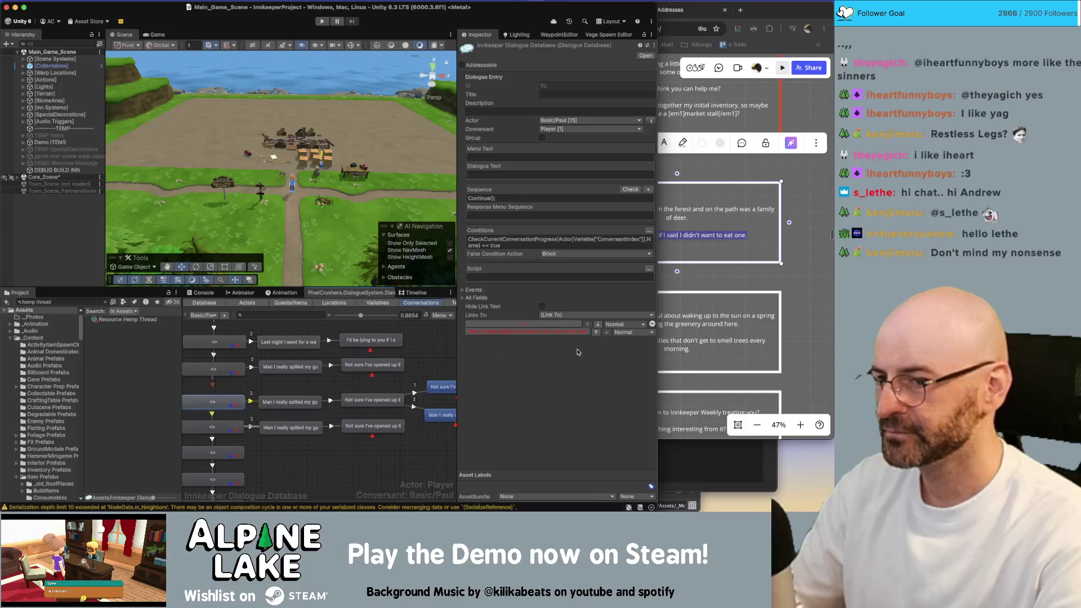
click(630, 335)
click(632, 354)
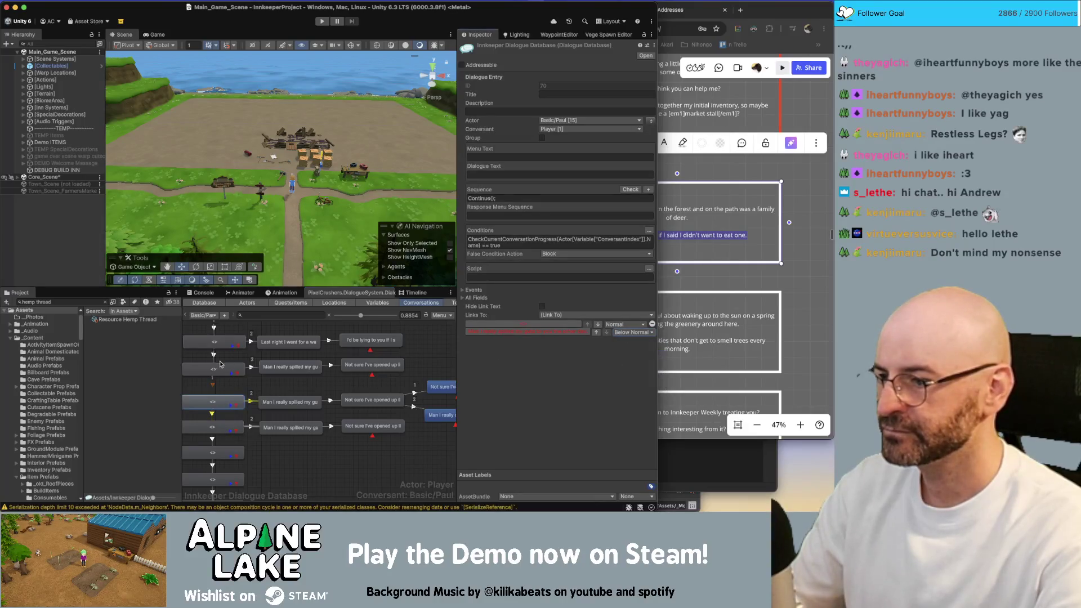
click(216, 369)
click(631, 332)
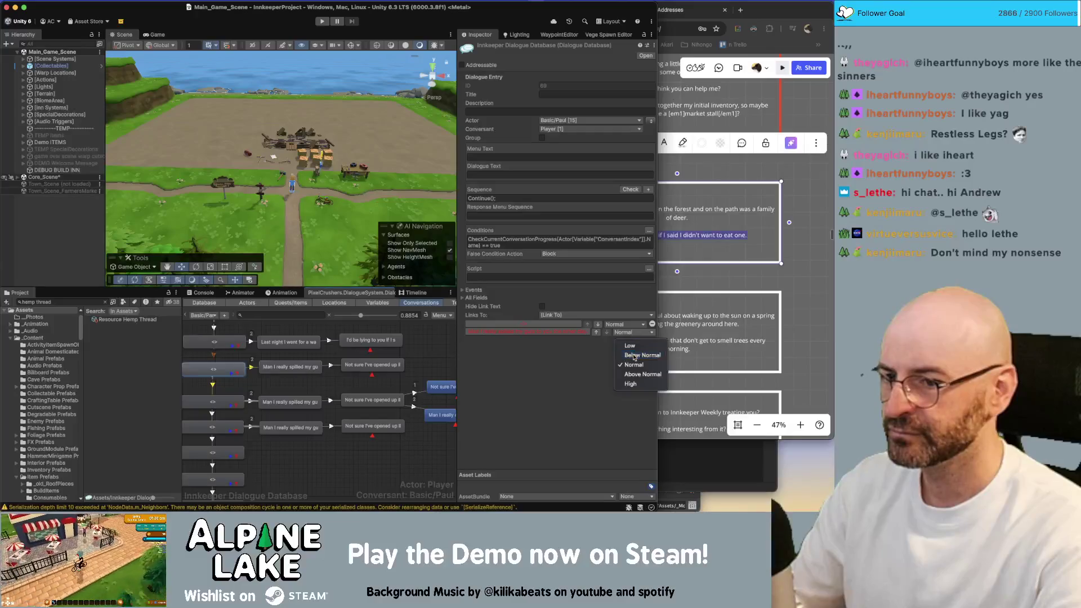
click(632, 353)
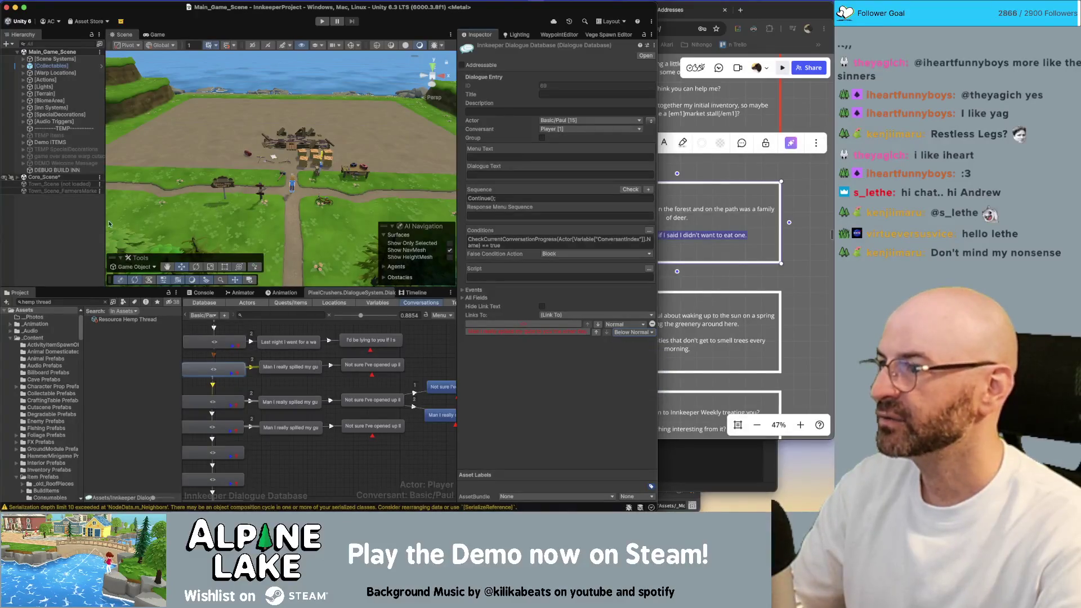
click(60, 225)
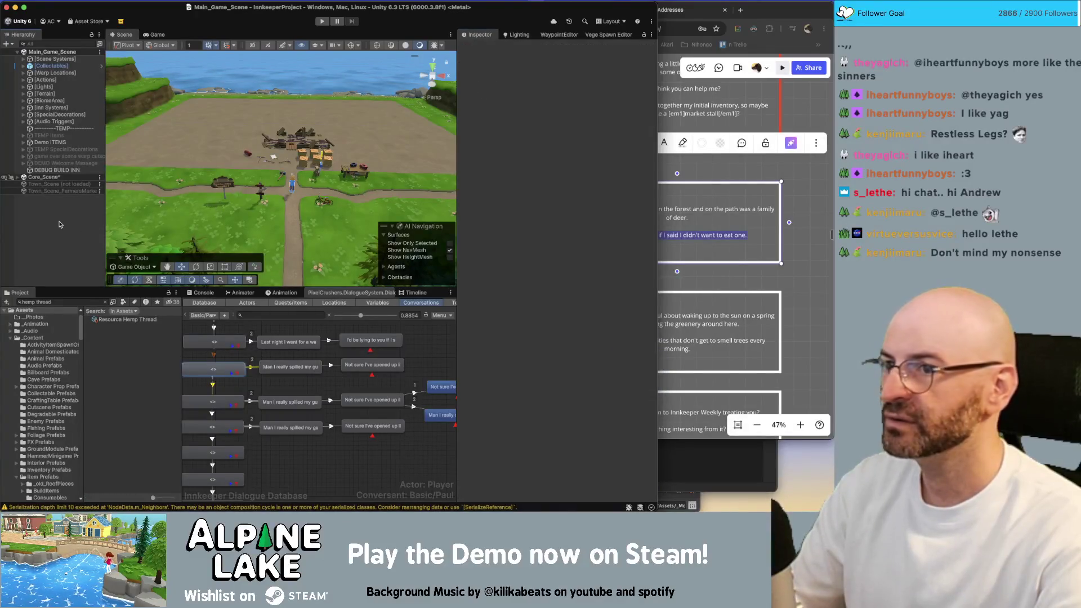
Switch to the Dialogue layout and open the Basic > Paul > Chats conversation.
click(623, 23)
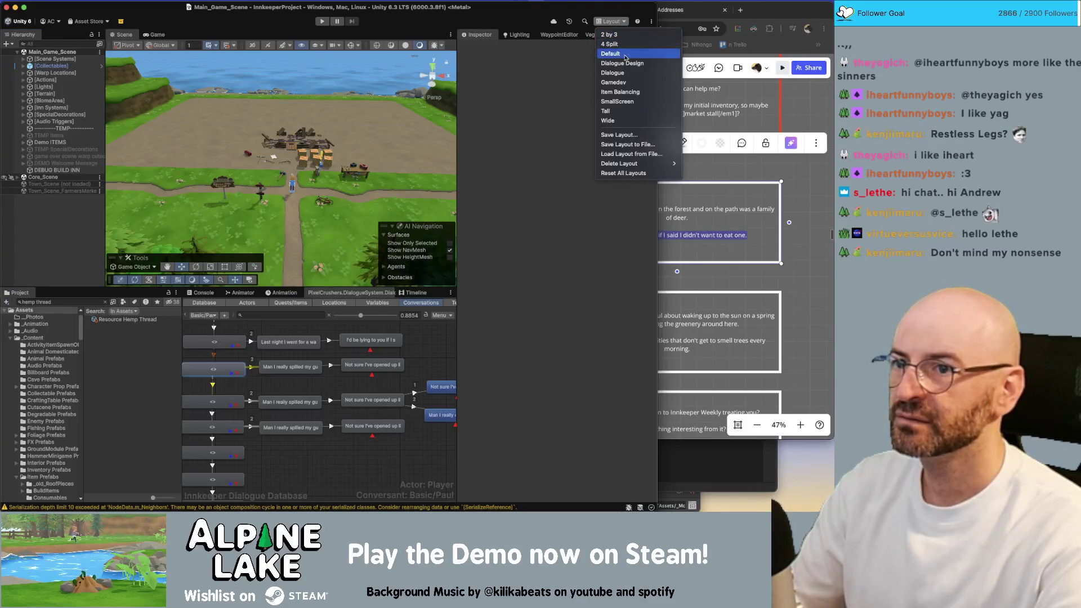
click(622, 74)
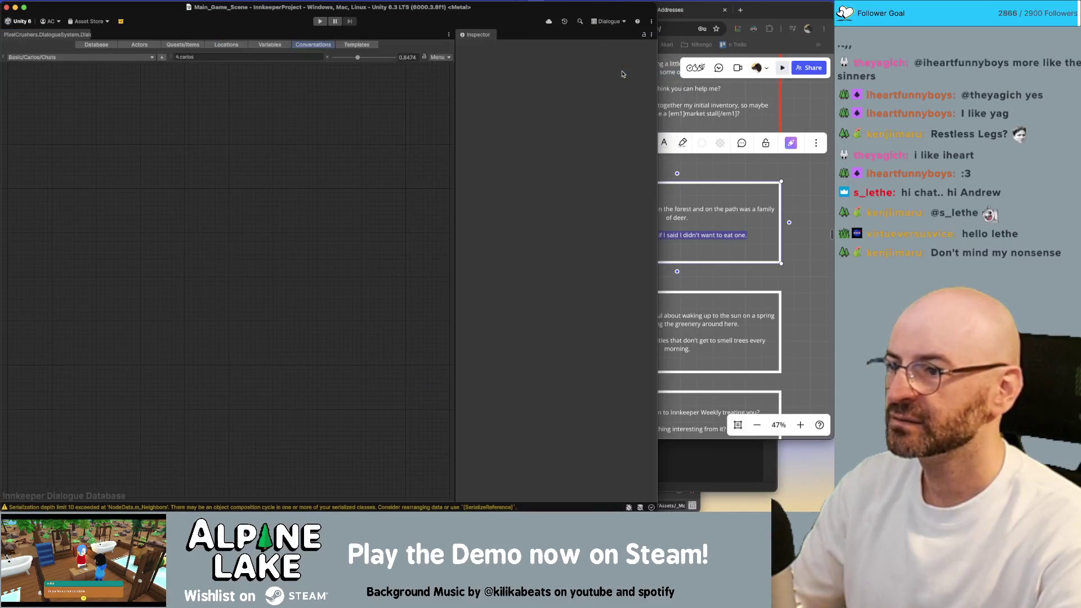
click(327, 57)
click(147, 58)
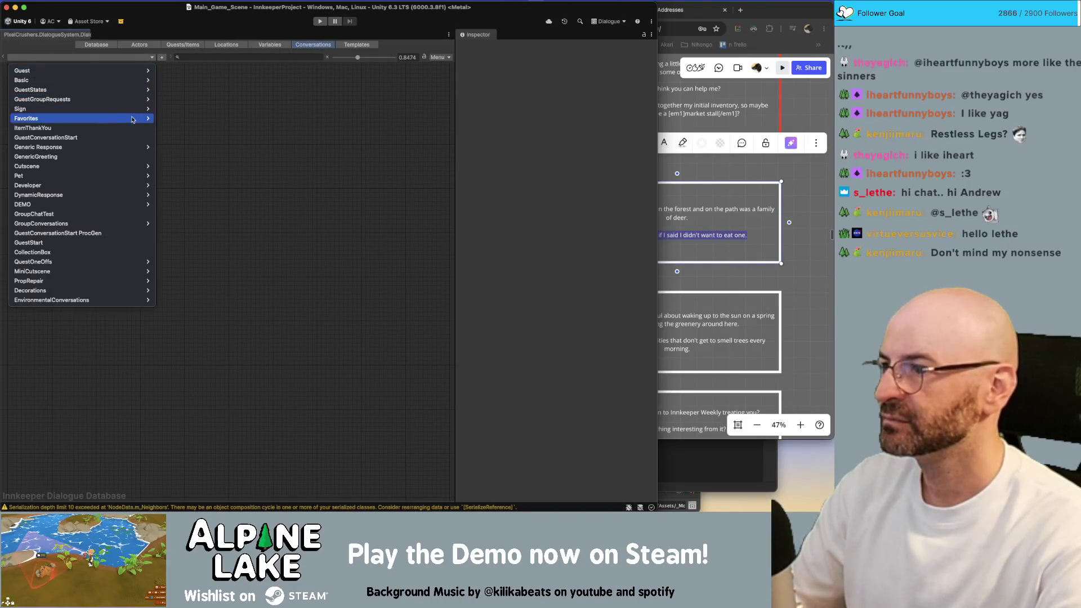
mouse_move(133, 89)
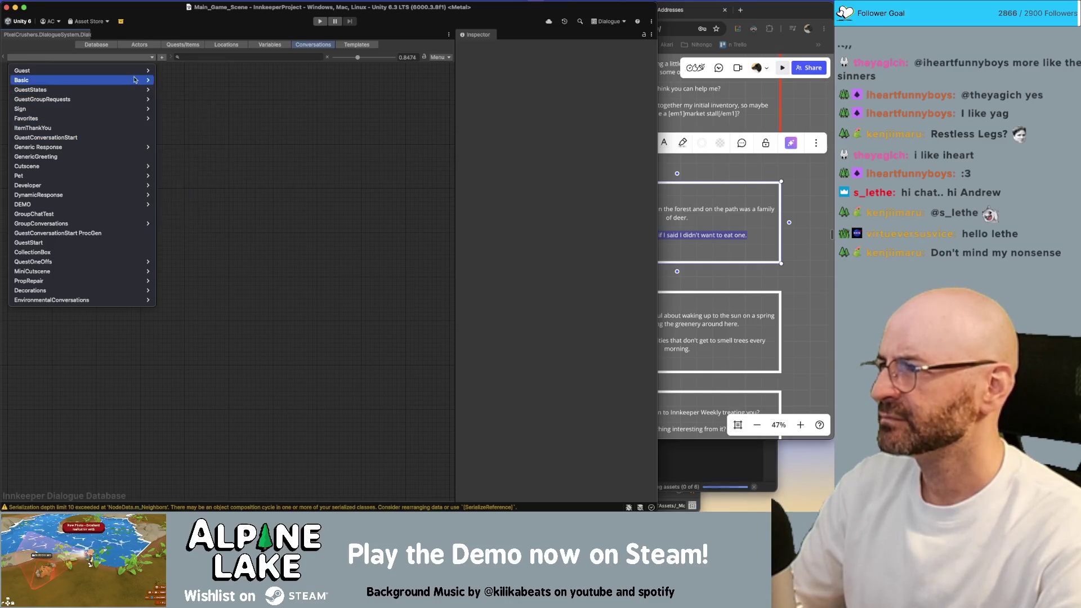
mouse_move(189, 155)
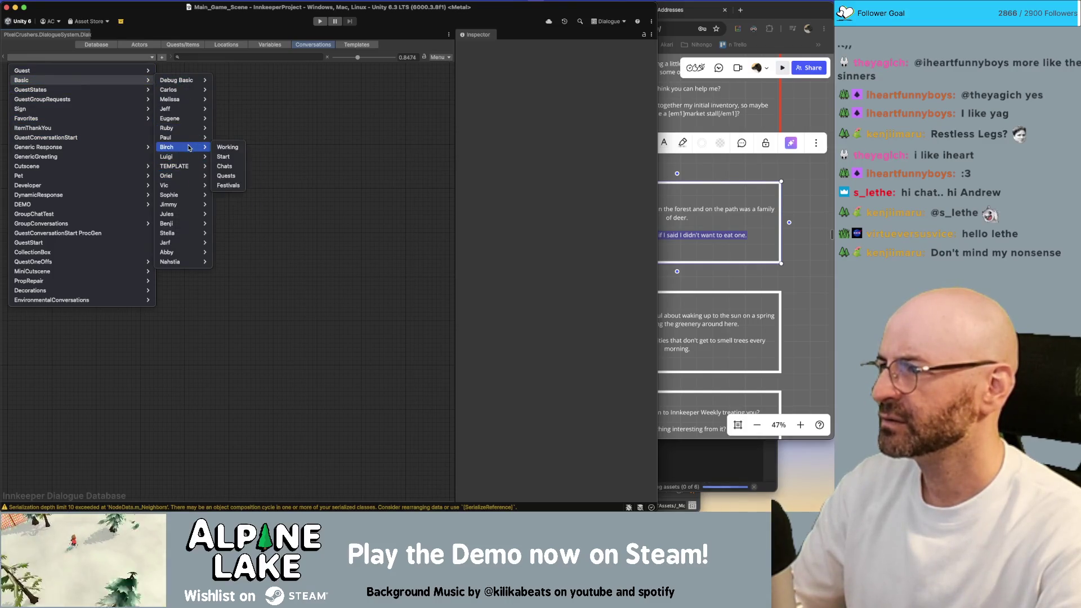
mouse_move(194, 137)
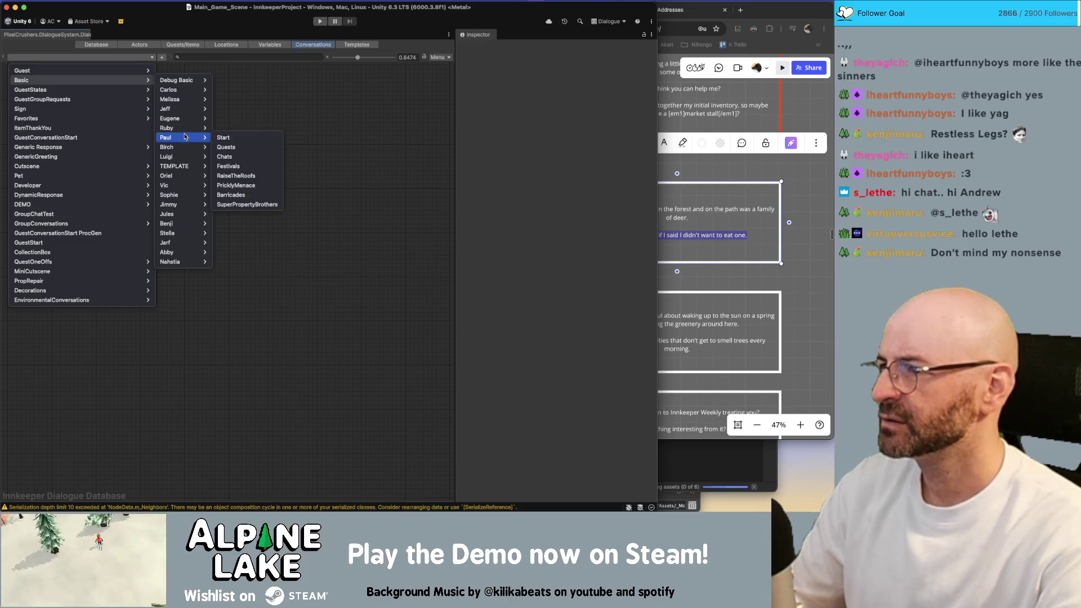
click(225, 157)
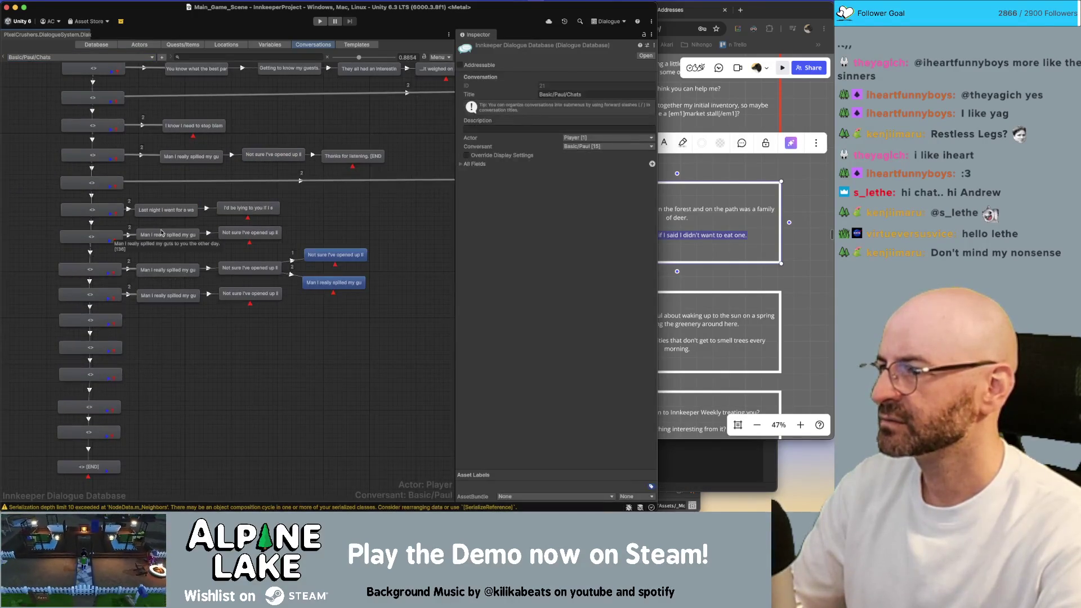
scroll(211, 221, up, 2)
scroll(236, 219, up, 1)
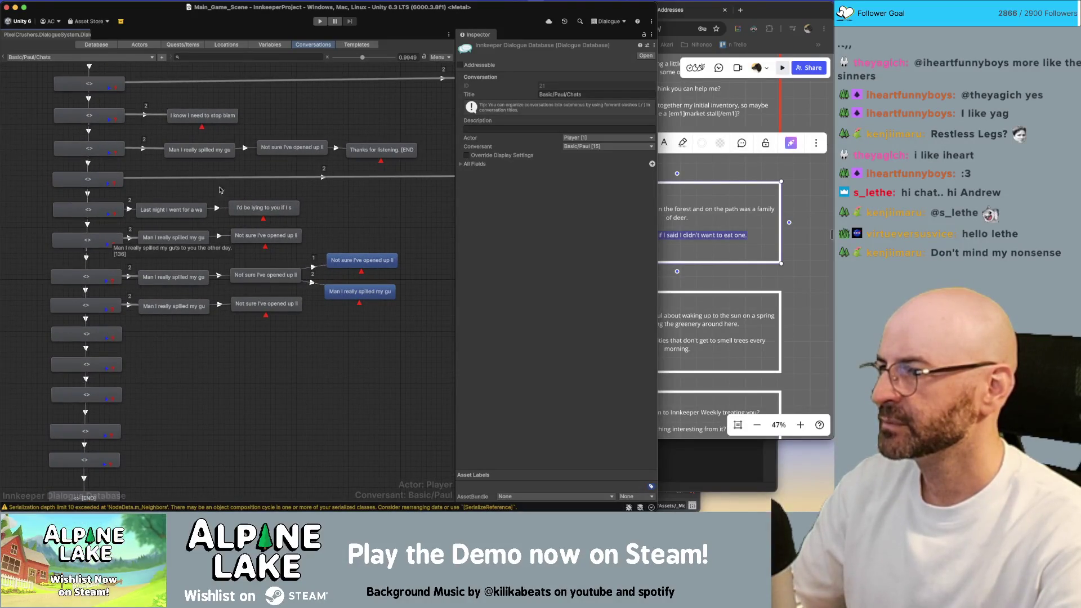
click(723, 301)
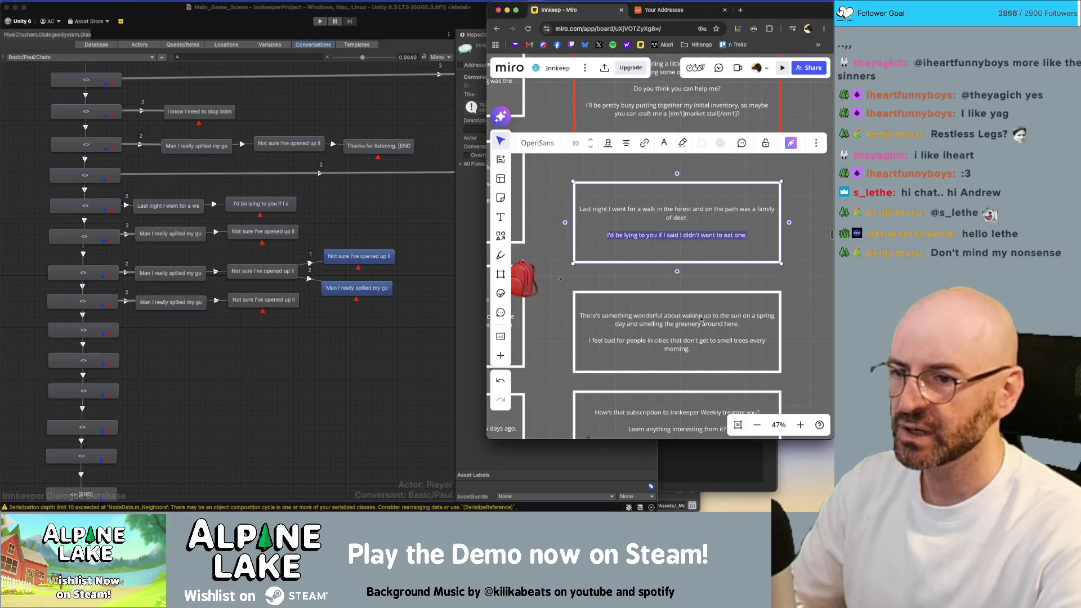
Replace the second Chats node's dialogue with the spring-day card's first paragraph, 'There's something wonderful about waking up…'.
click(709, 317)
drag(745, 324, 650, 323)
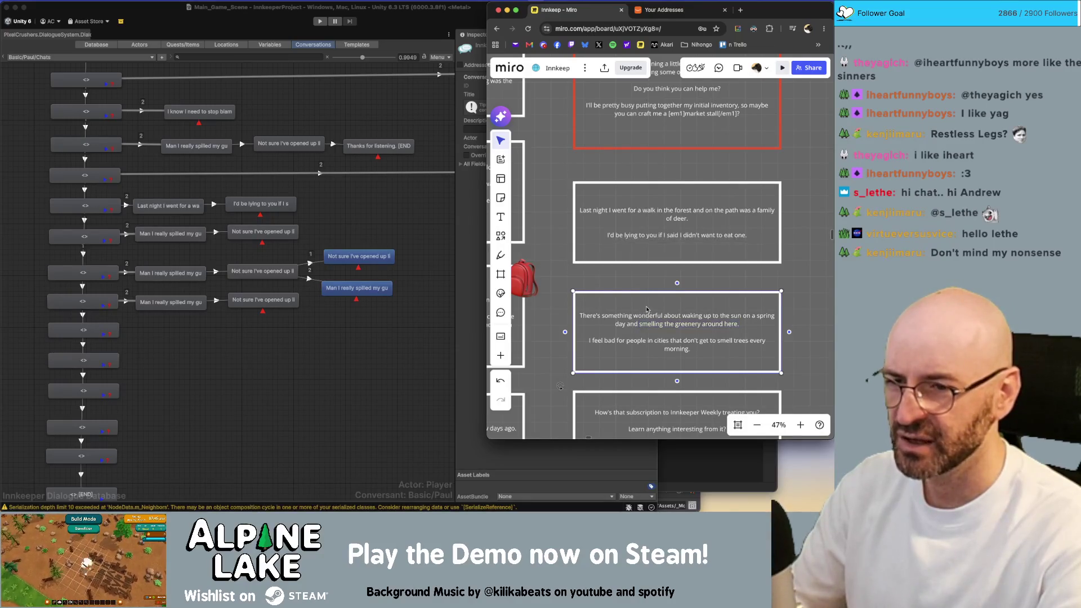
click(825, 303)
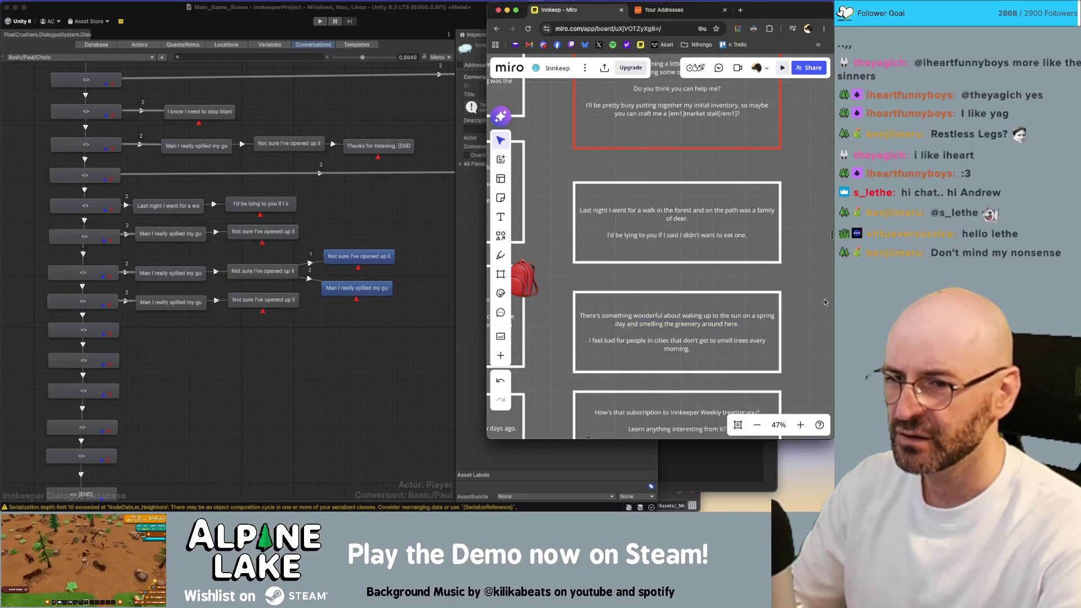
click(714, 321)
drag(718, 323, 577, 316)
key(ctrl+c)
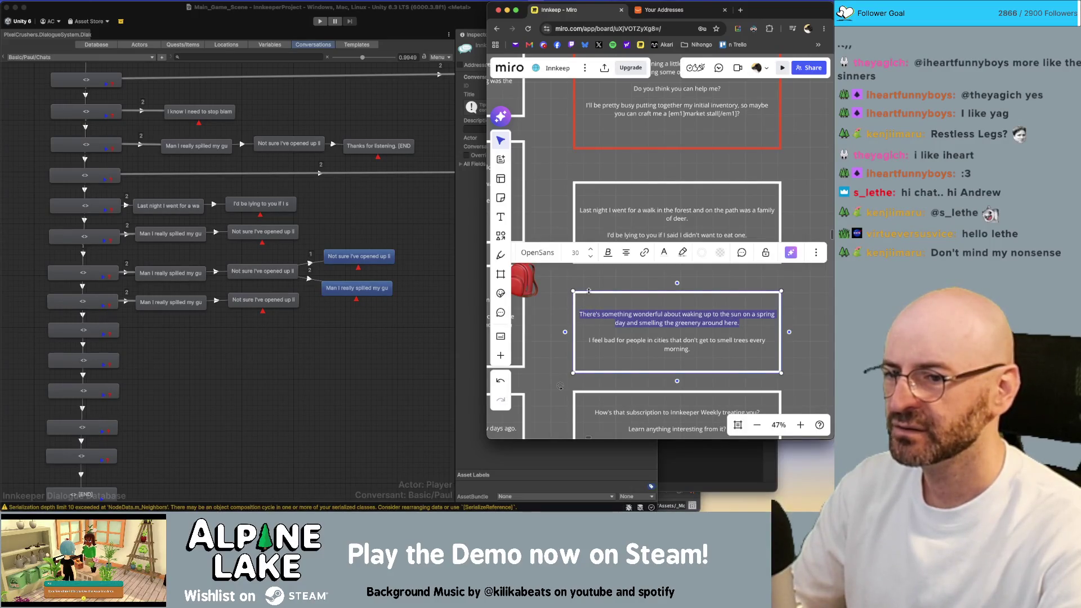
click(175, 234)
click(548, 174)
key(ctrl+a)
key(ctrl+v)
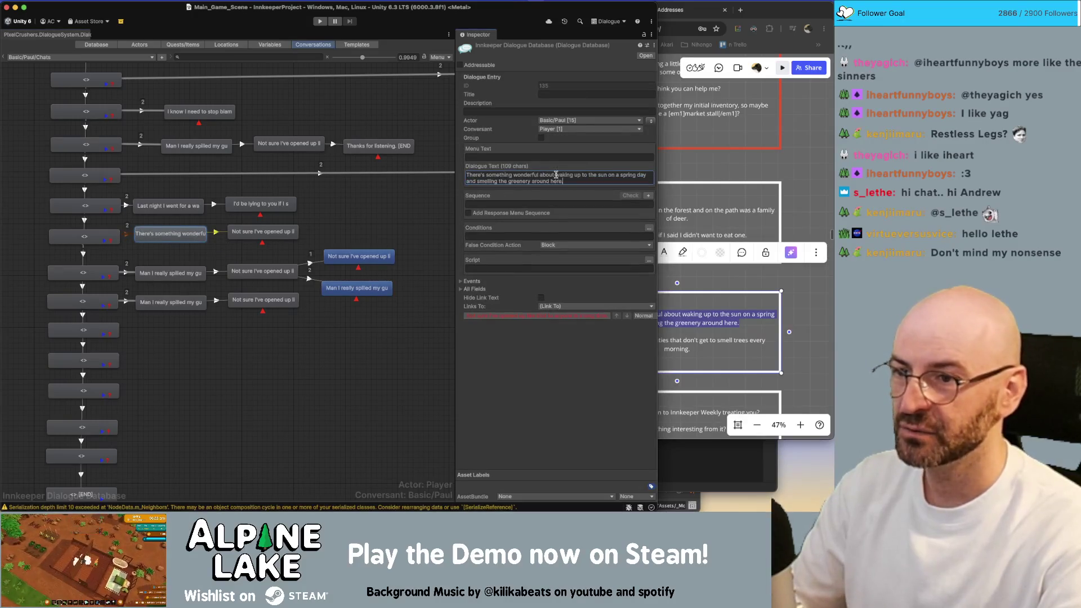
click(745, 325)
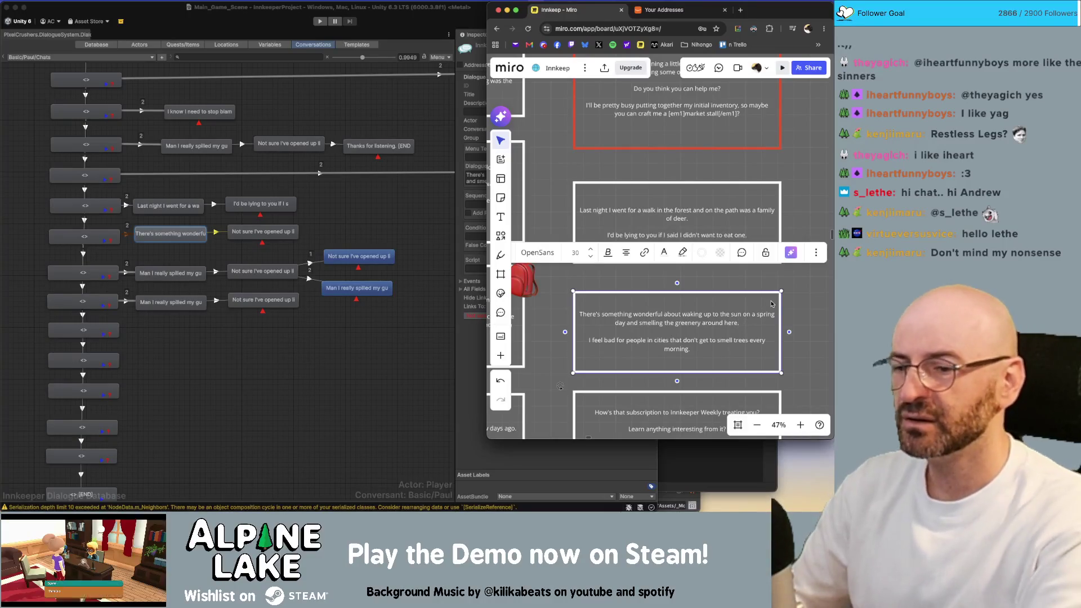
Change the card's opening to 'Nothing's better than' and delete the word 'about'.
drag(580, 314, 663, 315)
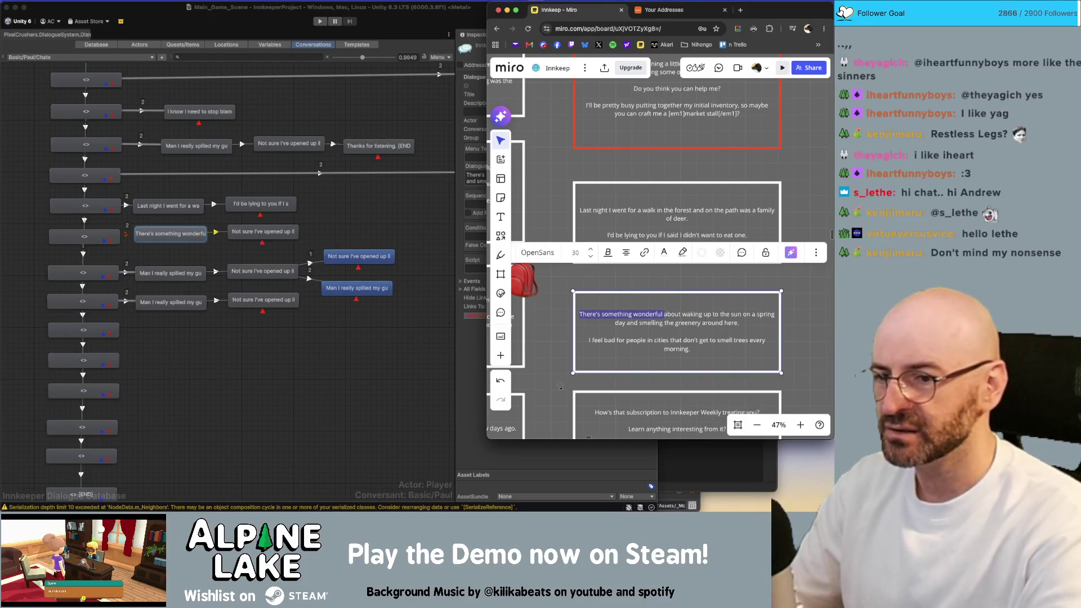
text(Nth)
key(BackSpace)
key(BackSpace)
text(othin)
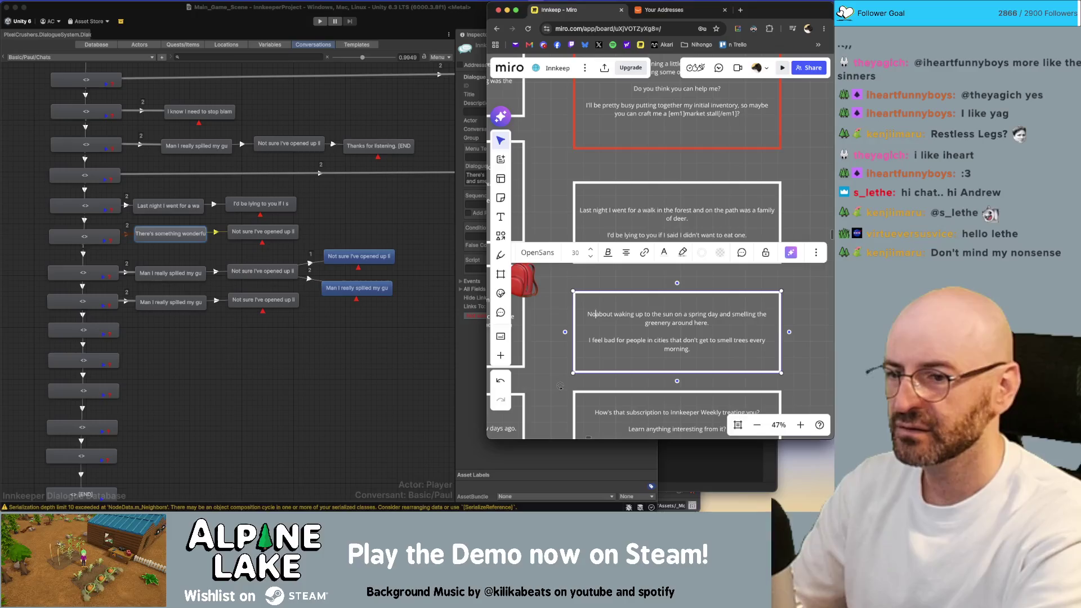
text(g)
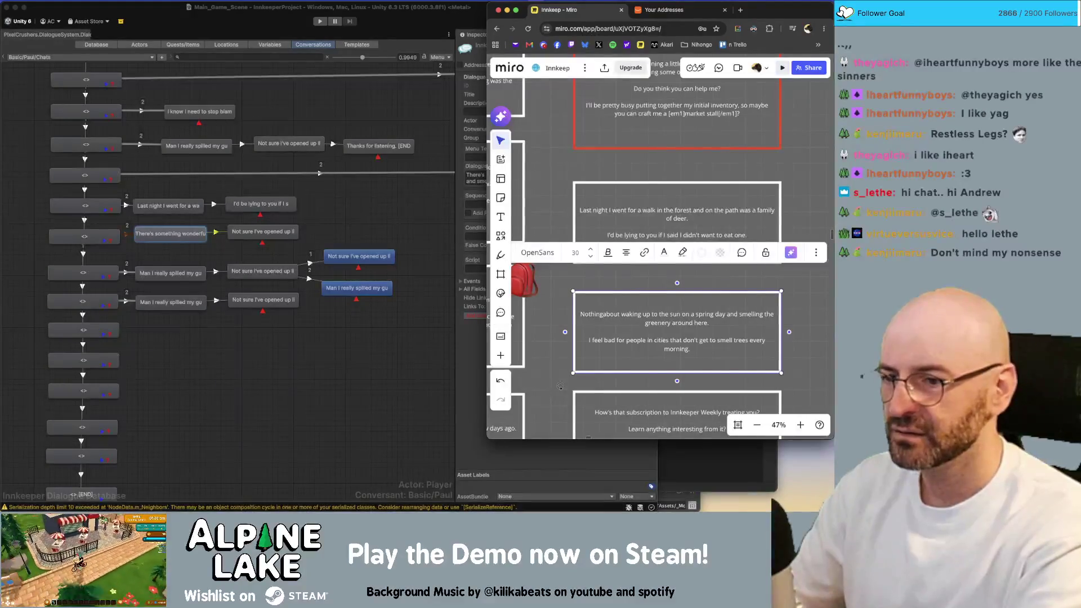
text('s better than)
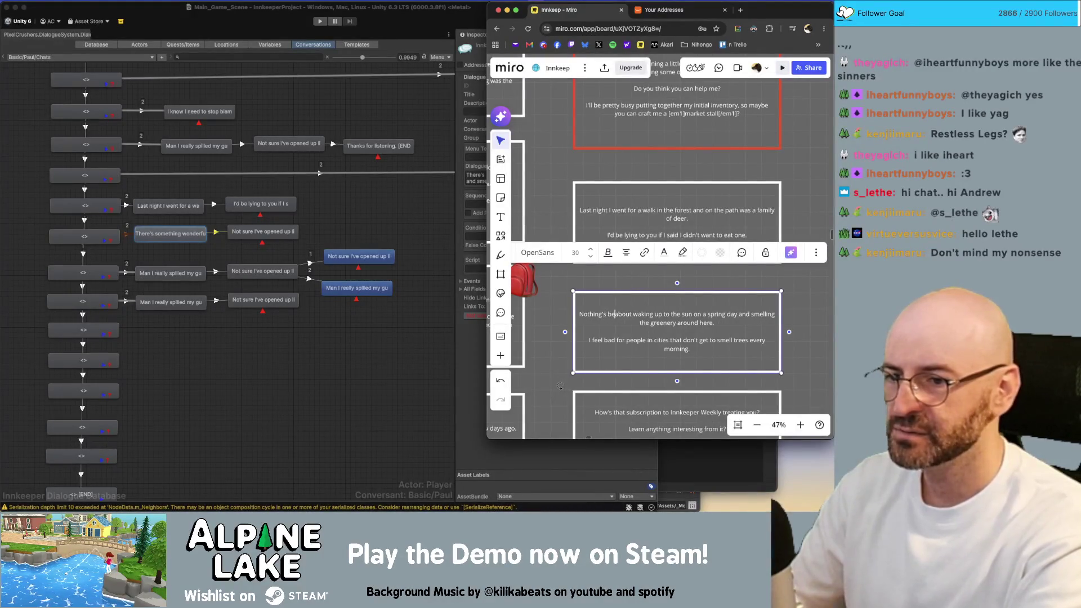
key(Delete)
key(Delete)
key(Delete)
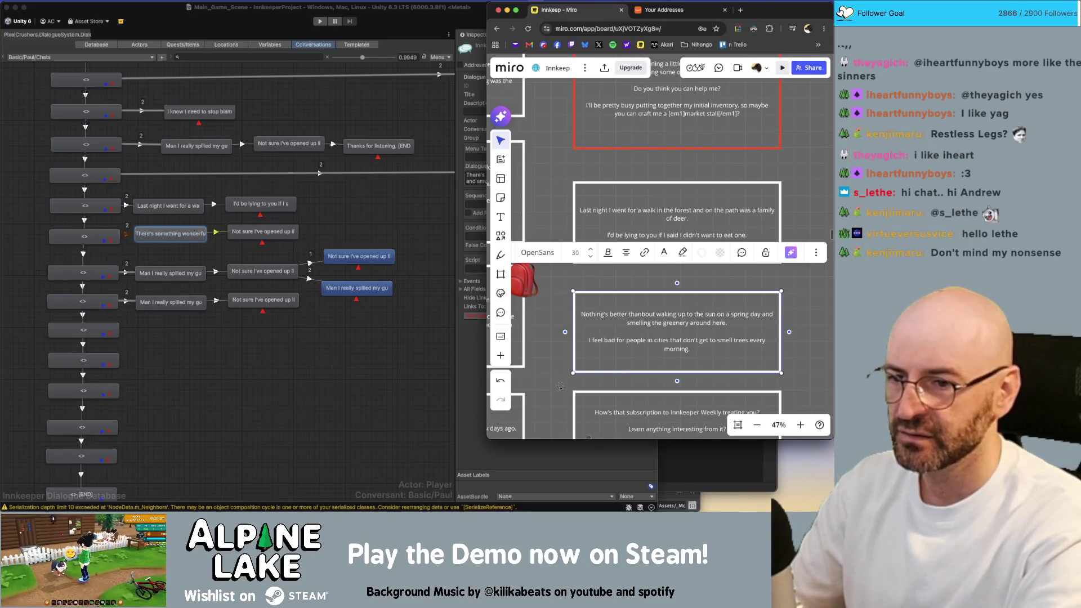
key(Escape)
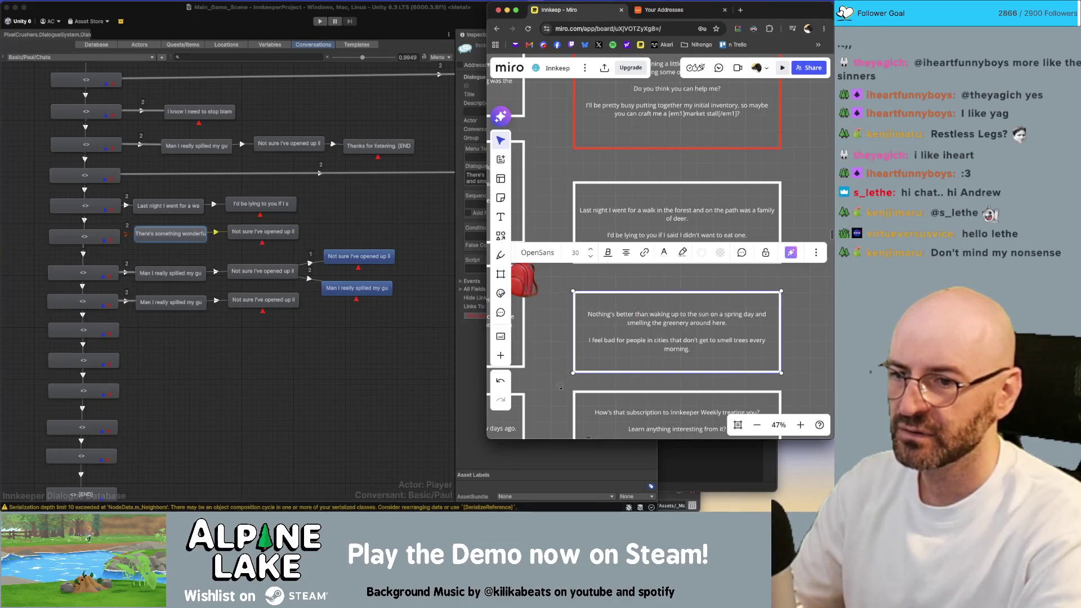
key(Escape)
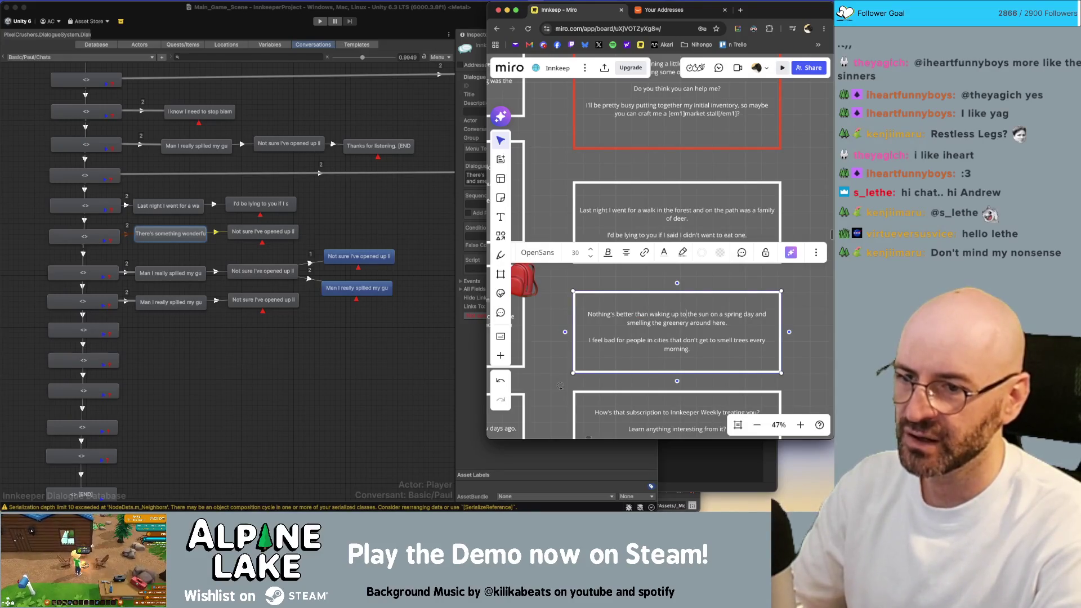
Delete 'to the sun', replace 'around here.' with 'outside.', and copy the reworded paragraph.
key(alt+shift+Right)
key(alt+shift+Right)
key(alt+shift+Right)
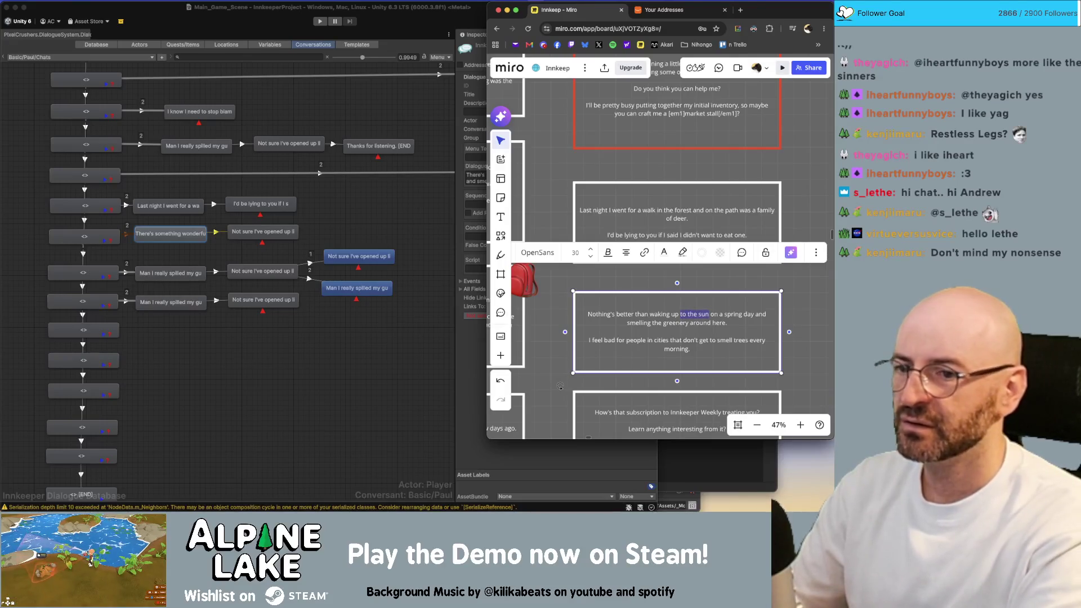
key(BackSpace)
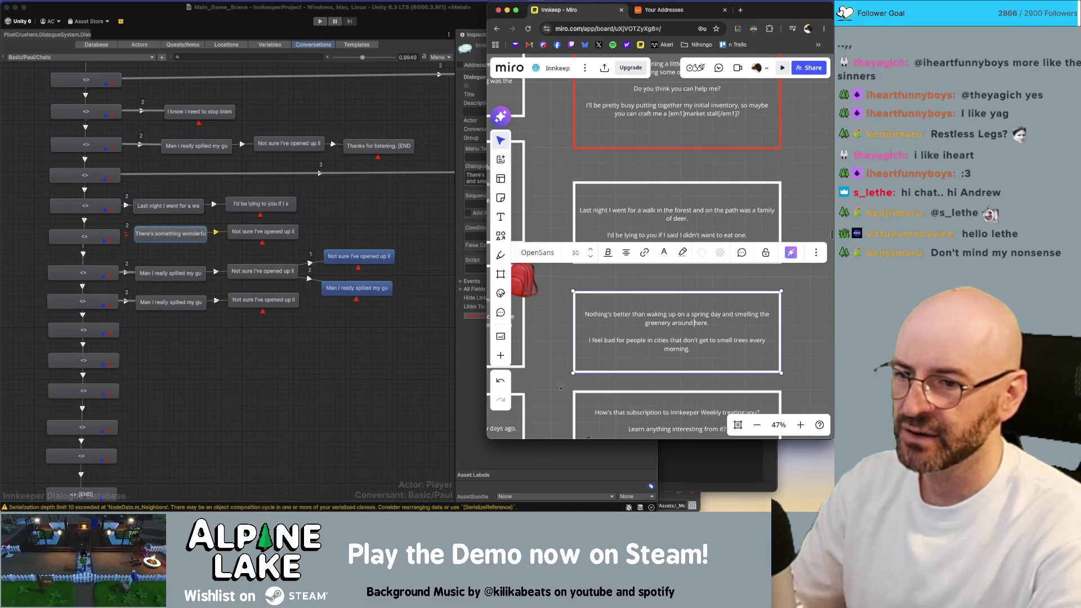
key(shift+End)
text(outsid)
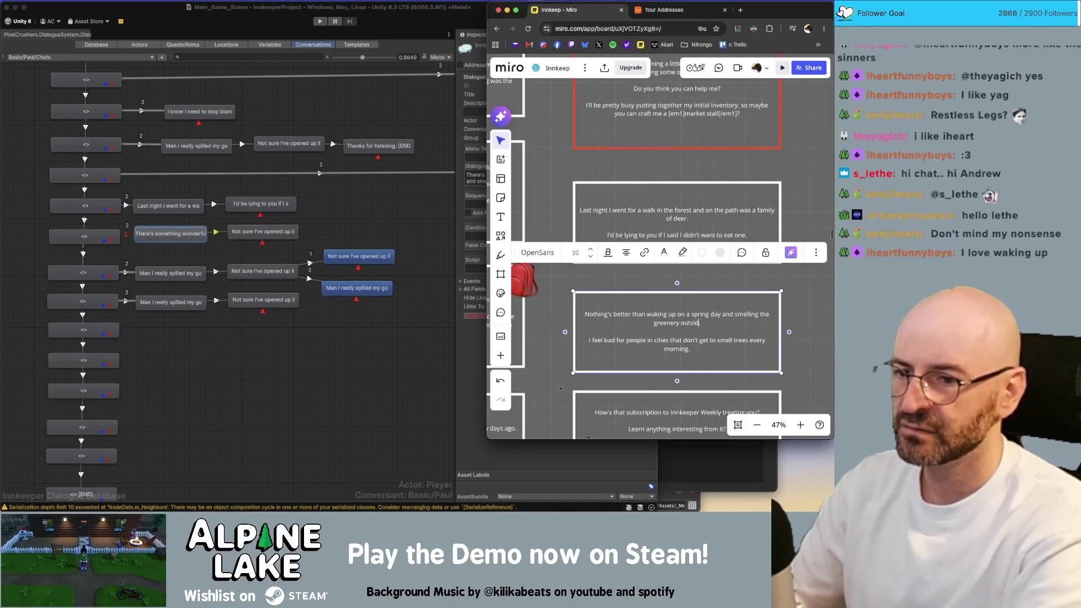
text(e.)
key(shift+Home)
key(shift+Up)
key(super+c)
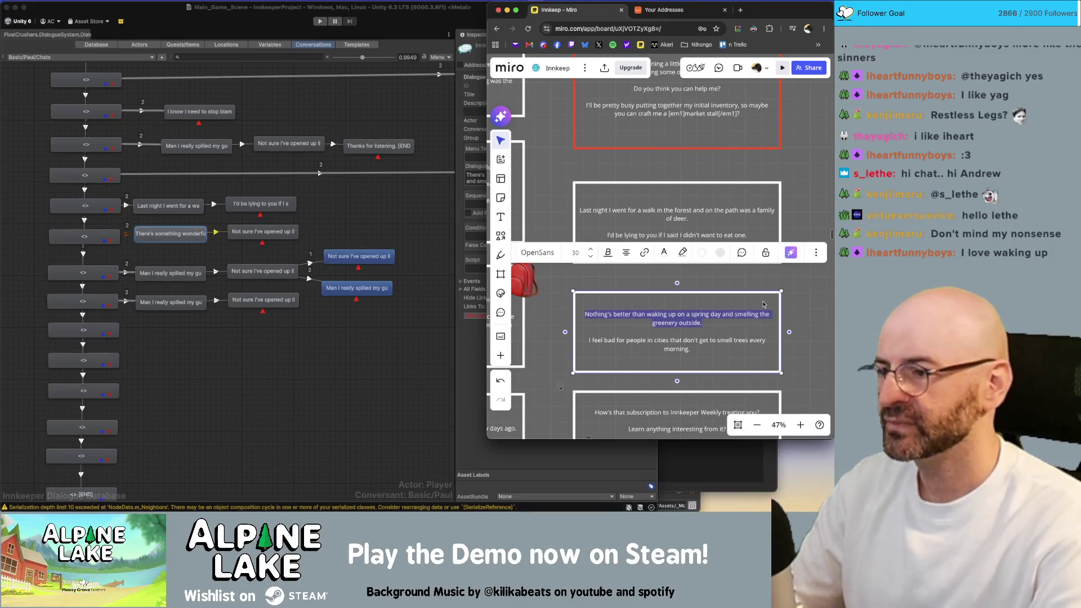
Paste the reworded spring-day line over the Chats node's old dialogue text.
click(200, 224)
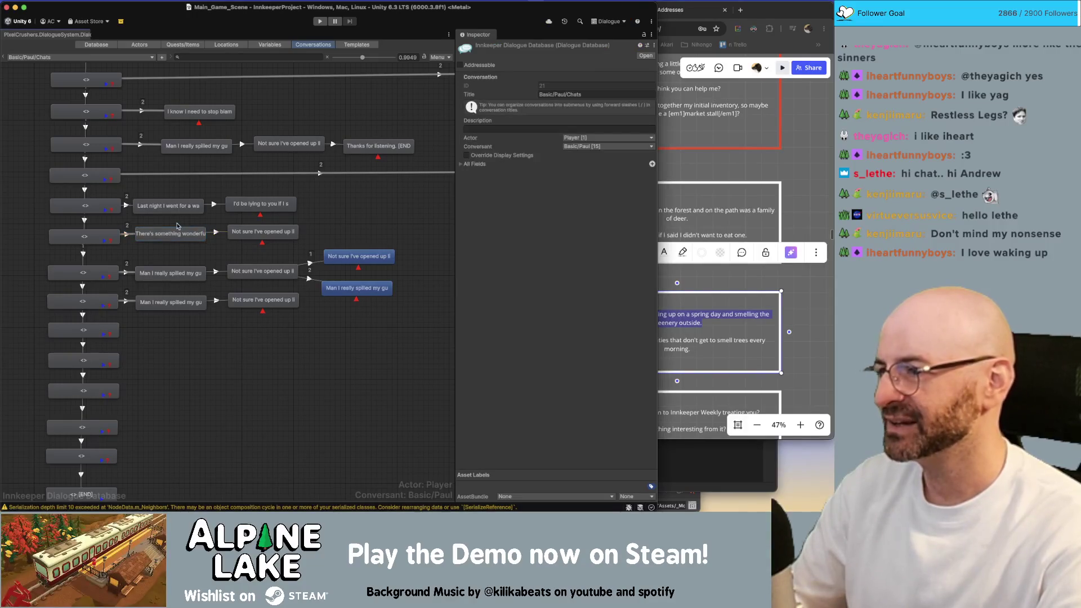
click(579, 179)
key(super+v)
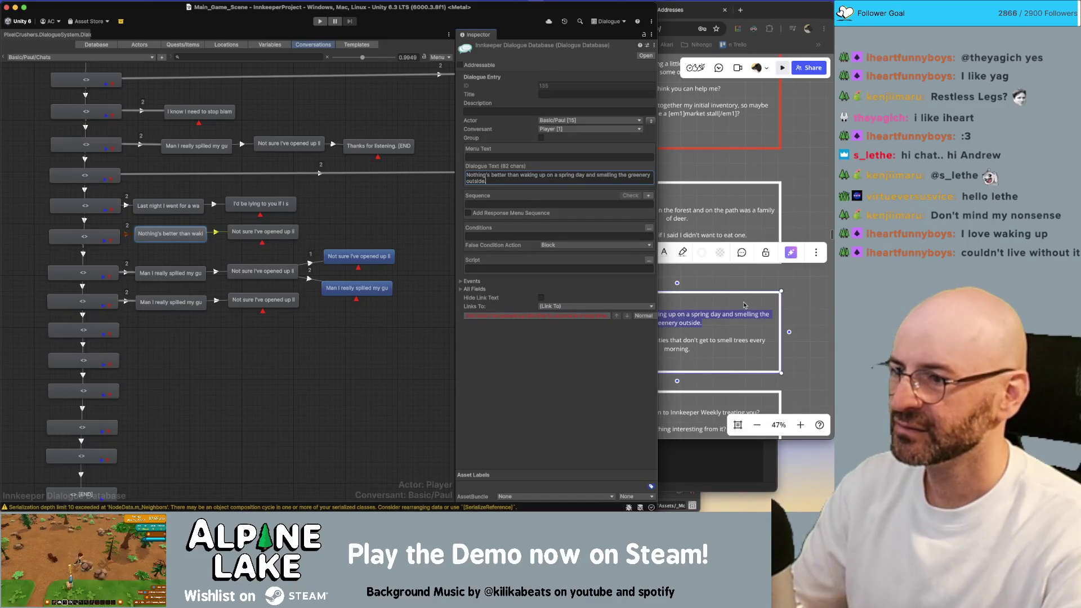
Put the card's last paragraph, 'I feel bad for people in cities…', into the following reply node.
click(719, 340)
drag(579, 345, 580, 340)
key(ctrl+c)
click(303, 228)
click(282, 231)
click(558, 175)
key(ctrl+v)
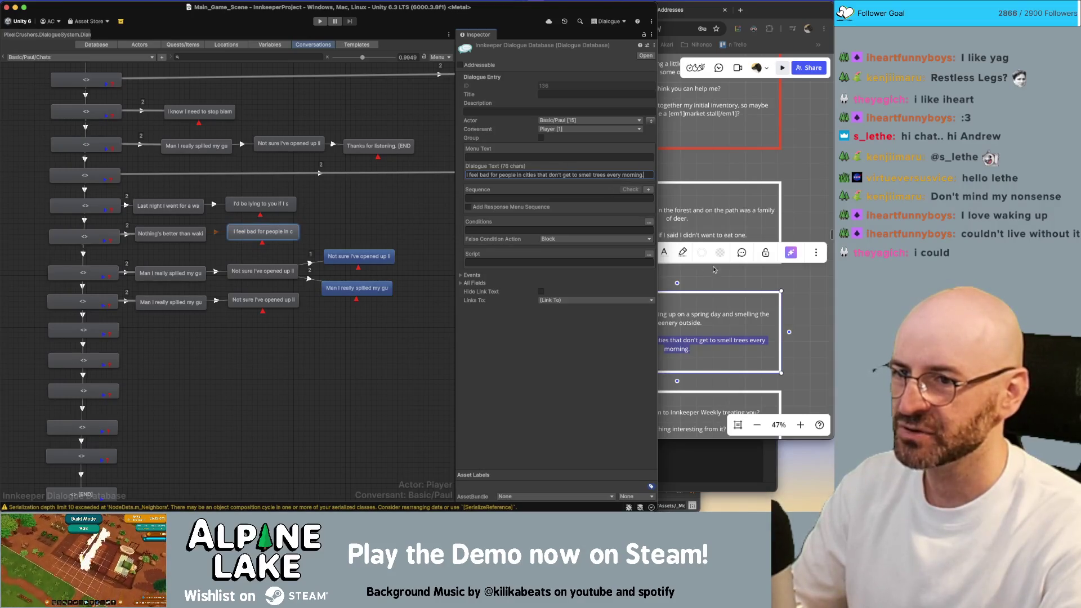
click(310, 352)
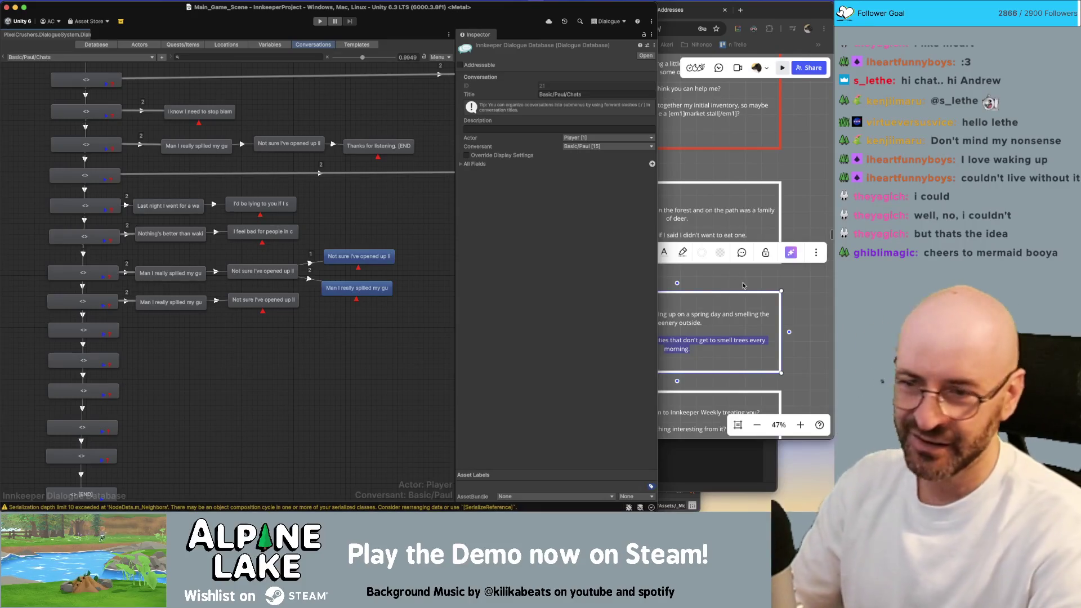
Scroll the Miro board down to the Innkeeper Weekly subscription card and select it.
click(771, 277)
scroll(783, 266, down, 2)
scroll(783, 267, down, 2)
click(802, 332)
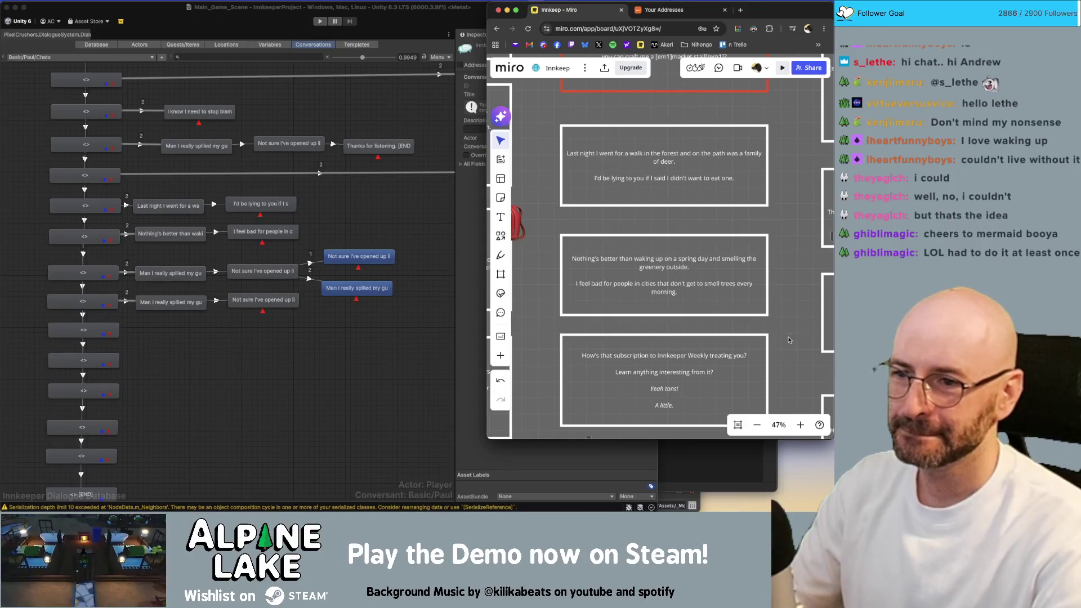
scroll(788, 340, down, 5)
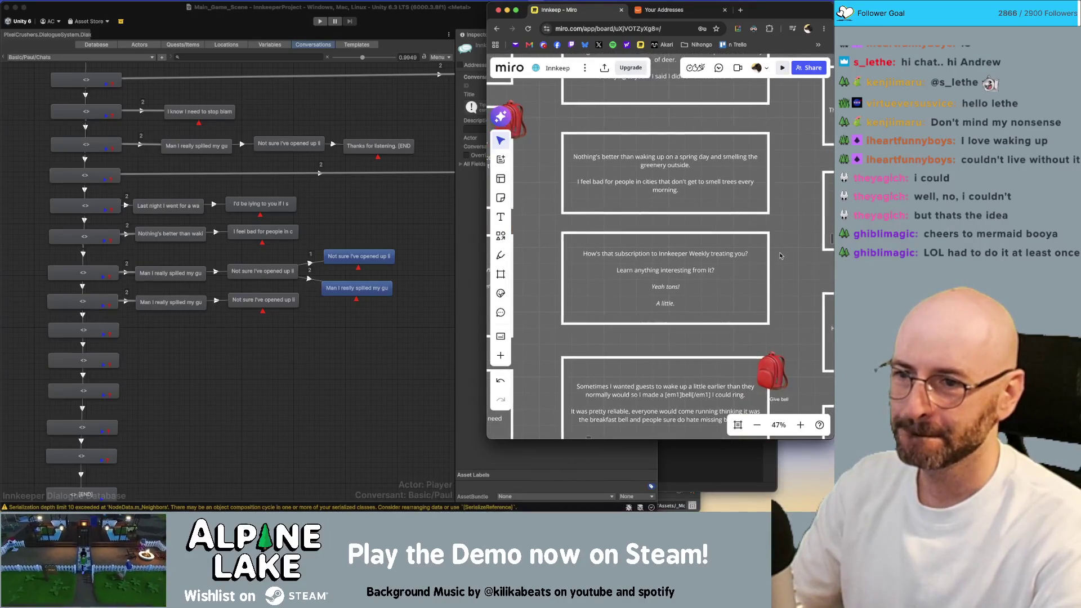
click(638, 250)
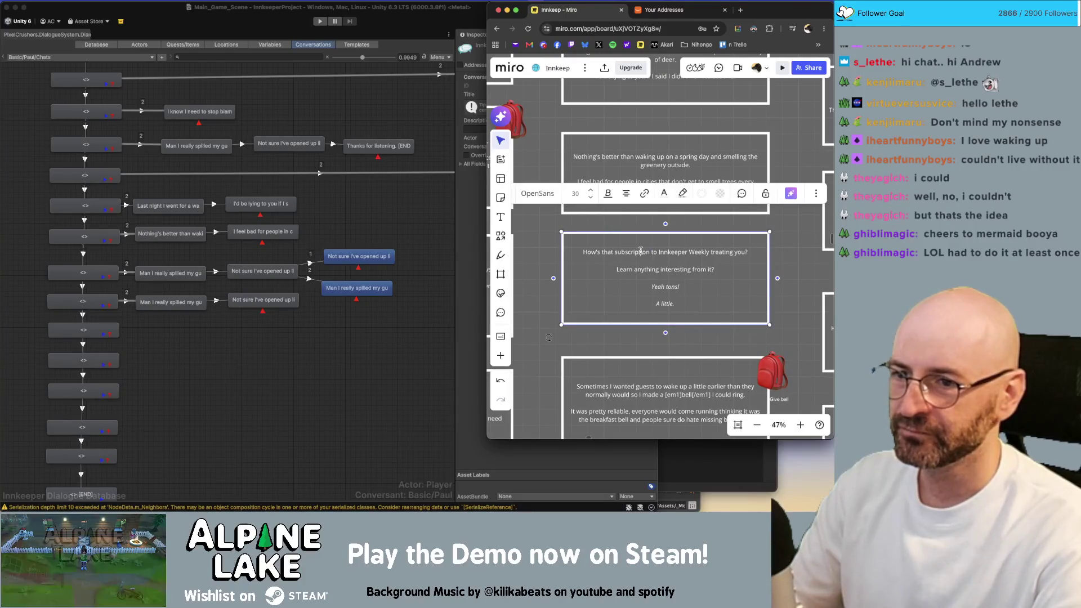
Fill a node with the Innkeeper Weekly subscription question and its reply with 'Learn anything interesting from it?'.
triple_click(641, 251)
key(super+c)
click(276, 317)
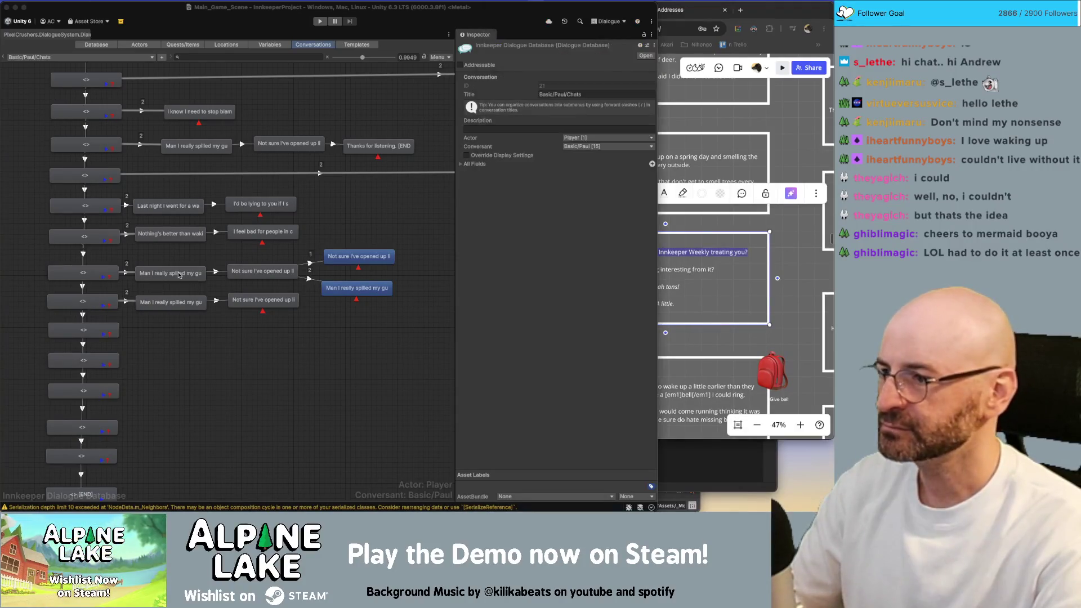
click(178, 274)
click(514, 177)
key(super+v)
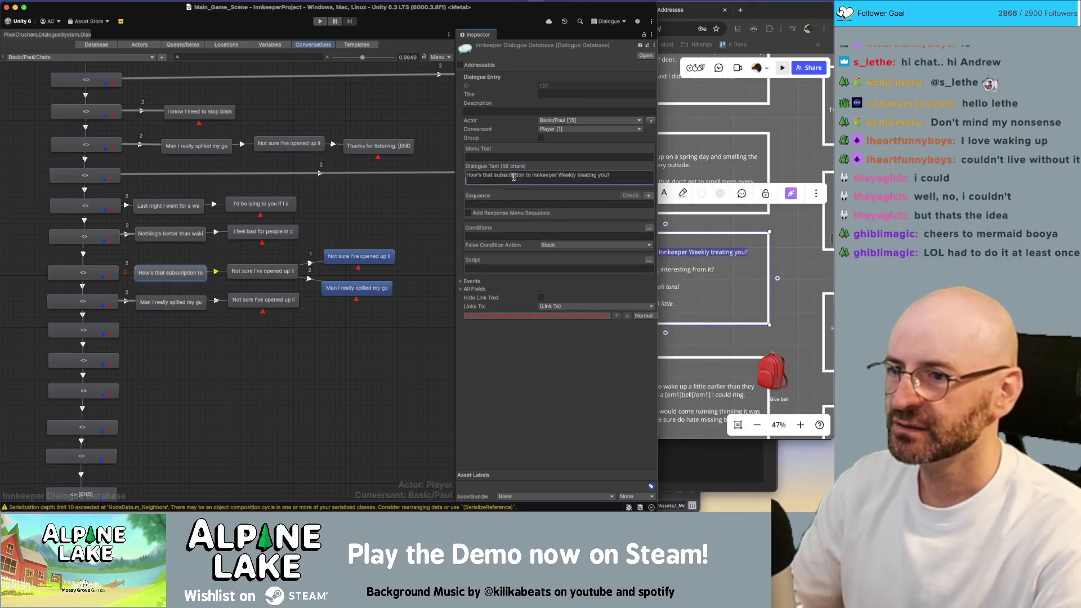
key(BackSpace)
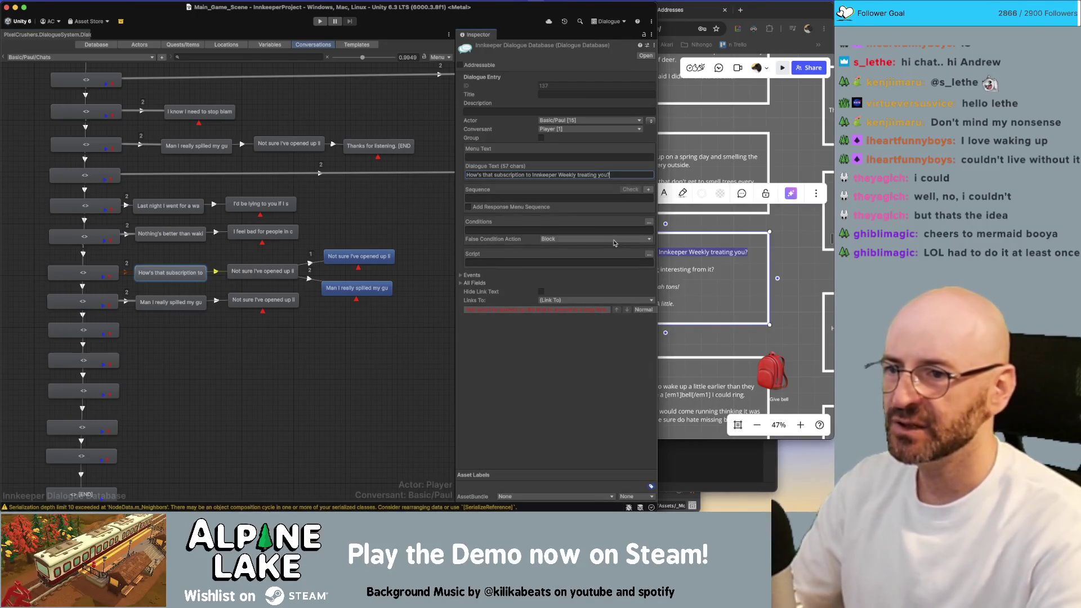
click(691, 258)
drag(727, 271, 592, 270)
key(super+c)
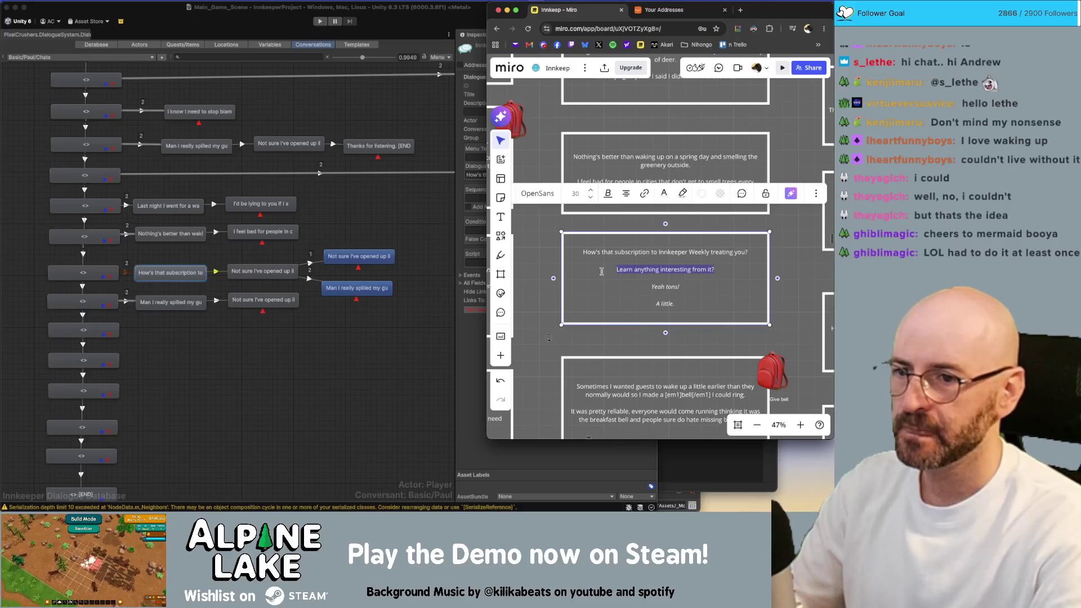
click(262, 271)
click(510, 174)
key(super+v)
Set the branch's two end nodes to 'Yeah tons!' and 'A little.'.
click(356, 257)
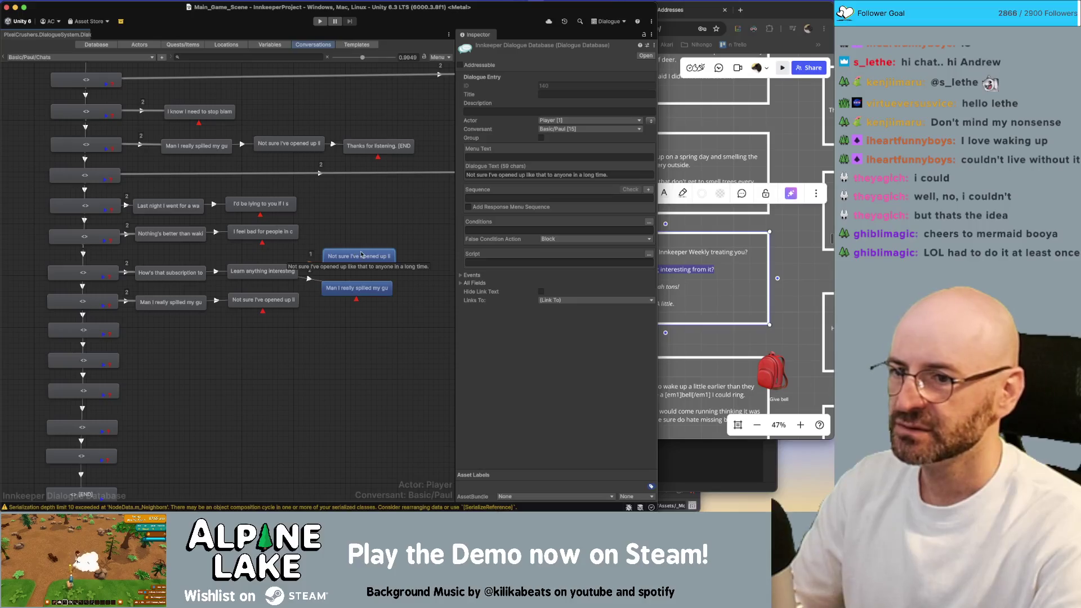
click(679, 287)
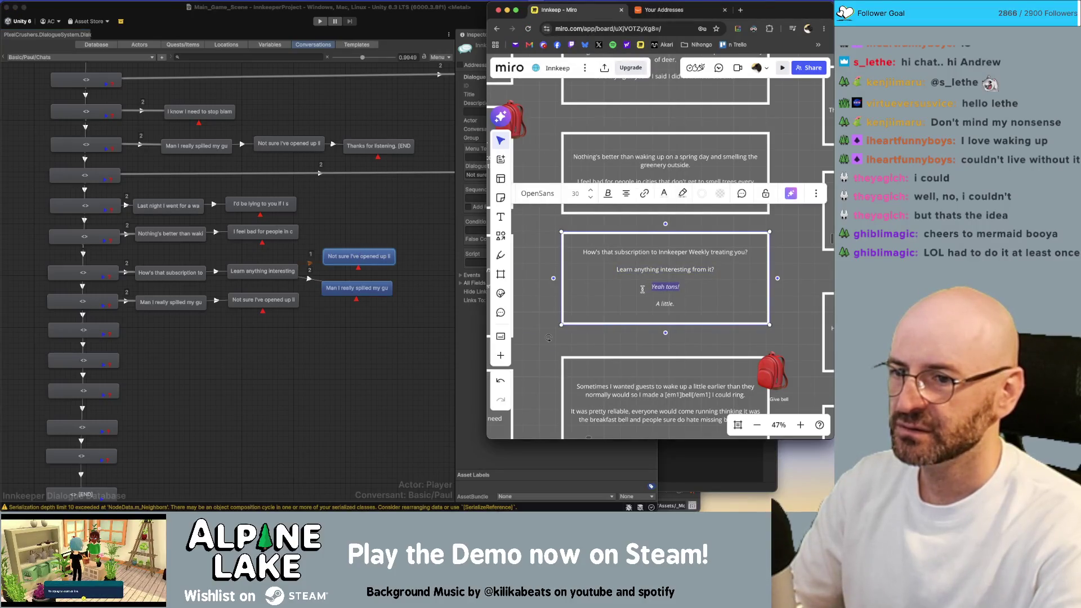
click(479, 174)
click(488, 173)
text(Yeah tons!)
click(703, 295)
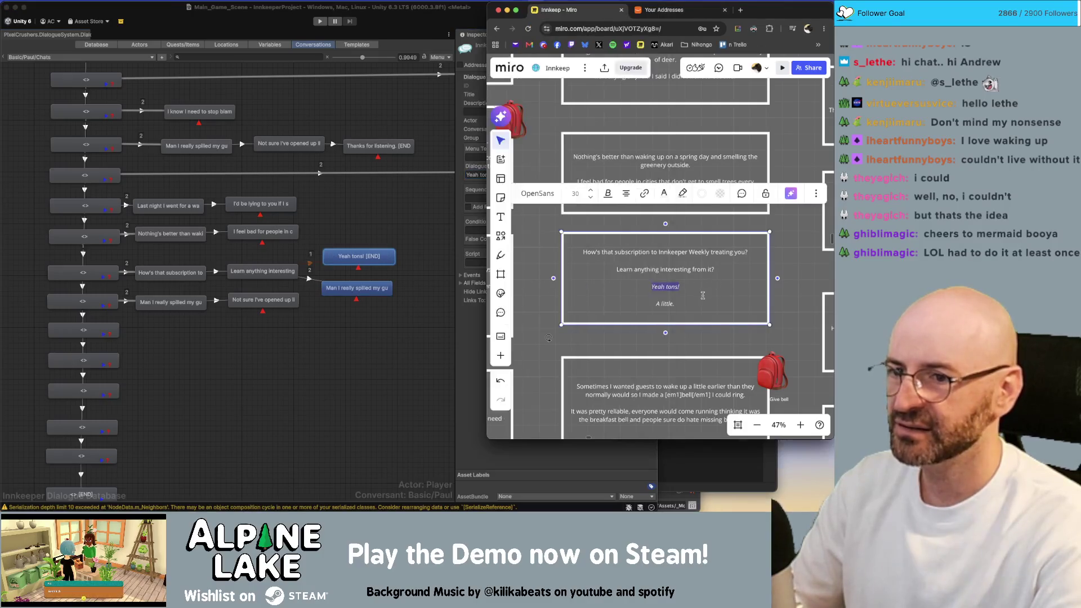
click(466, 296)
click(356, 288)
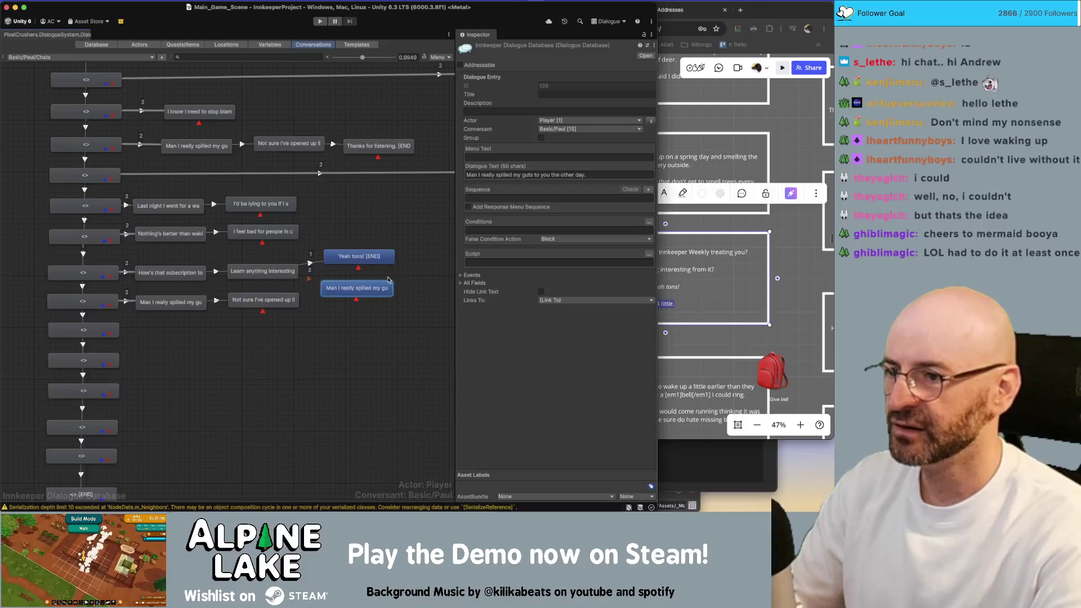
click(502, 176)
text(A little.)
click(358, 336)
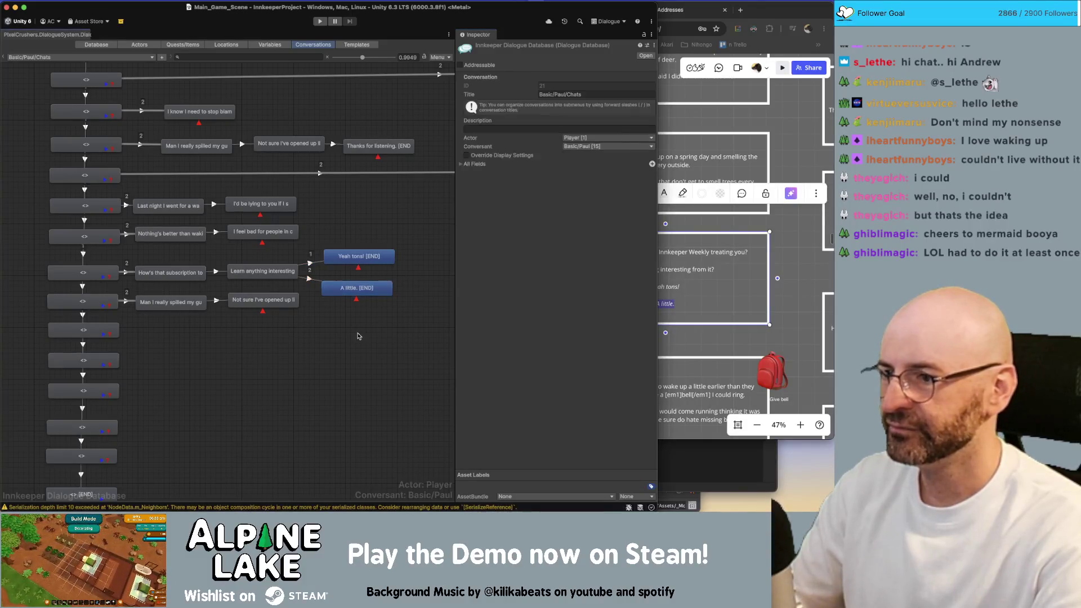
scroll(325, 334, down, 2)
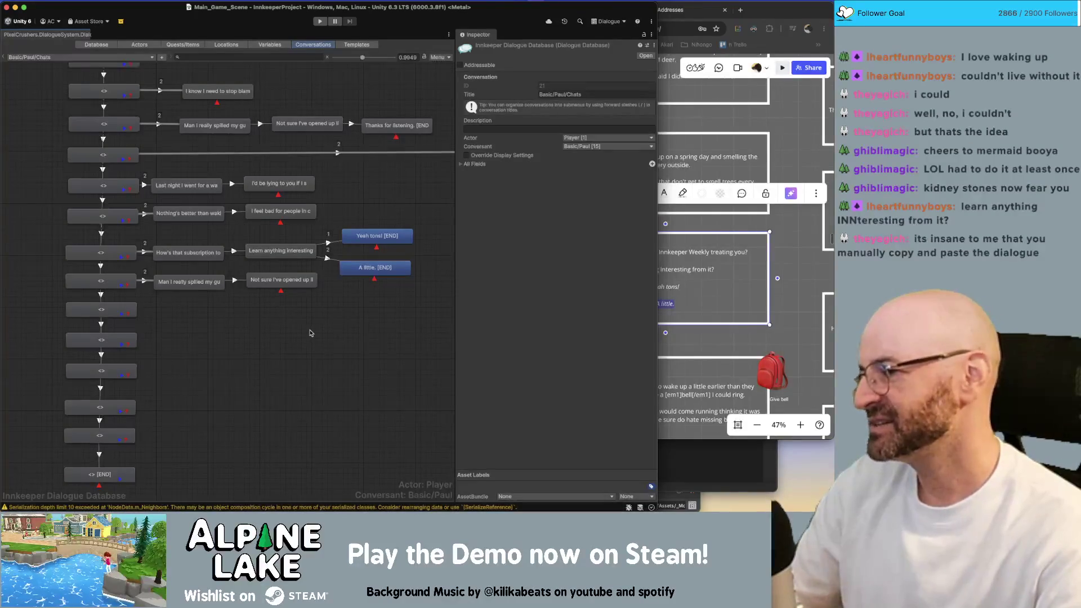
Scroll the Miro board down to the bell-for-guests card and start editing it.
click(725, 331)
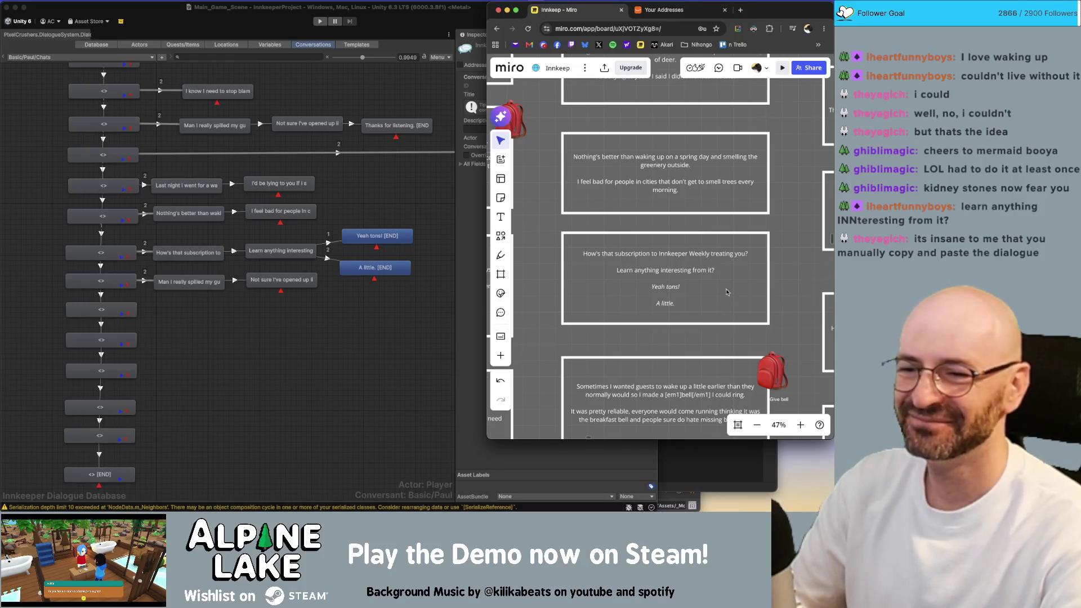
scroll(748, 289, down, 5)
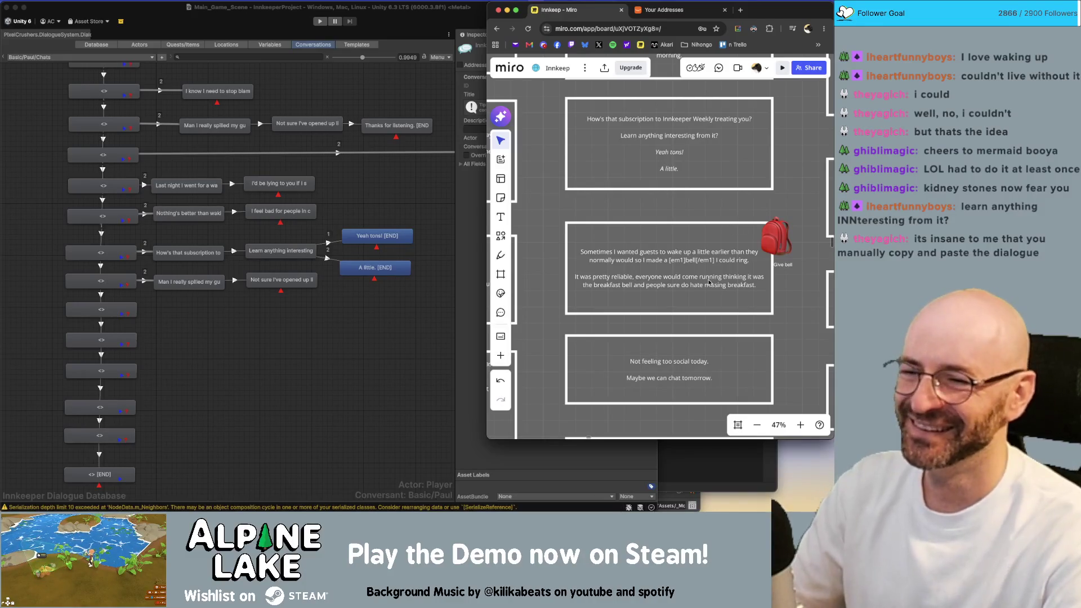
drag(775, 241, 780, 239)
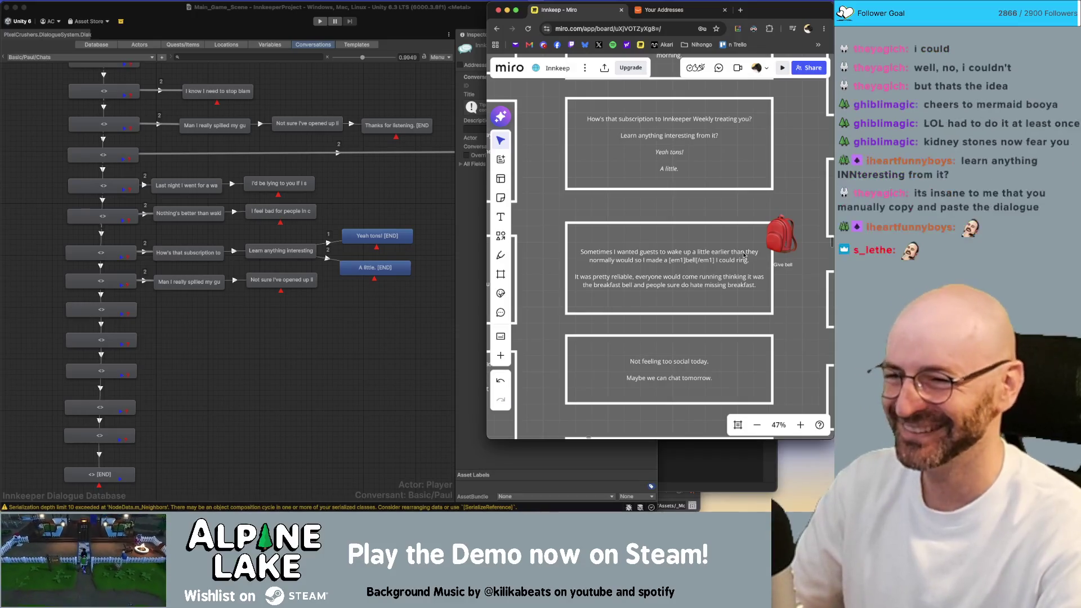
double_click(758, 266)
Paste the card's first paragraph about waking guests into the next question node.
drag(753, 261, 575, 253)
key(ctrl+c)
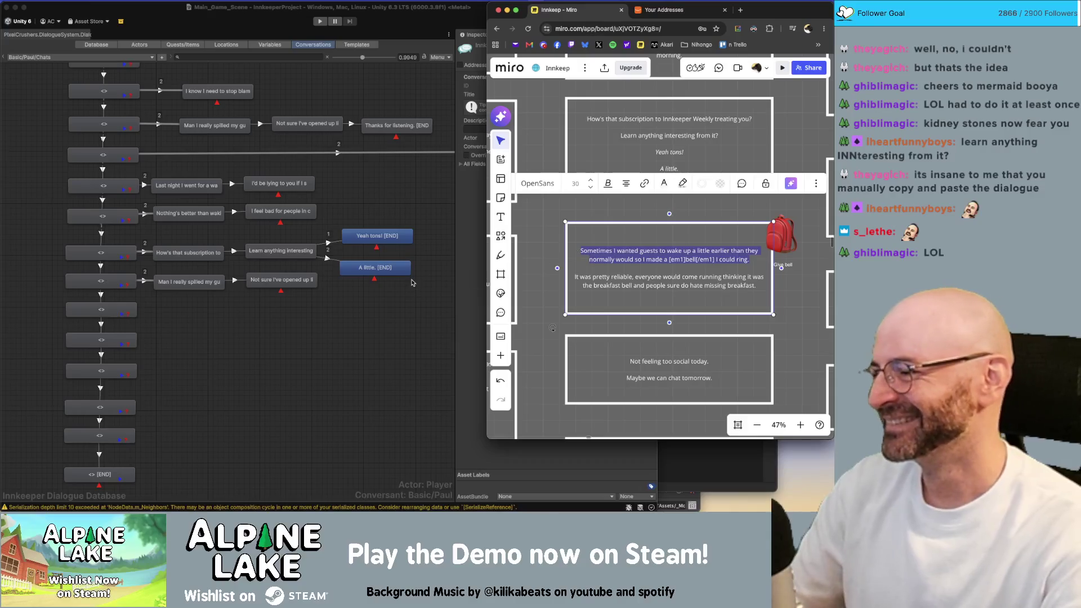
click(282, 329)
click(181, 283)
click(509, 173)
key(ctrl+a)
key(ctrl+v)
Replace the reply node's text with the card's second paragraph about a reliable bell.
click(755, 284)
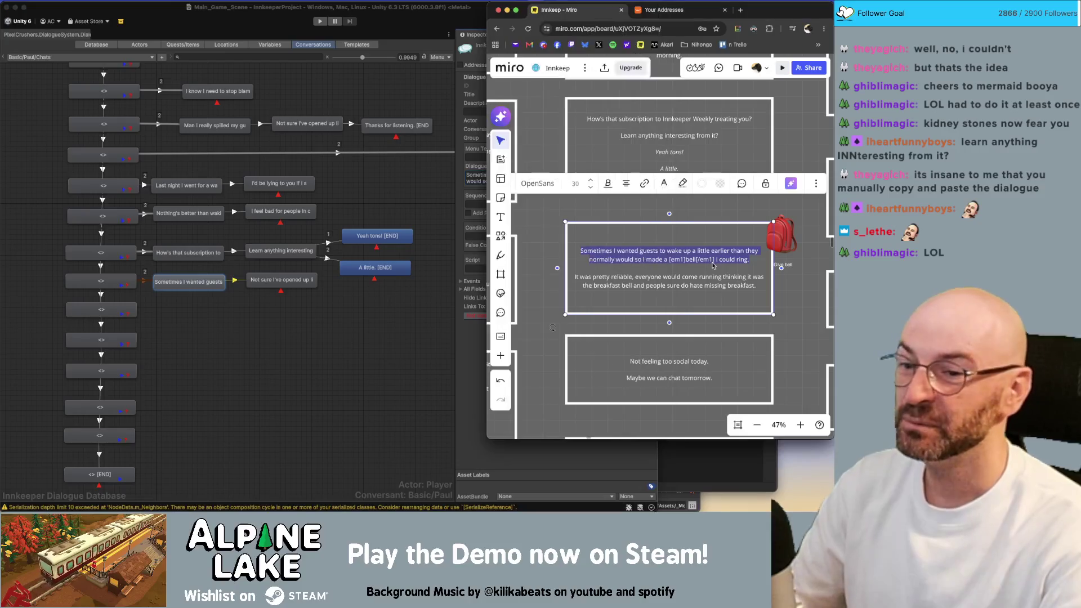
drag(756, 285, 575, 278)
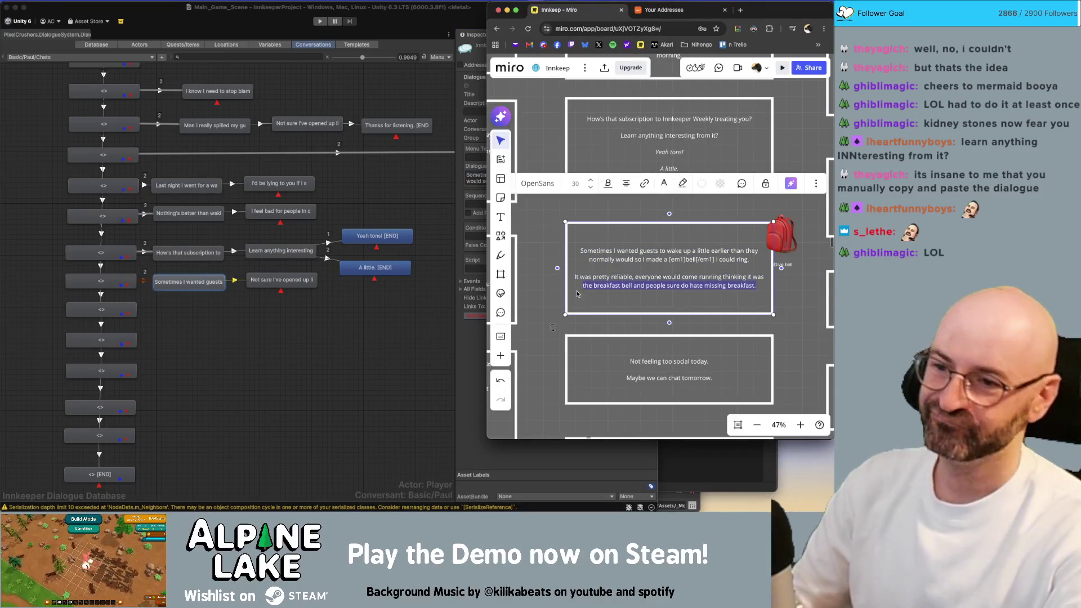
click(450, 291)
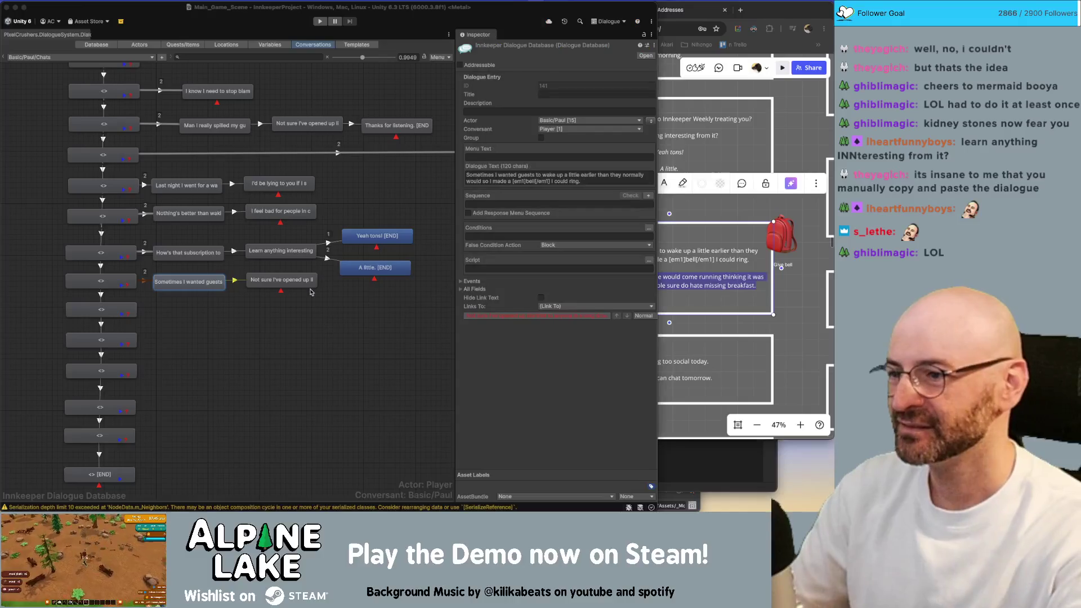
click(281, 280)
click(508, 175)
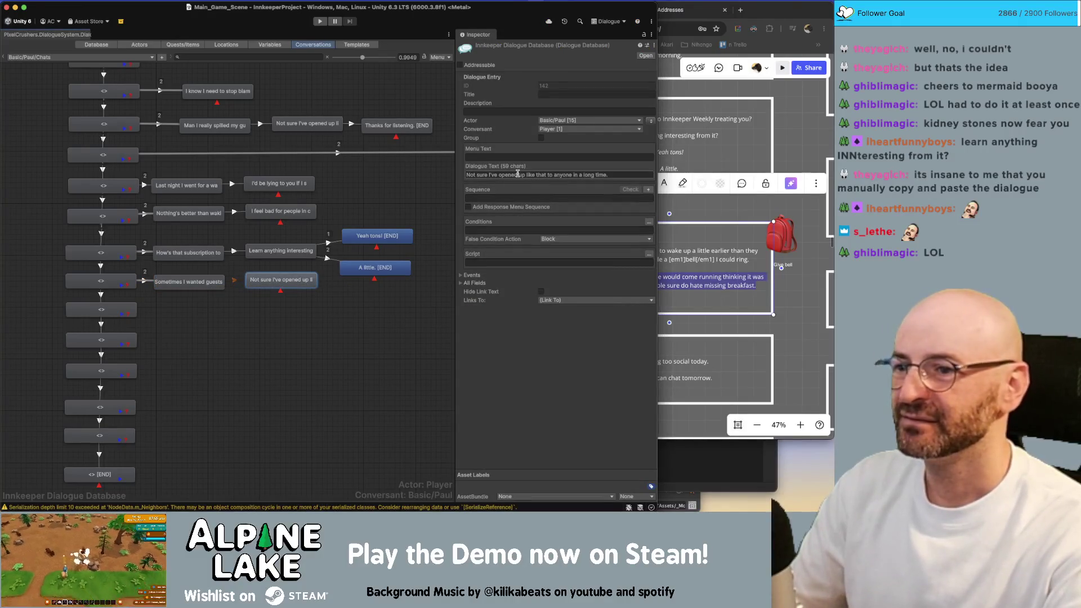
key(super+a)
text(It was pretty reliable, everyone would come running thinking it was the breakfast bell and people sure do hate missing breakfast.)
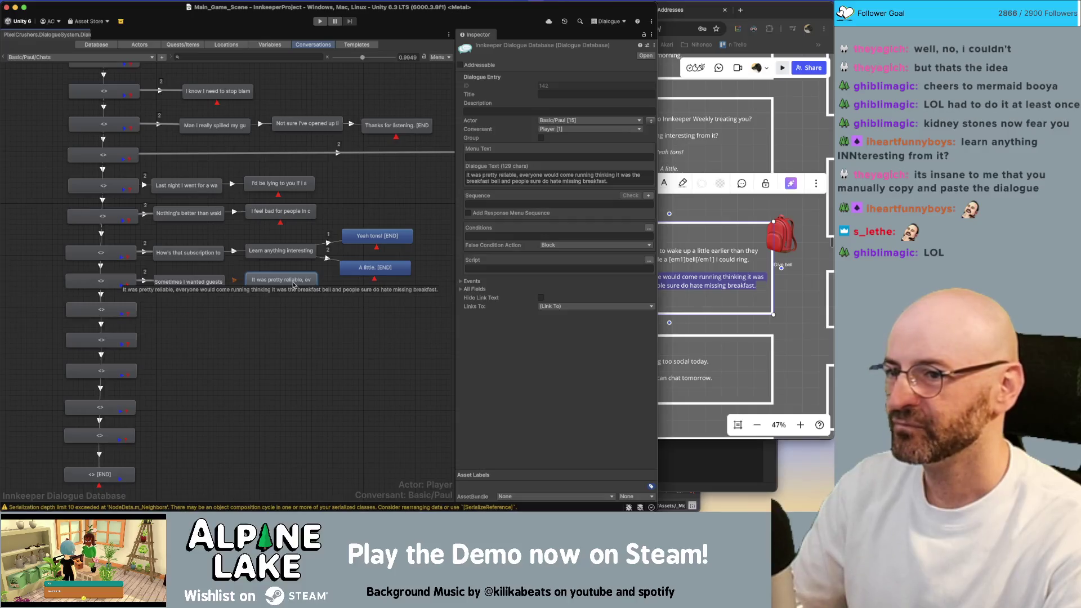
Add a child node under the reply reading 'Here try it out for yourself!'.
right_click(293, 287)
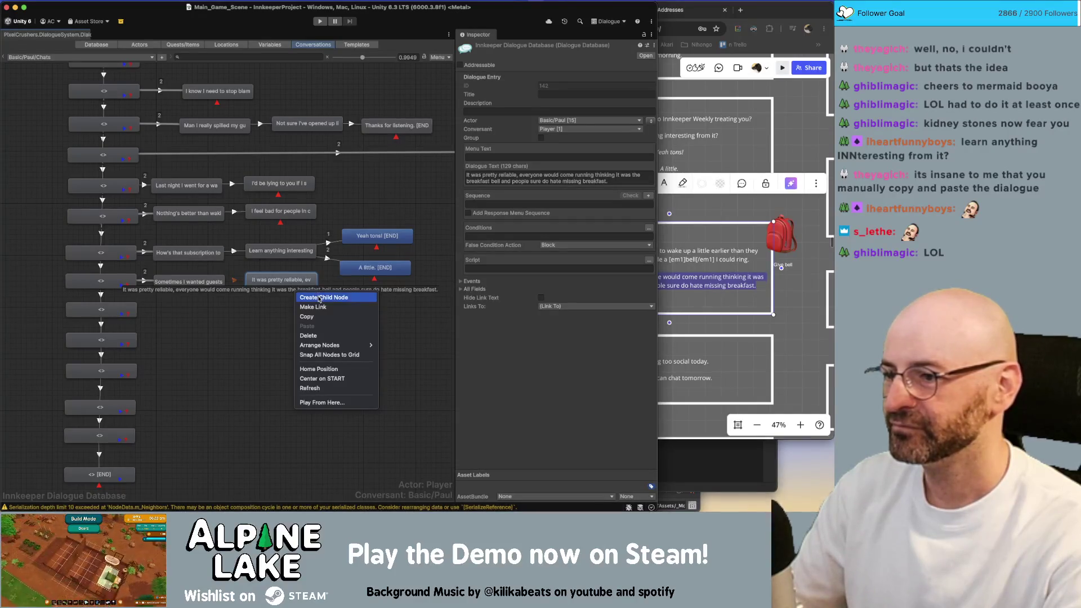
click(319, 297)
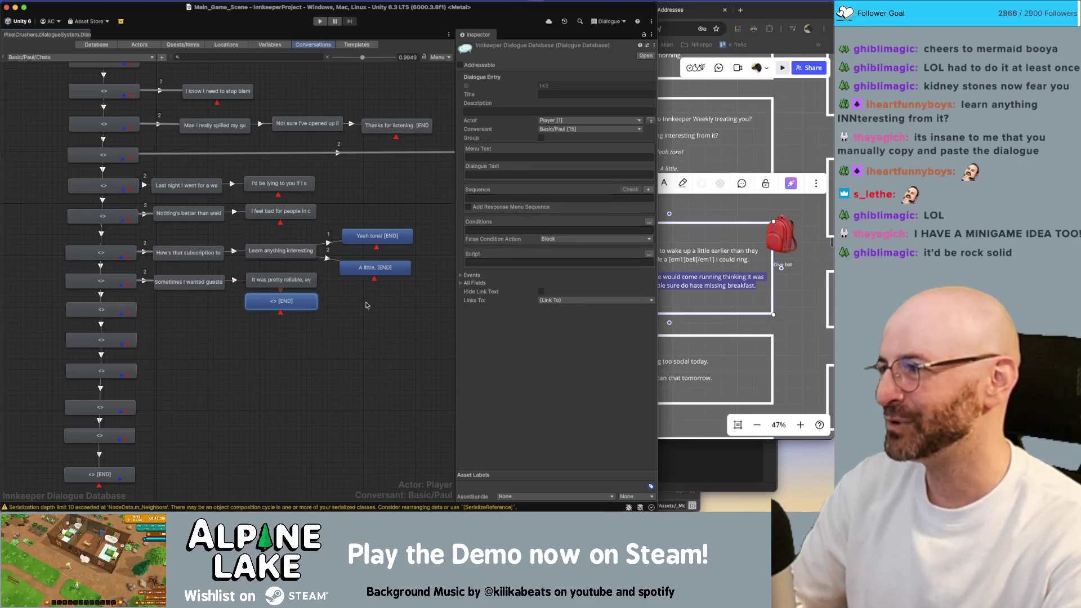
scroll(378, 290, right, 5)
scroll(378, 290, up, 2)
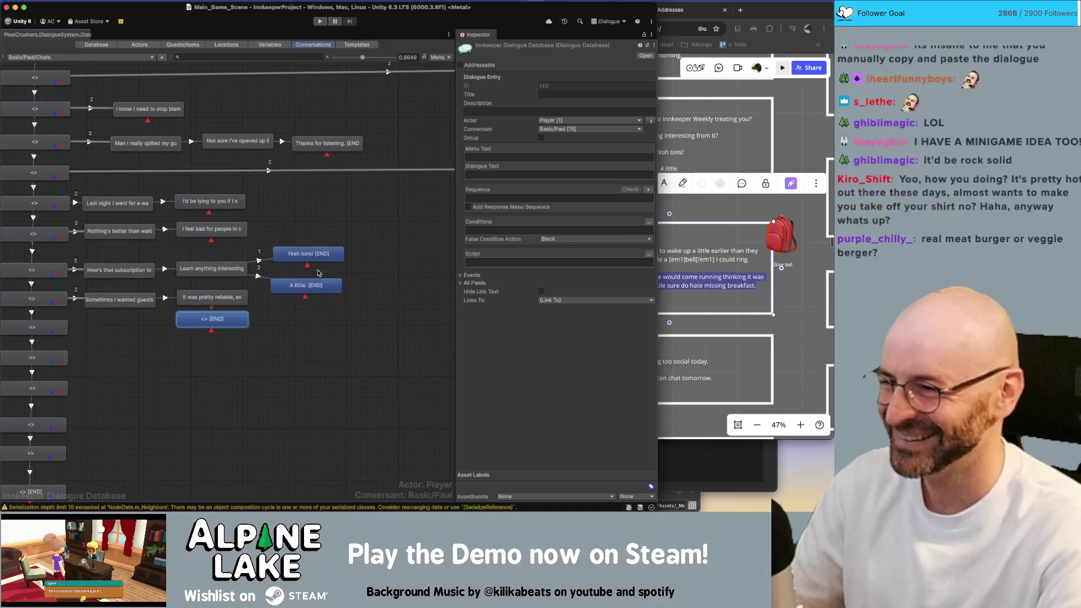
mouse_move(317, 253)
mouse_down()
mouse_move(308, 253)
mouse_move(311, 280)
mouse_move(318, 274)
mouse_up()
drag(217, 326, 308, 313)
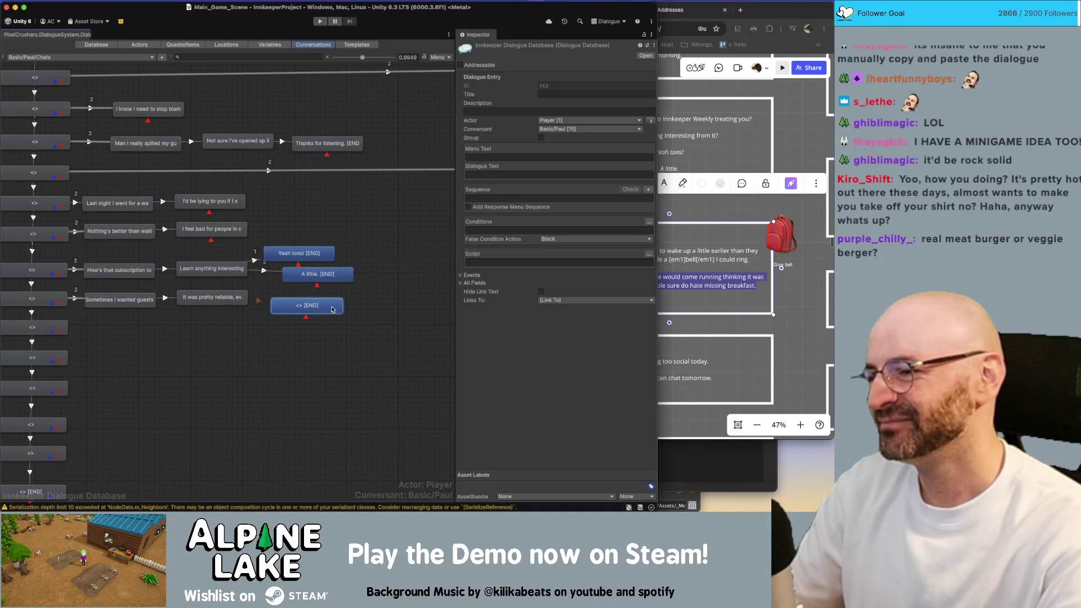
click(561, 173)
text(Her)
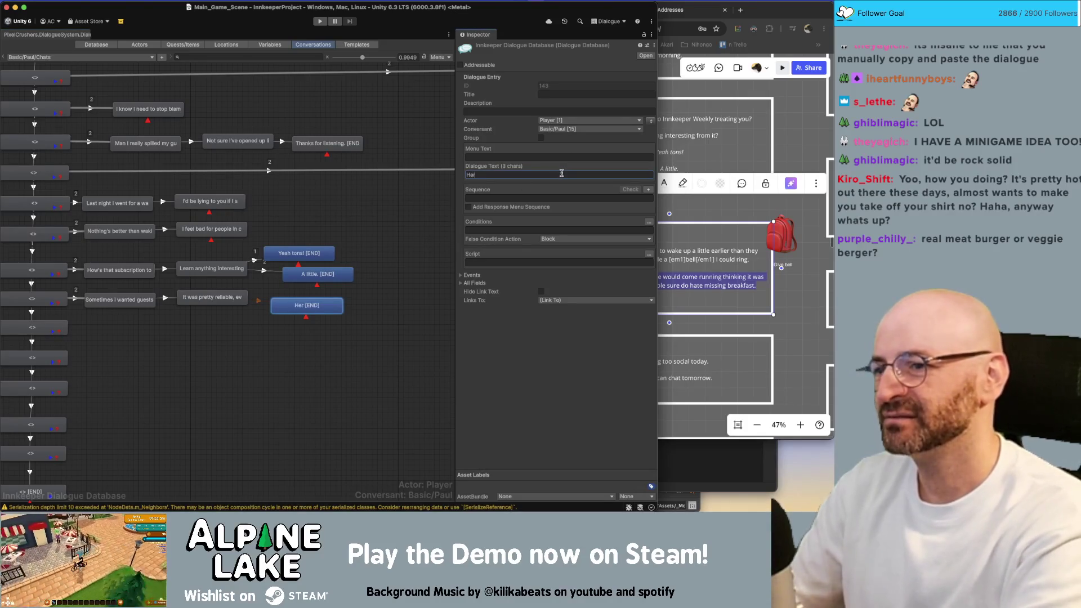
key(BackSpace)
key(BackSpace)
text(ry I)
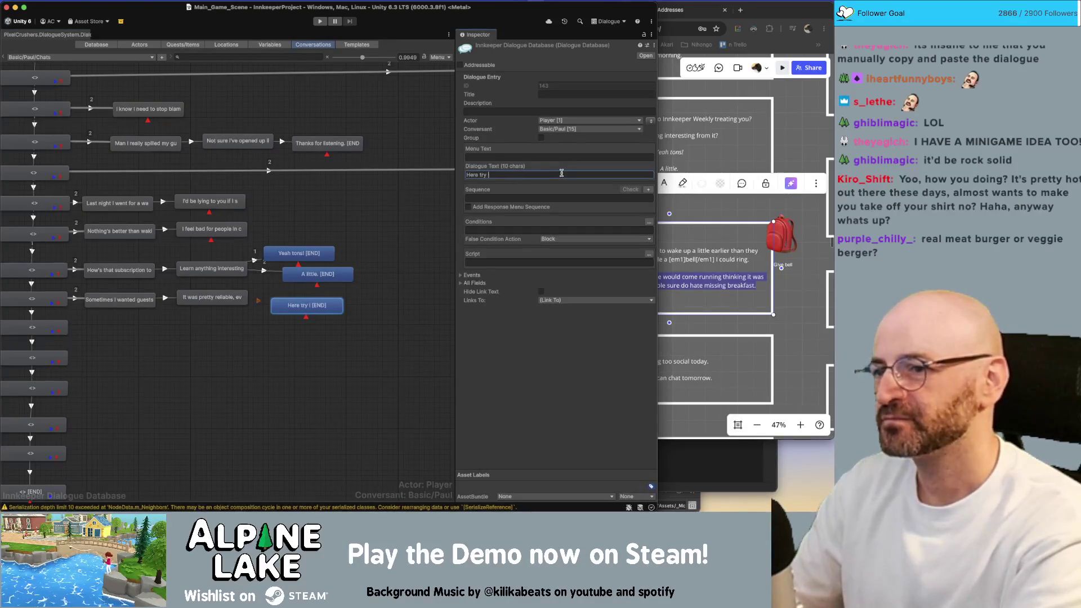
text(for yourself)
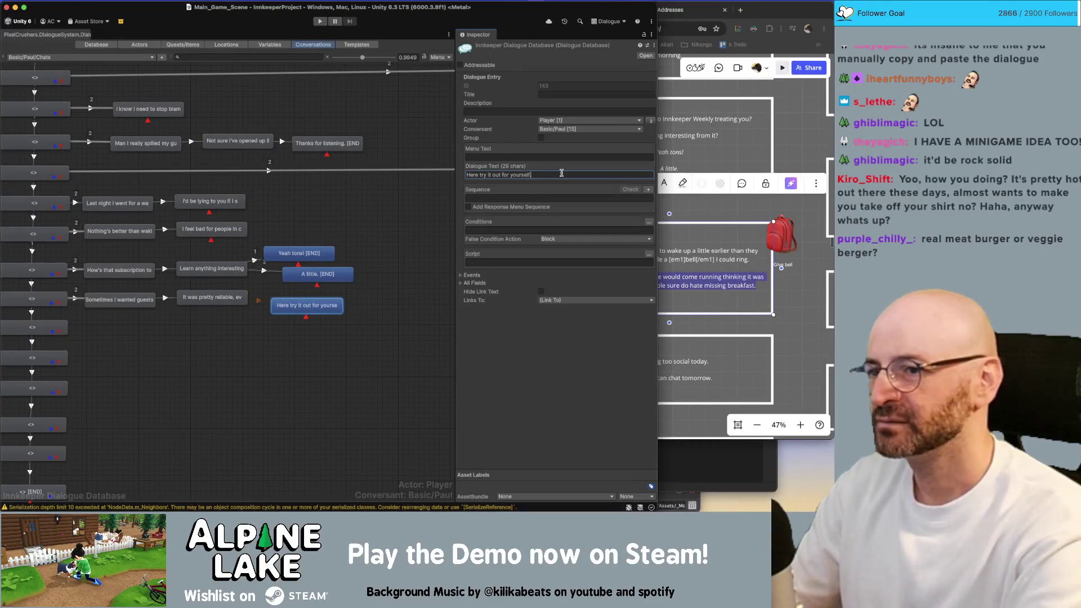
text(!)
Add an empty end node after it with the sequence Continue().
right_click(322, 300)
click(330, 317)
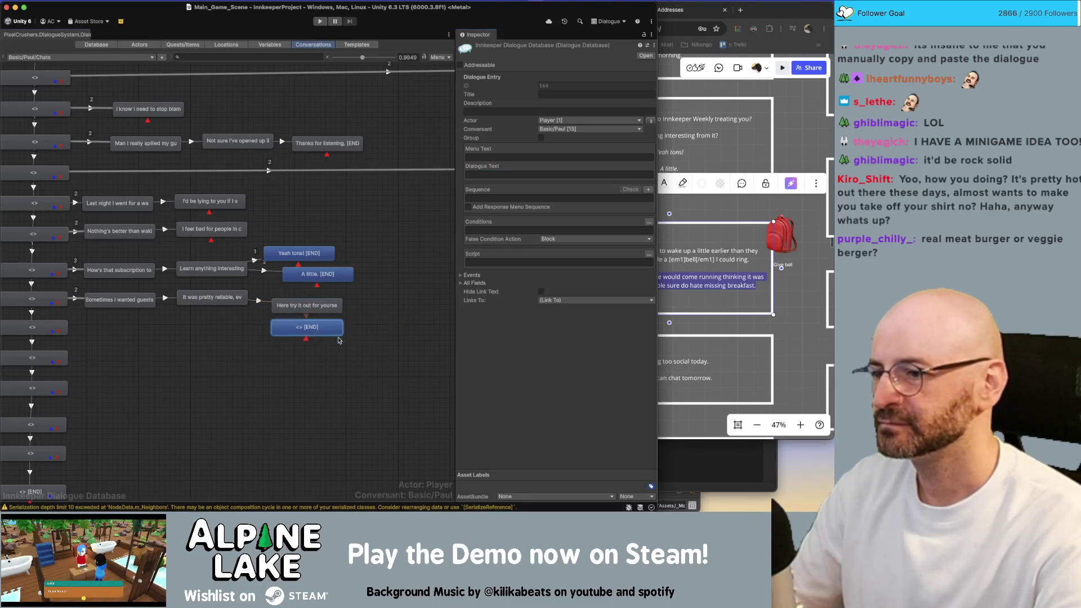
drag(338, 337, 420, 317)
click(486, 197)
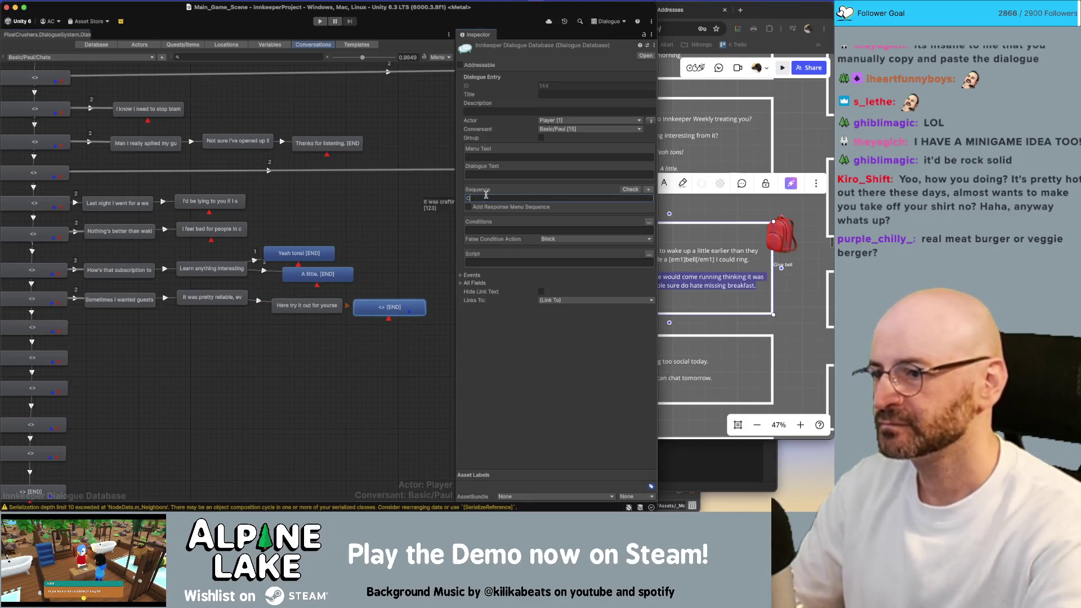
text(ontinue())
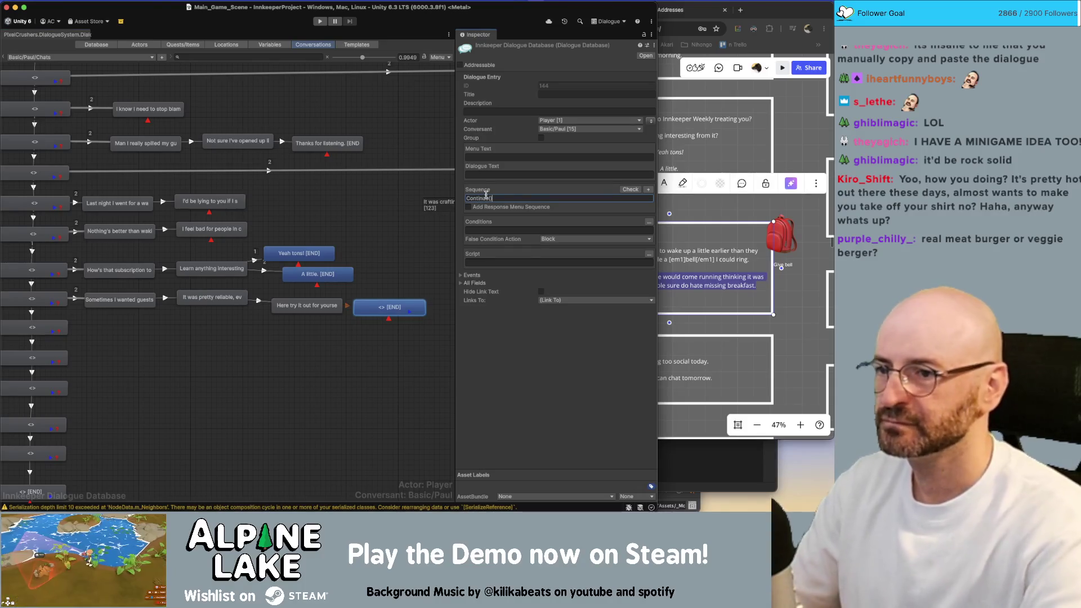
click(629, 81)
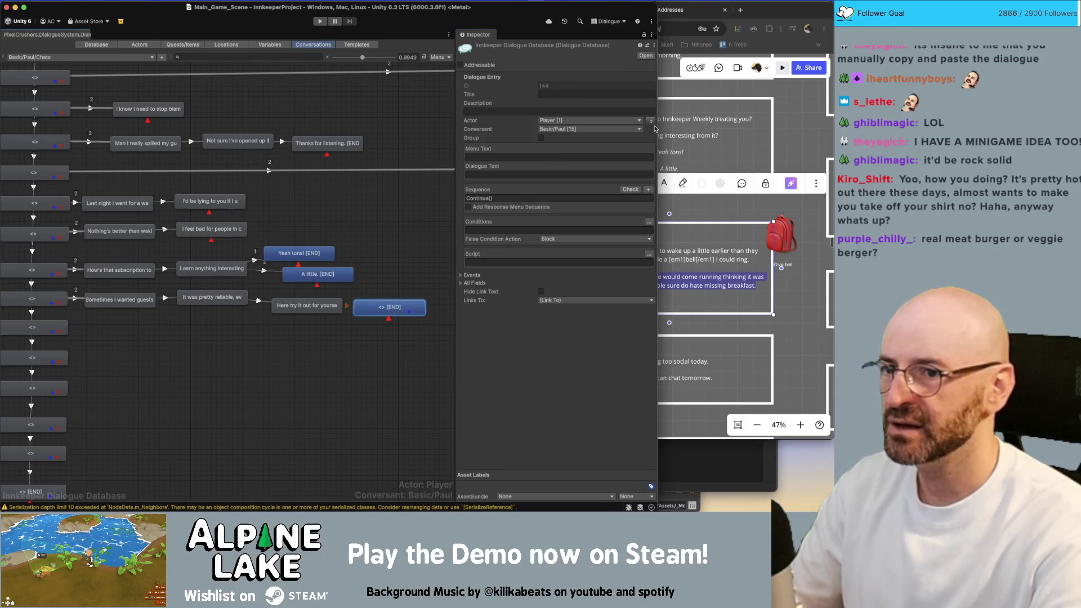
click(316, 253)
Check the end nodes, then nudge the empty end node up into line with its row.
scroll(409, 327, down, 3)
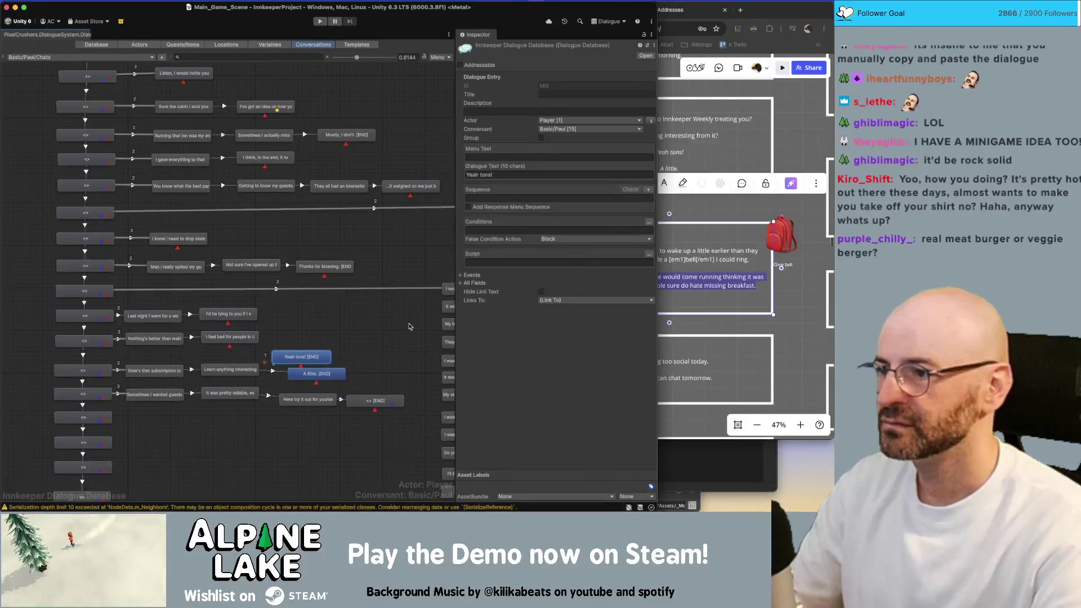
scroll(405, 332, down, 1)
scroll(323, 340, down, 1)
scroll(320, 373, down, 1)
scroll(265, 377, down, 2)
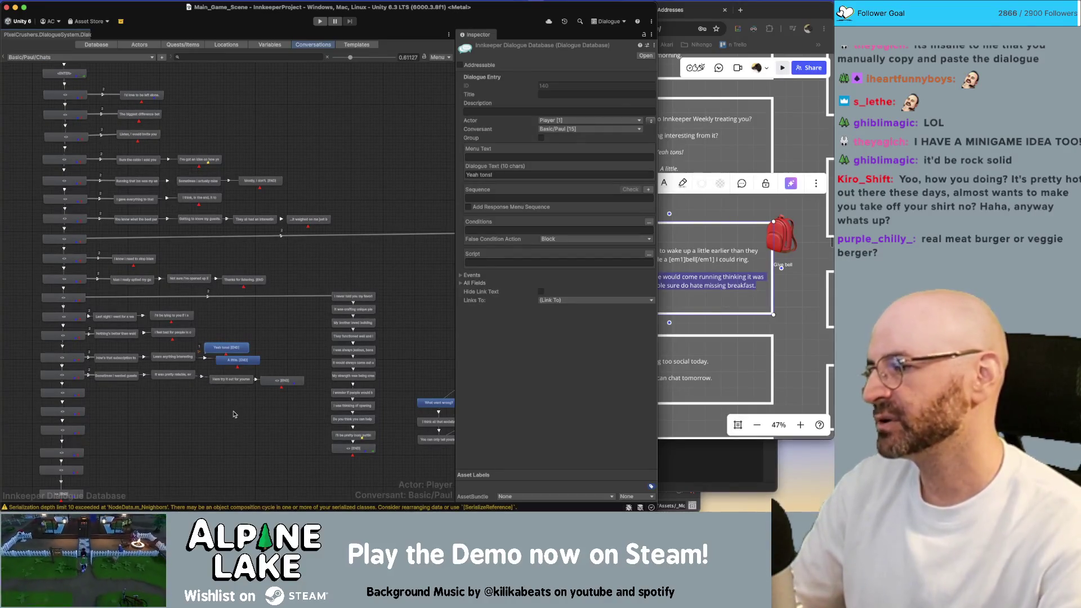
scroll(249, 390, up, 5)
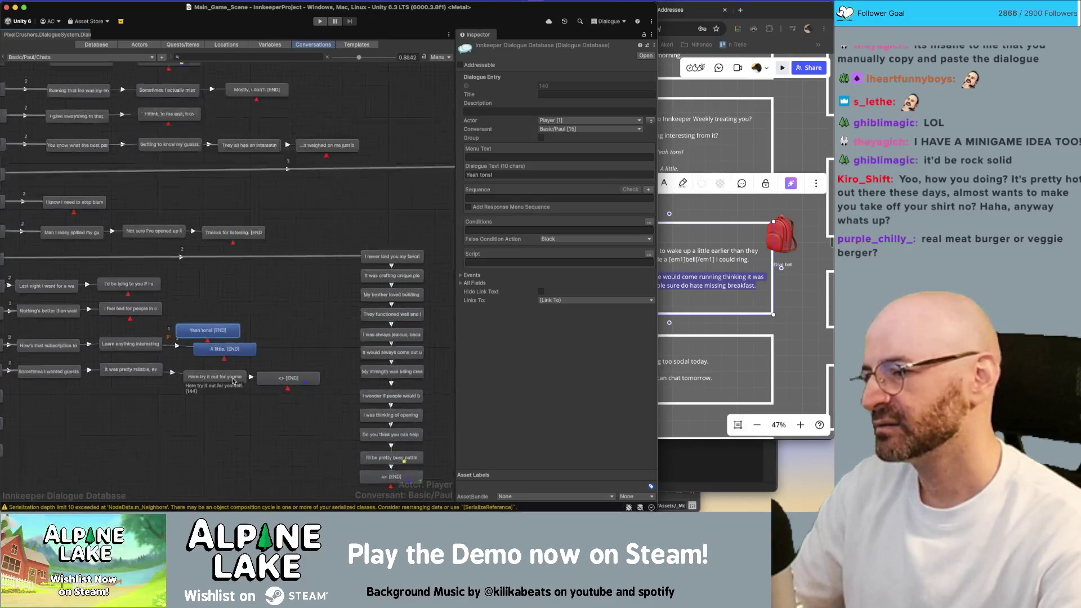
click(215, 375)
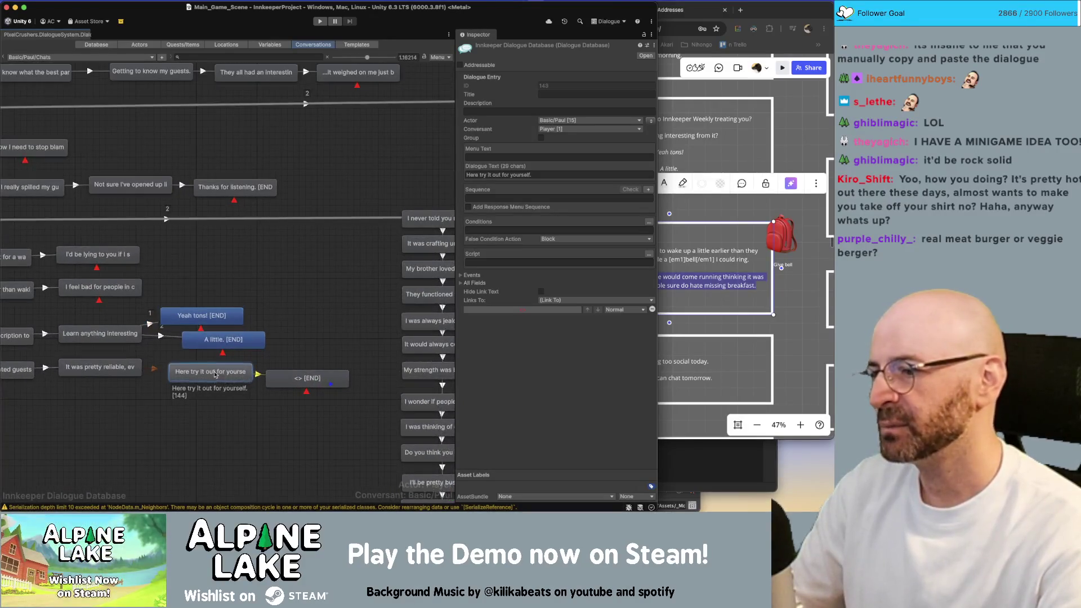
click(217, 339)
click(203, 316)
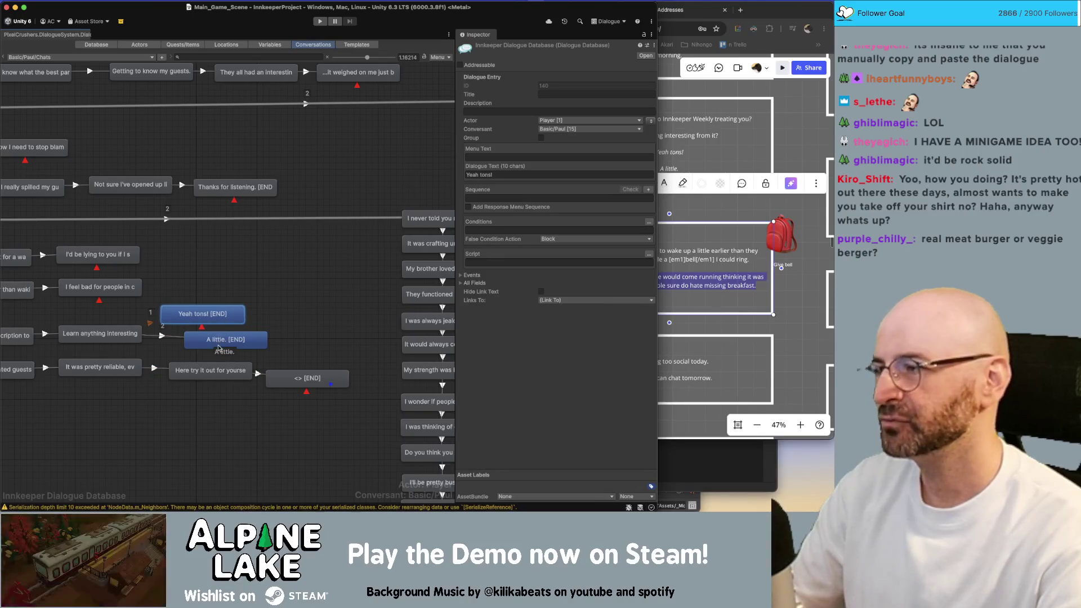
click(220, 338)
drag(308, 380, 308, 367)
scroll(211, 381, up, 1)
click(289, 385)
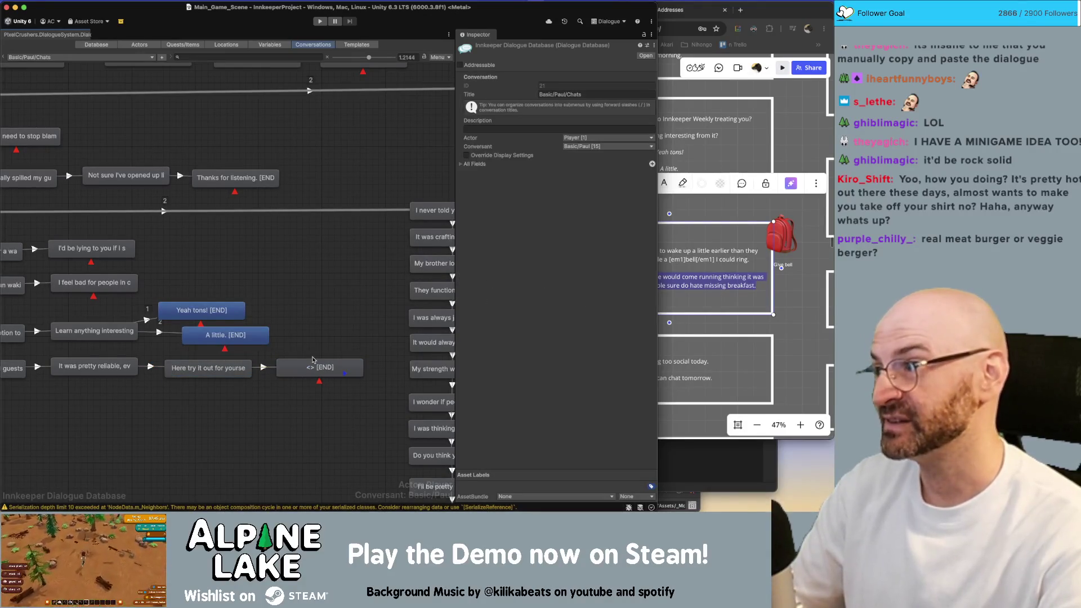
Add an On Execute event on the end node calling Action Give Gift's GiveGiftFailsafe.
click(317, 369)
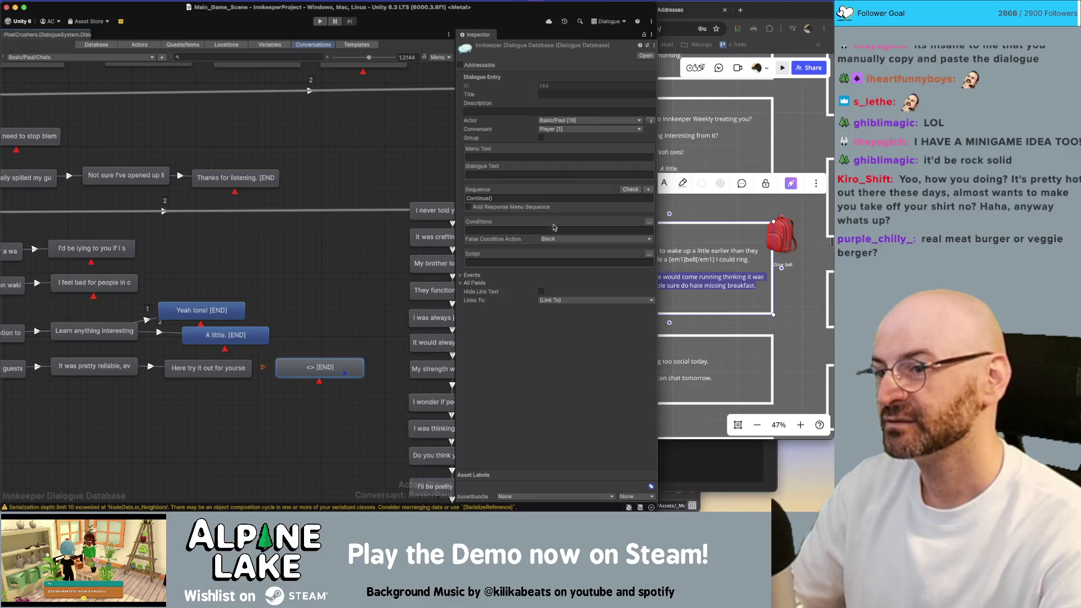
click(463, 275)
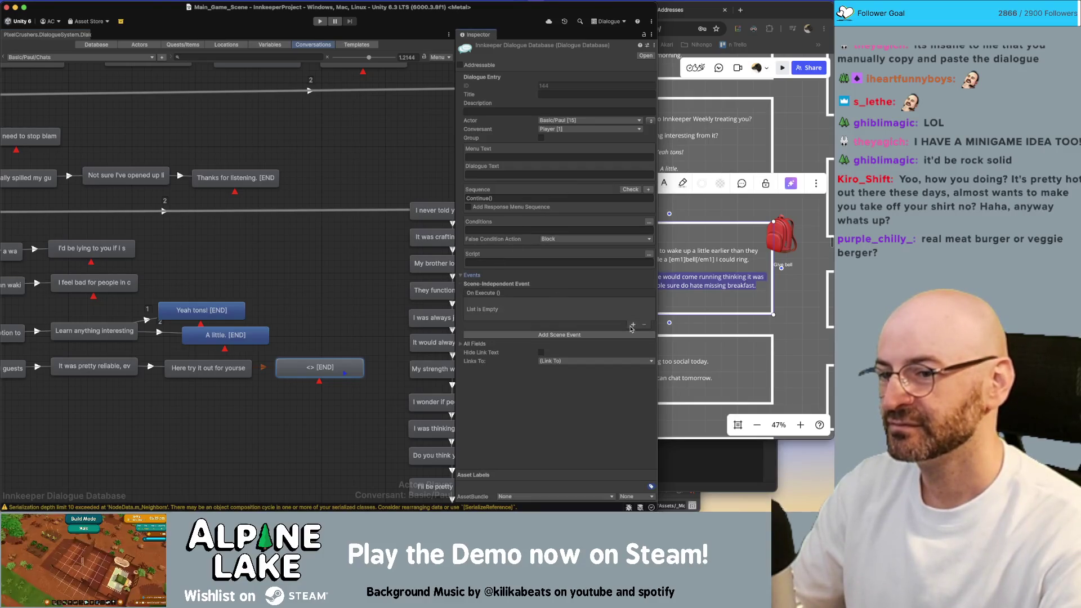
click(633, 324)
click(519, 313)
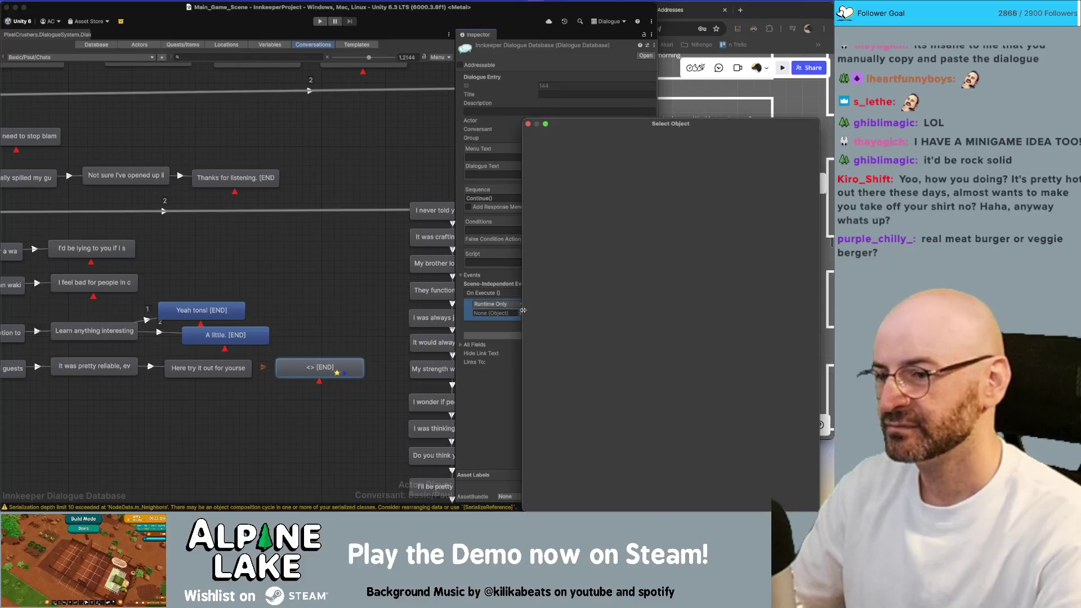
text(give gift)
key(Down)
key(Return)
click(580, 304)
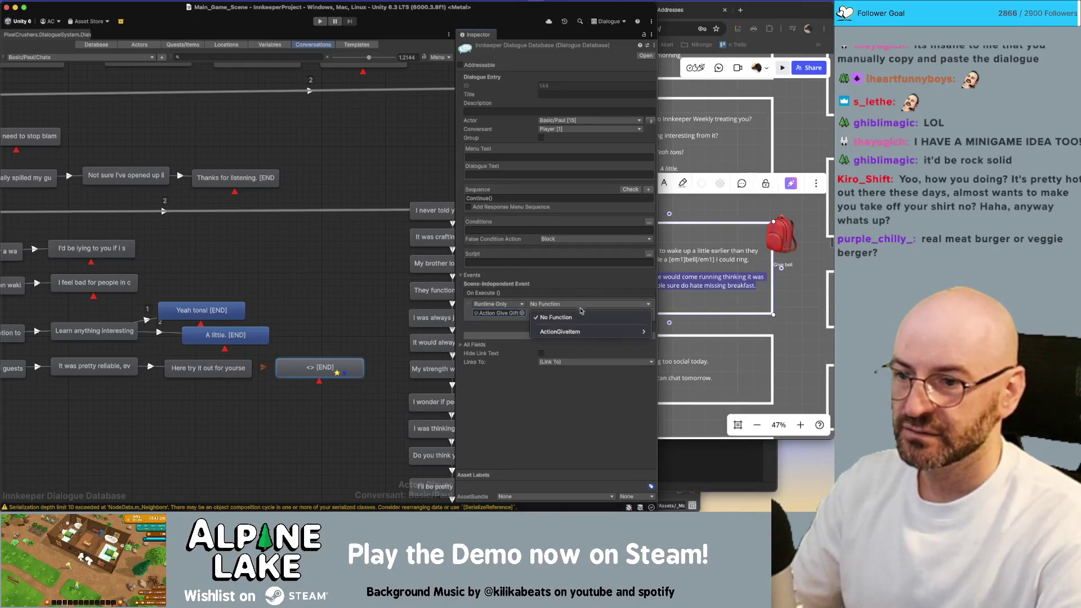
mouse_move(586, 334)
click(697, 351)
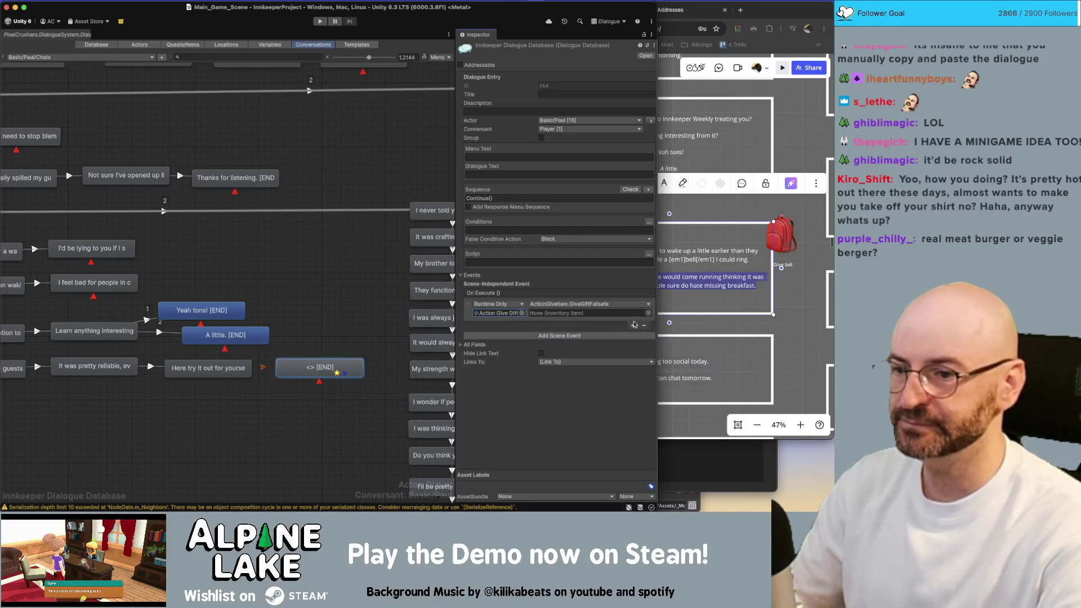
Choose Decor Hanging Bell as the gifted item.
click(646, 313)
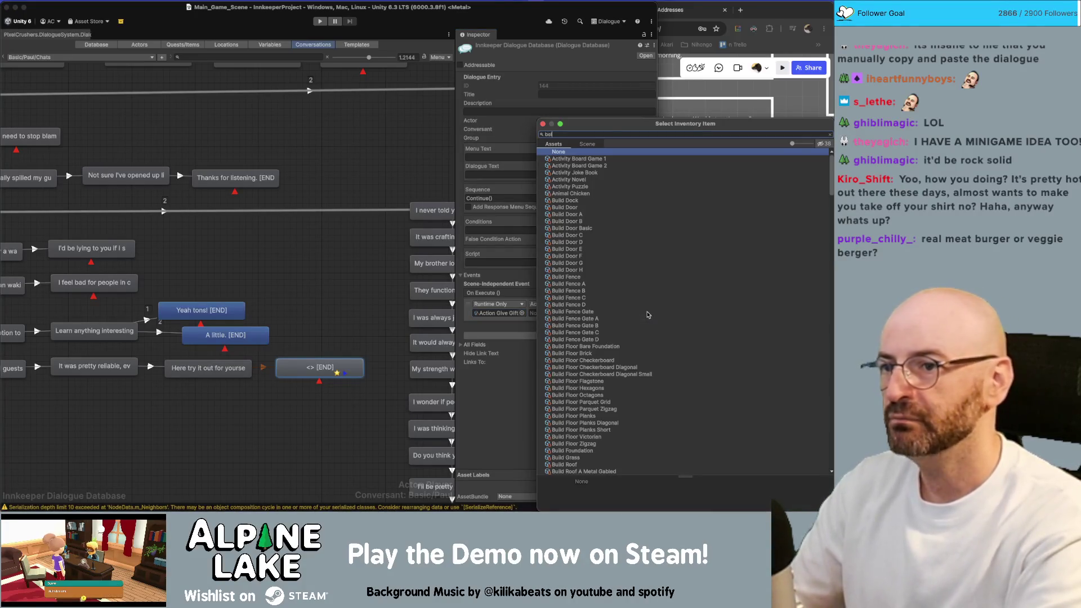
text(bell)
key(Down)
key(Return)
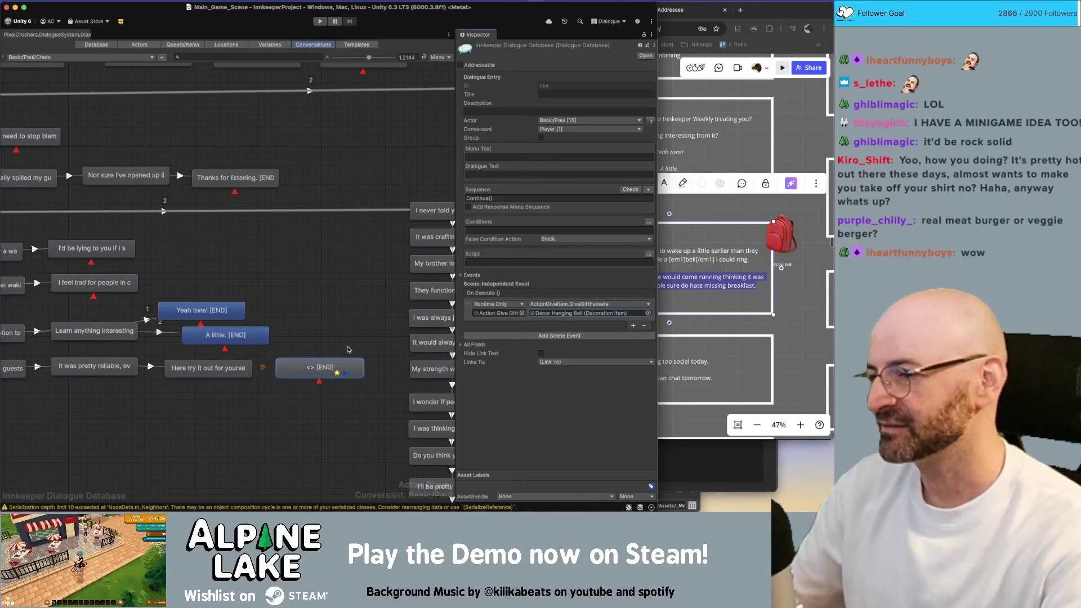
click(316, 426)
scroll(245, 397, left, 3)
scroll(245, 398, down, 1)
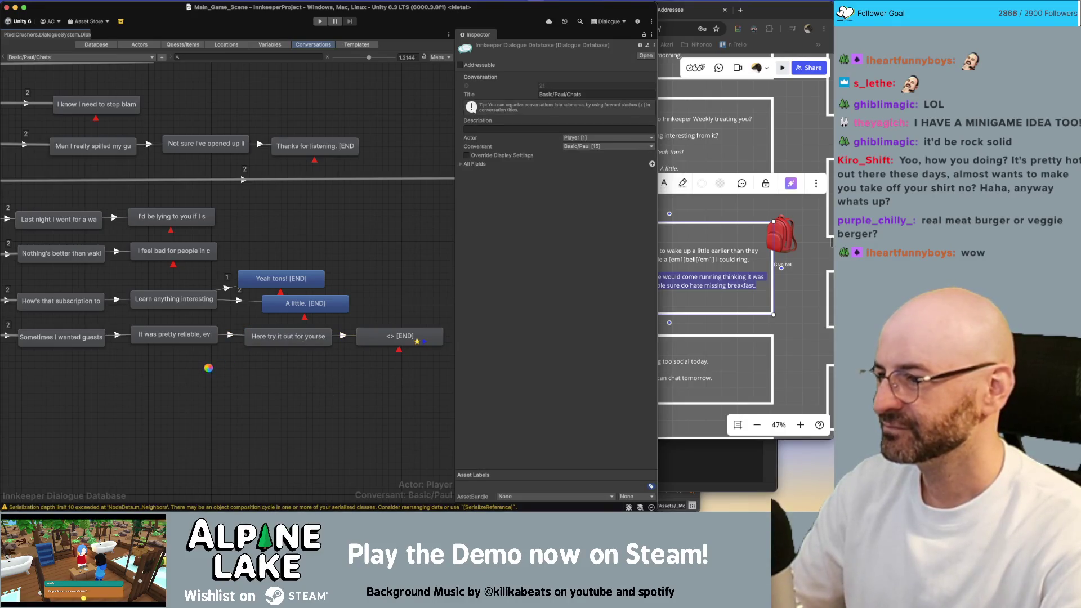
scroll(228, 366, left, 5)
scroll(253, 362, down, 3)
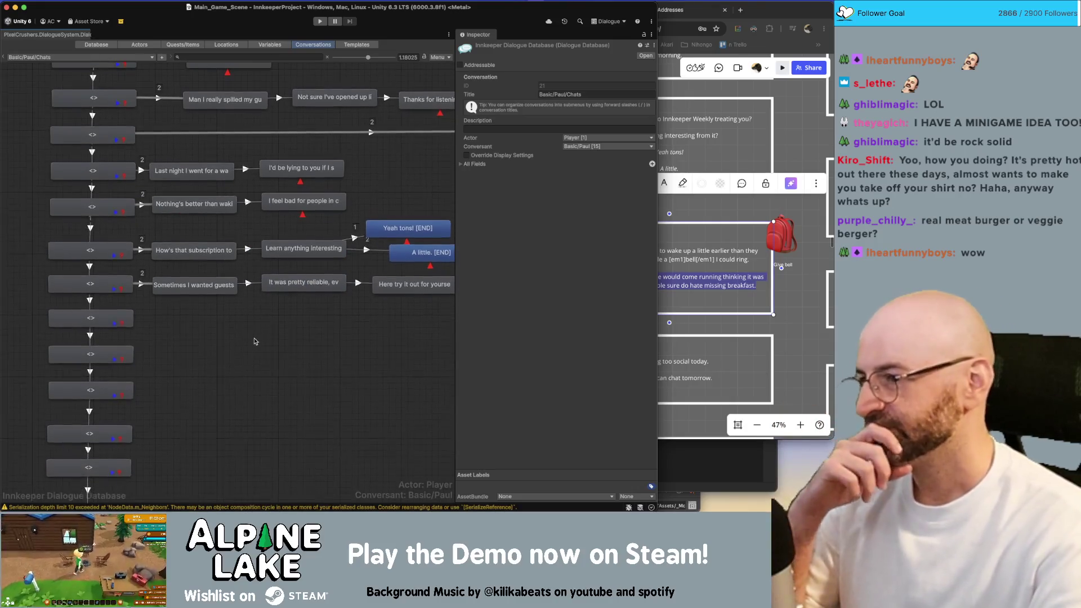
click(737, 282)
scroll(755, 197, down, 5)
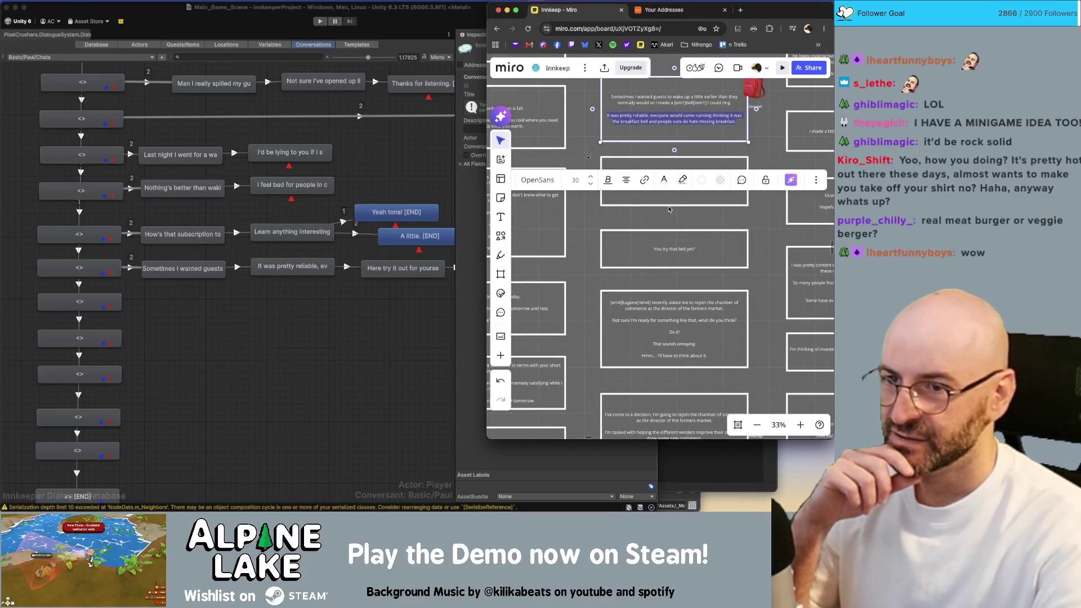
scroll(740, 290, down, 5)
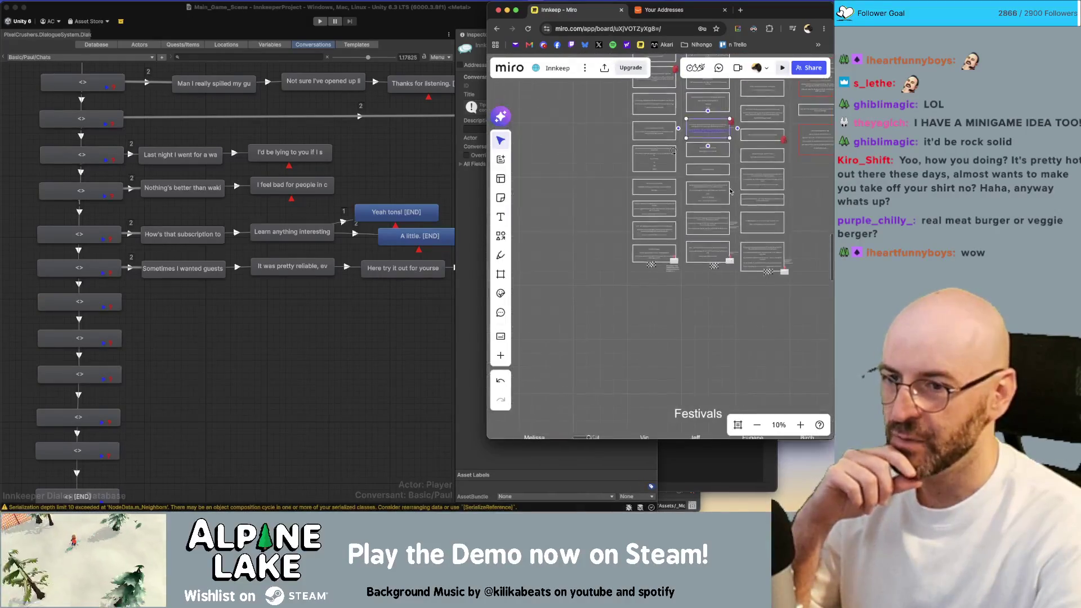
scroll(202, 388, down, 6)
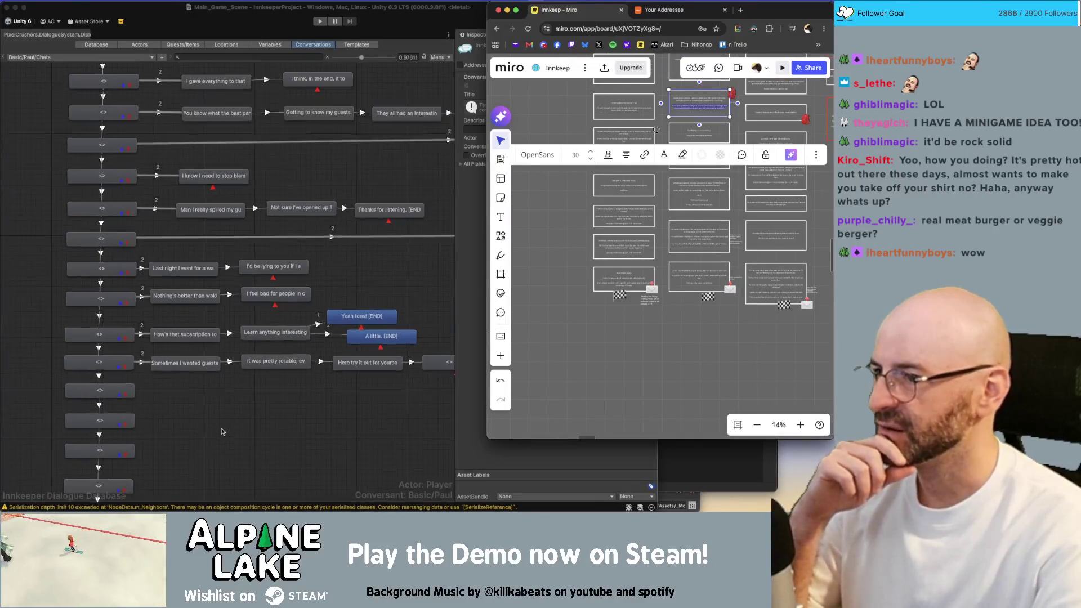
scroll(214, 428, down, 3)
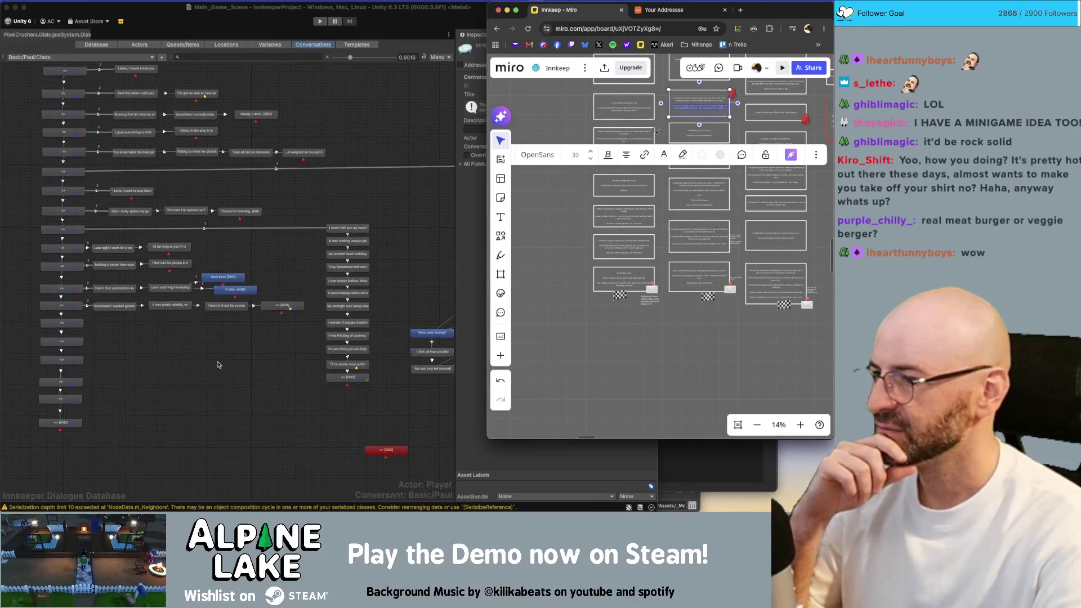
scroll(203, 410, down, 1)
click(803, 342)
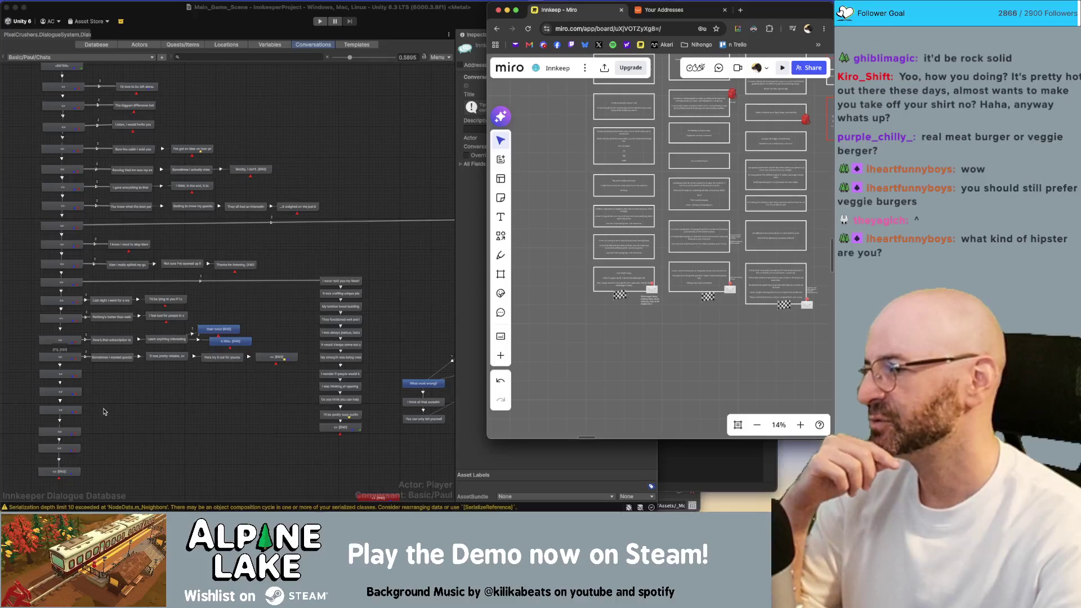
click(105, 412)
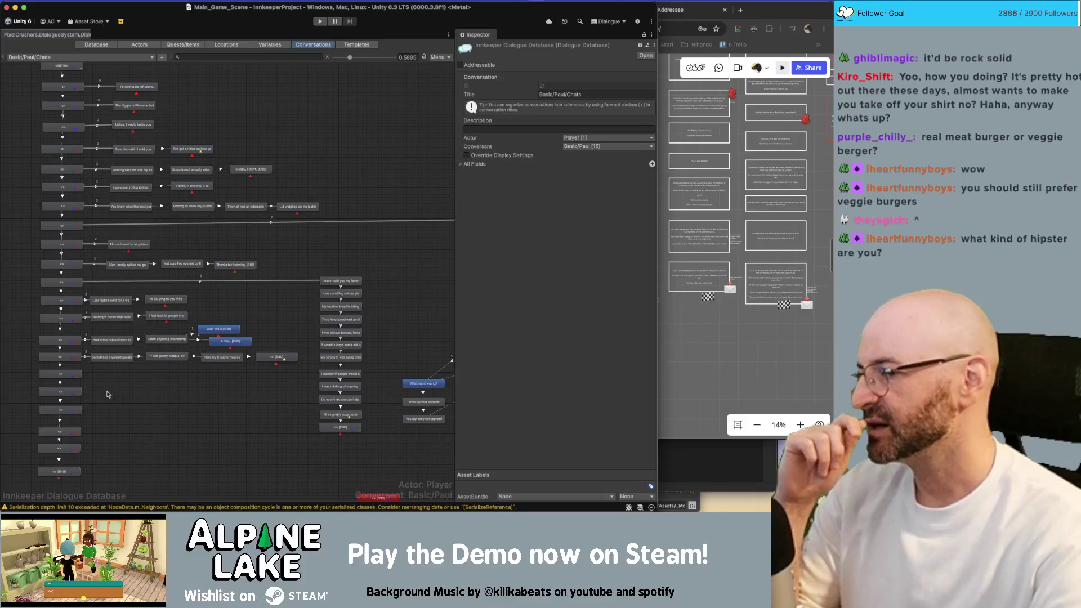
scroll(89, 398, up, 7)
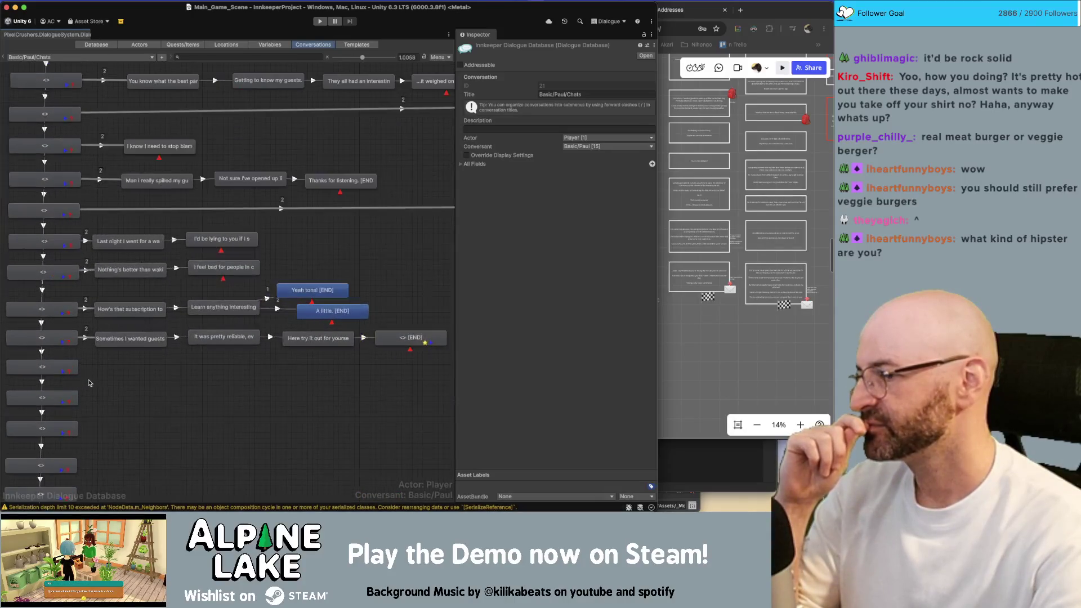
drag(105, 381, 163, 366)
scroll(160, 367, up, 1)
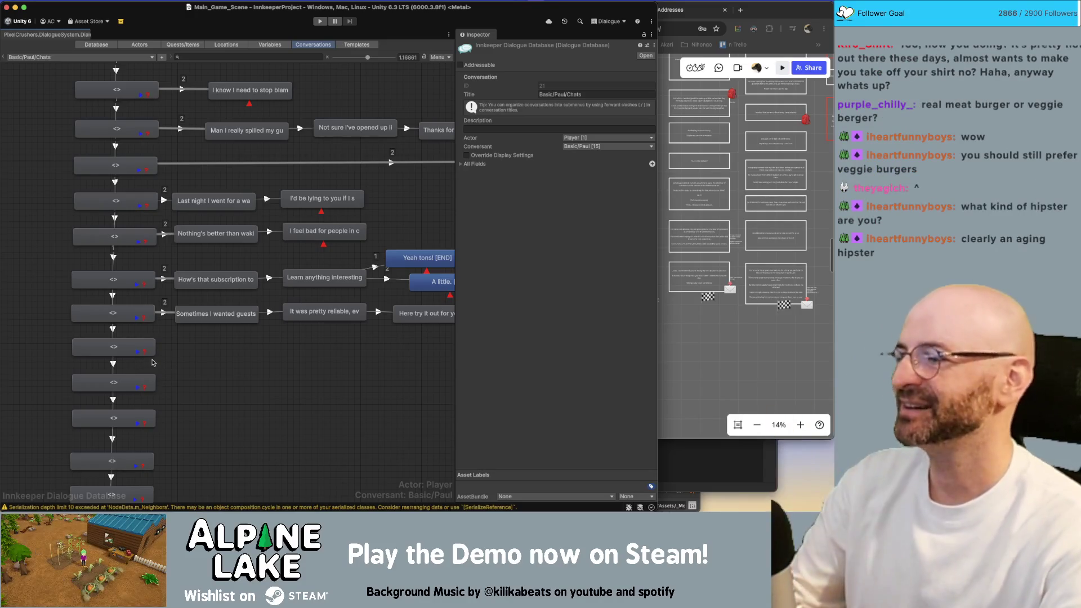
scroll(181, 366, up, 1)
scroll(186, 373, up, 1)
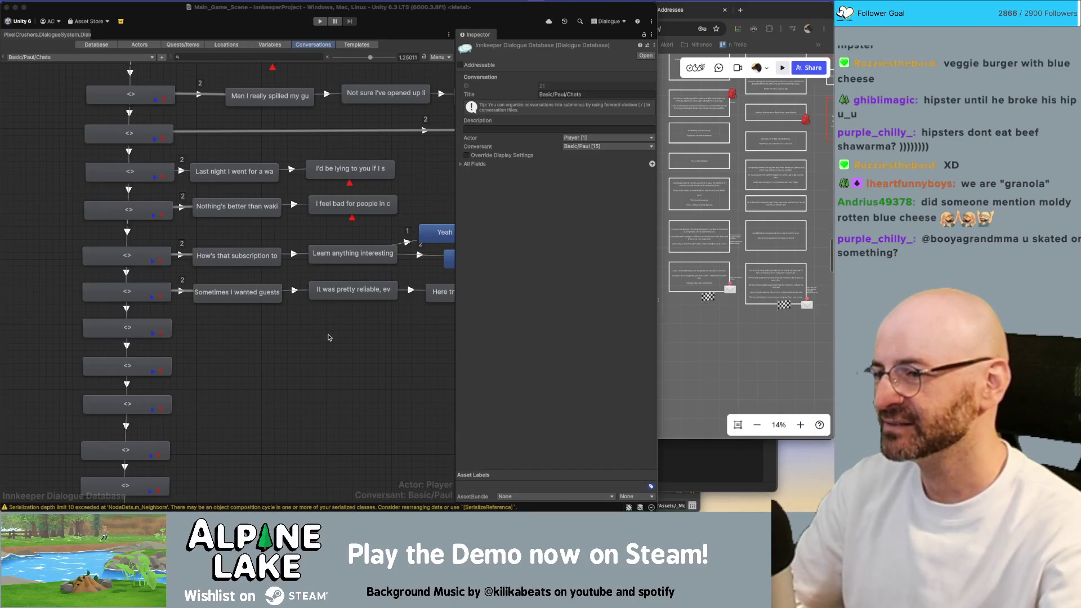
scroll(212, 377, right, 5)
scroll(211, 377, up, 2)
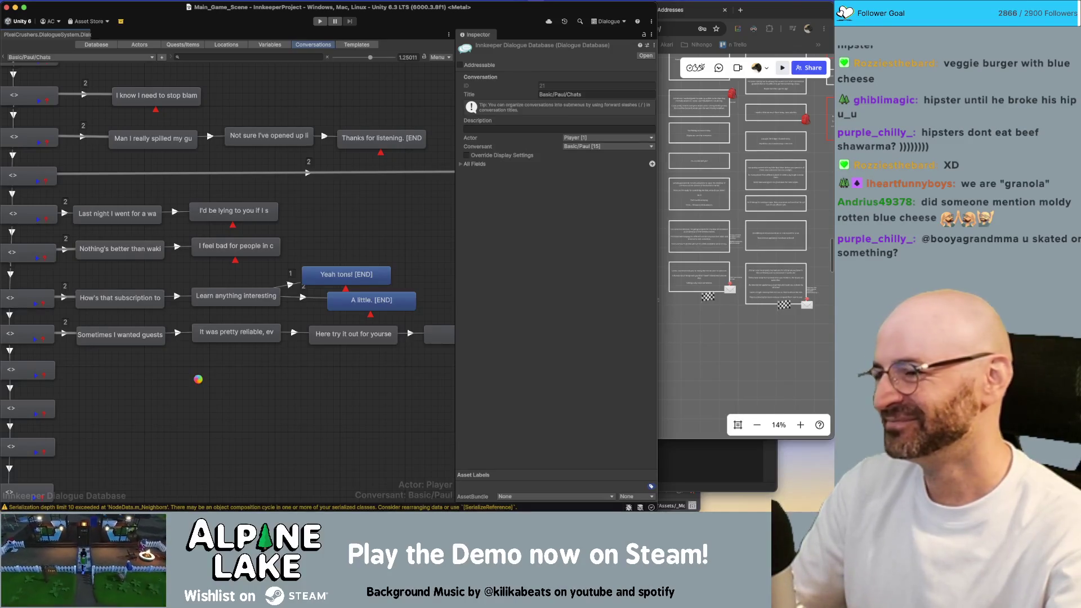
scroll(218, 382, right, 5)
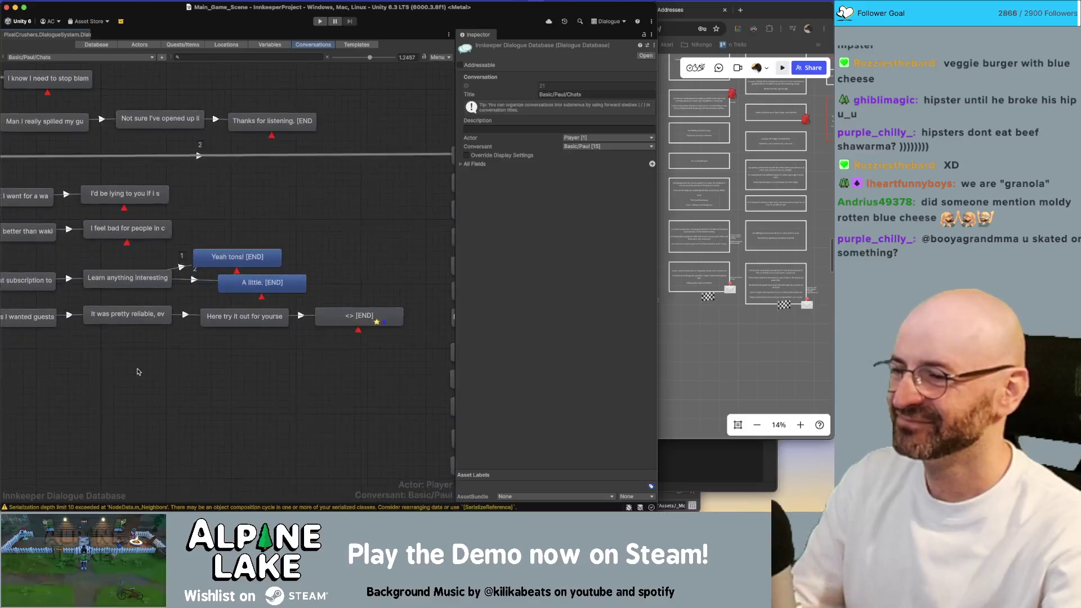
scroll(138, 372, left, 2)
scroll(272, 351, right, 3)
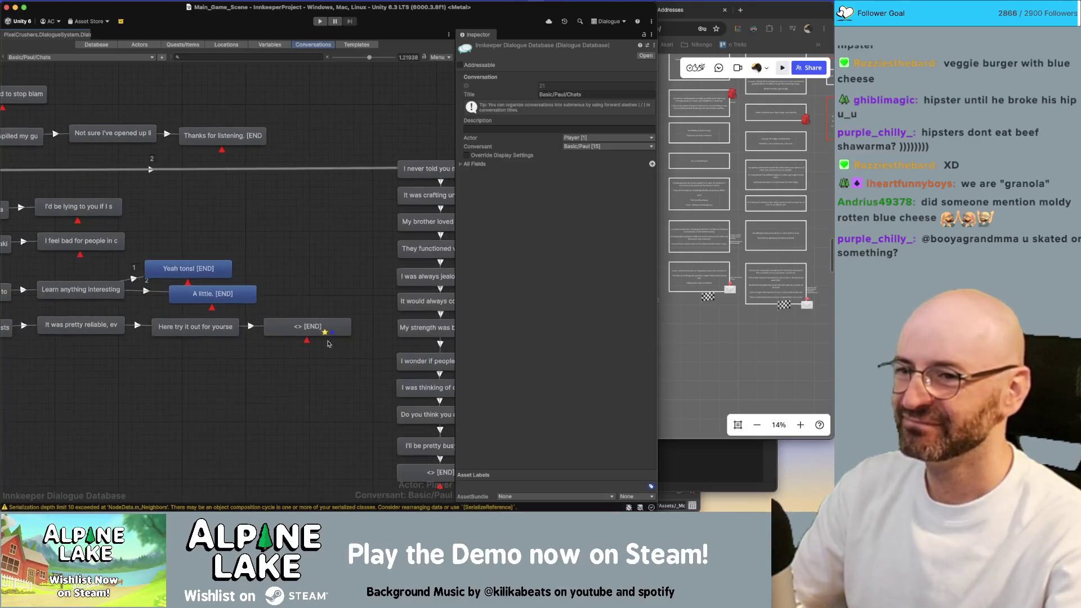
scroll(236, 378, left, 5)
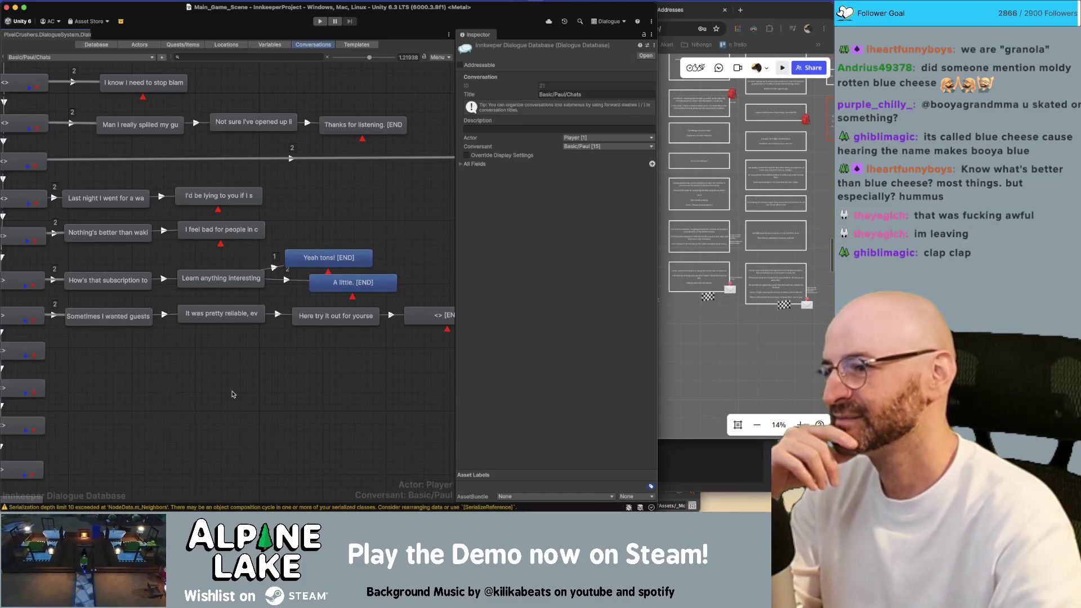
mouse_move(208, 389)
mouse_down()
mouse_move(256, 367)
mouse_move(236, 371)
mouse_move(246, 321)
mouse_move(158, 340)
mouse_move(121, 330)
mouse_move(188, 309)
mouse_move(282, 301)
mouse_up()
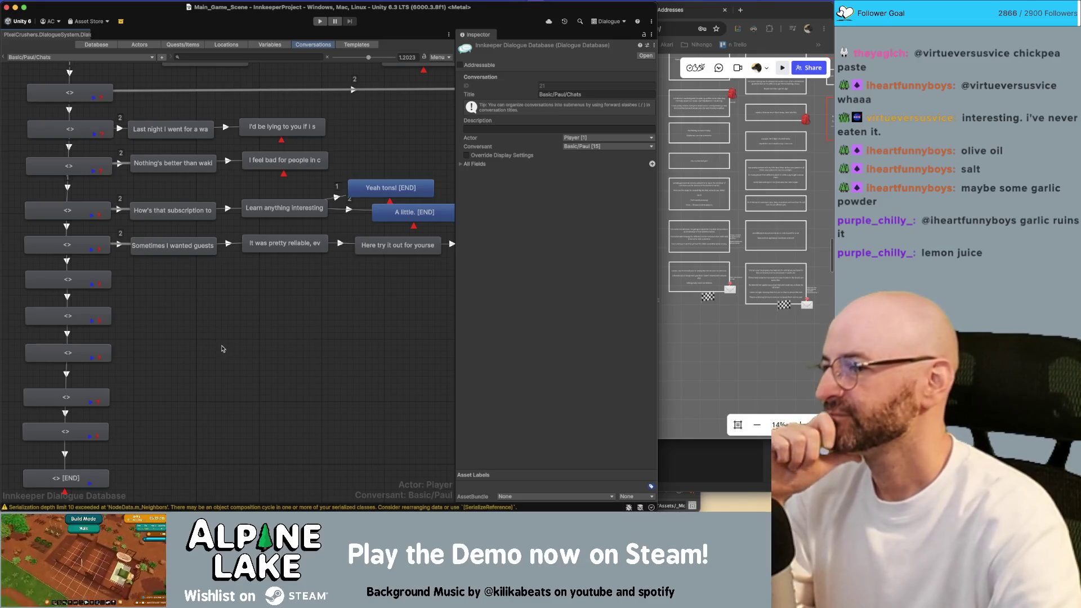
Check the Miro board of dialogue cards, then return to the Chats dialogue graph.
scroll(237, 361, up, 2)
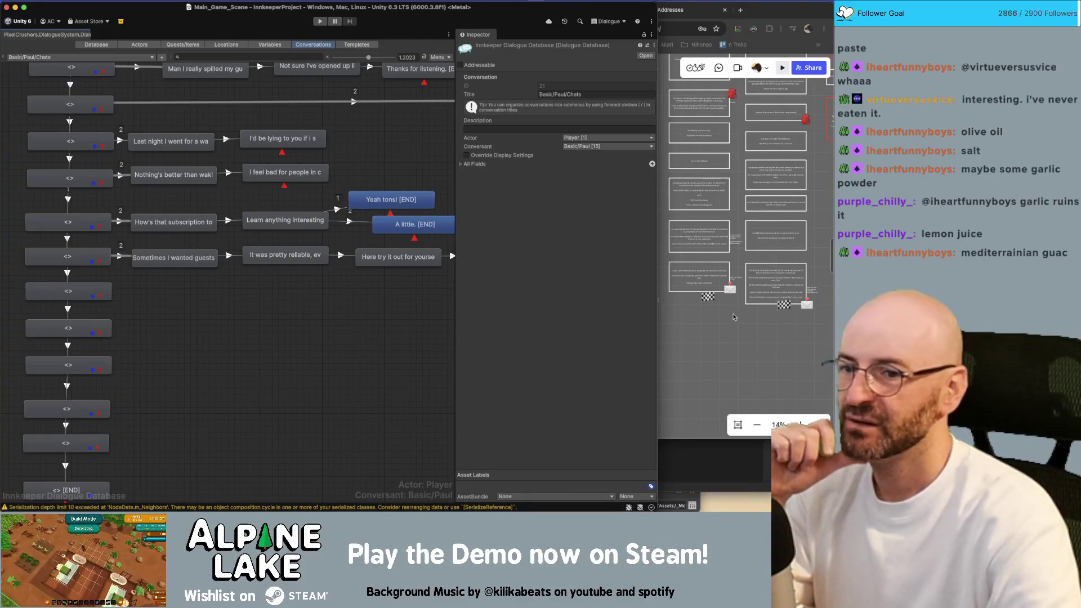
click(687, 214)
scroll(637, 217, up, 3)
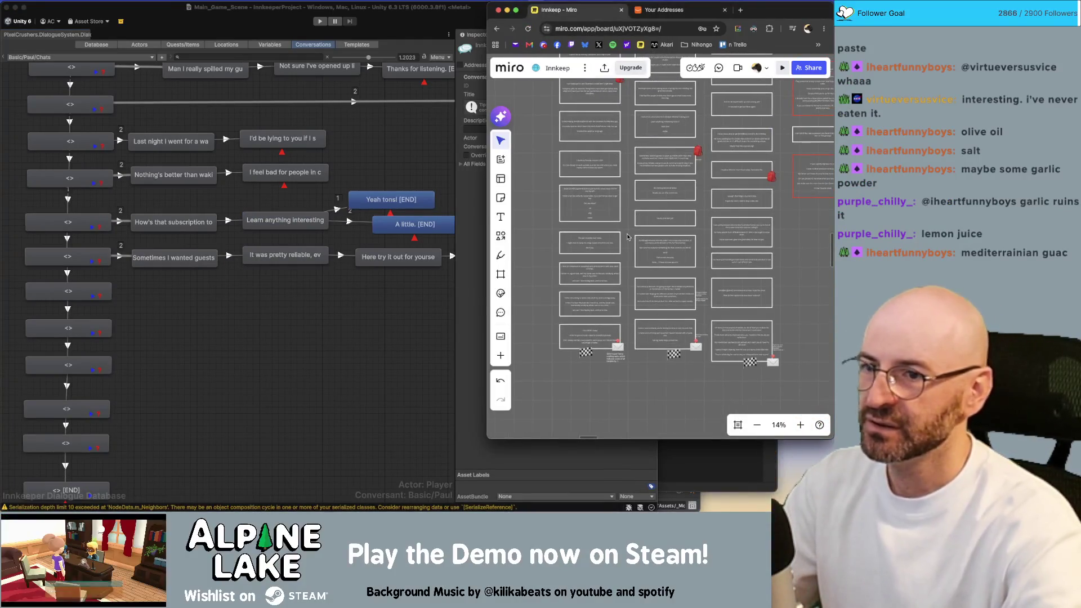
scroll(648, 203, up, 5)
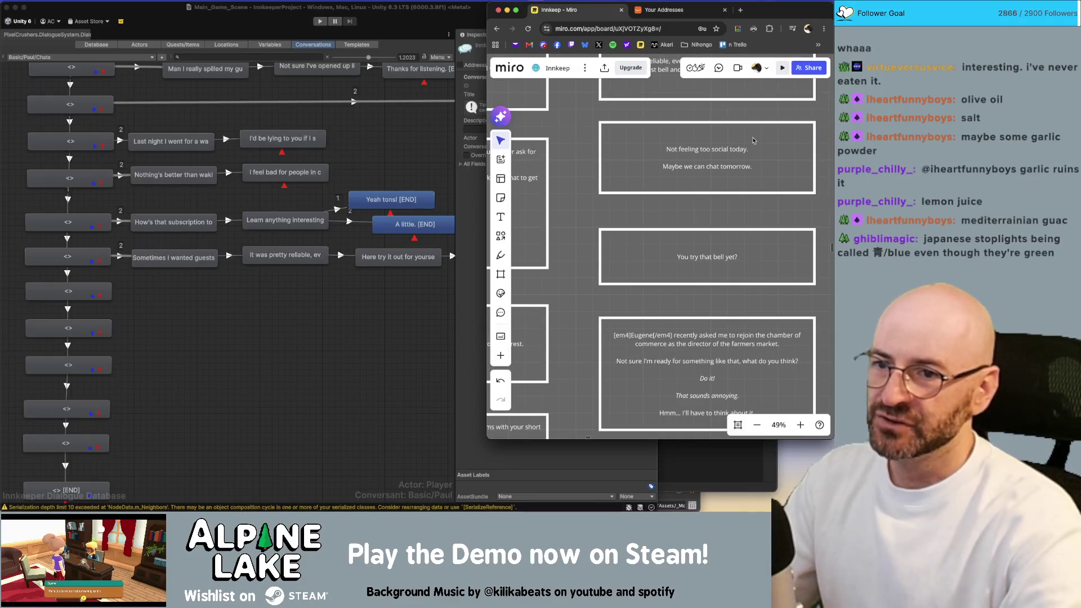
click(222, 278)
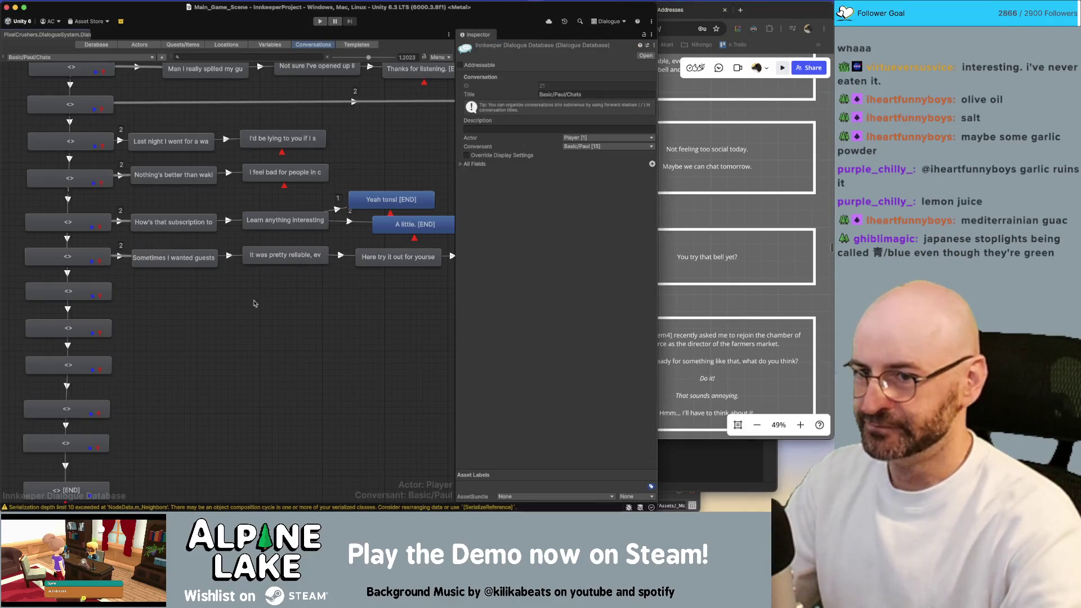
Copy the 'Sometimes I wanted guests' → 'It was pretty reliable' node pair.
scroll(214, 304, right, 3)
drag(152, 293, 224, 258)
right_click(170, 287)
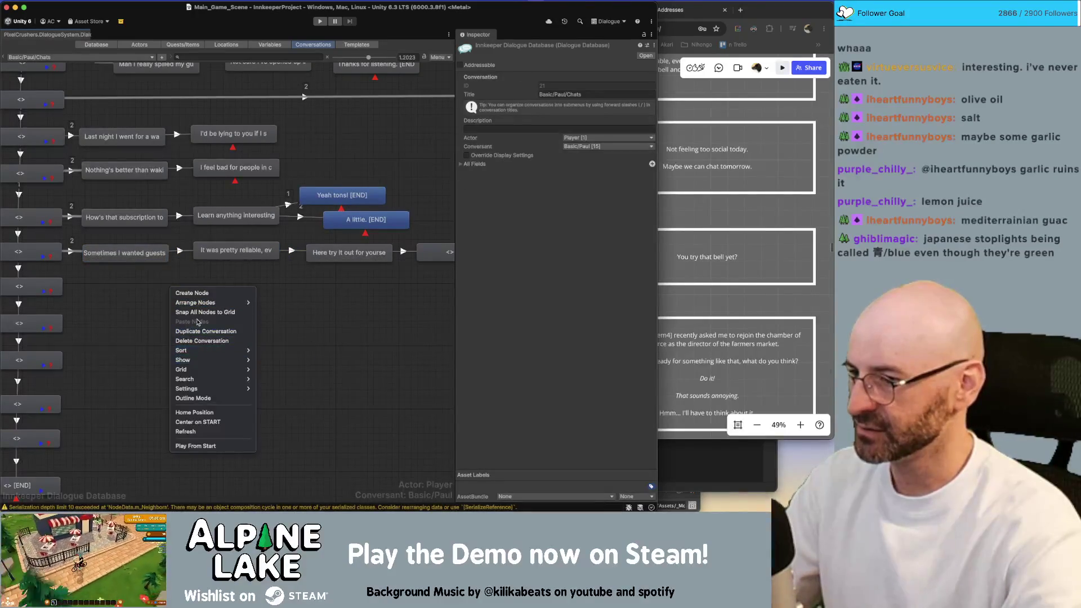
drag(143, 276, 226, 256)
right_click(229, 258)
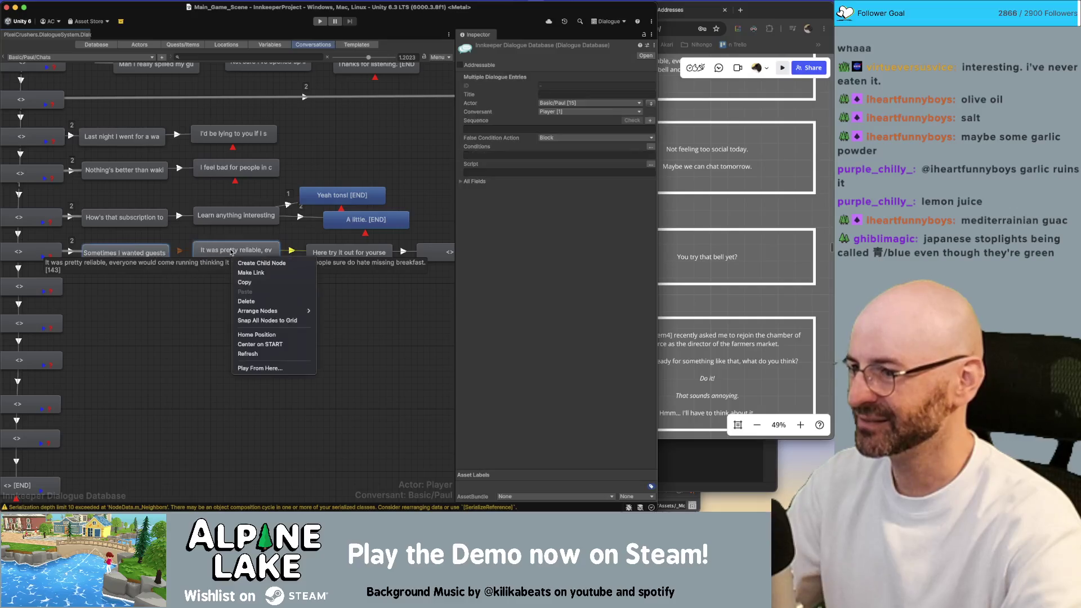
click(167, 283)
Paste the first copy of the node pair as a new row below the existing rows.
right_click(167, 283)
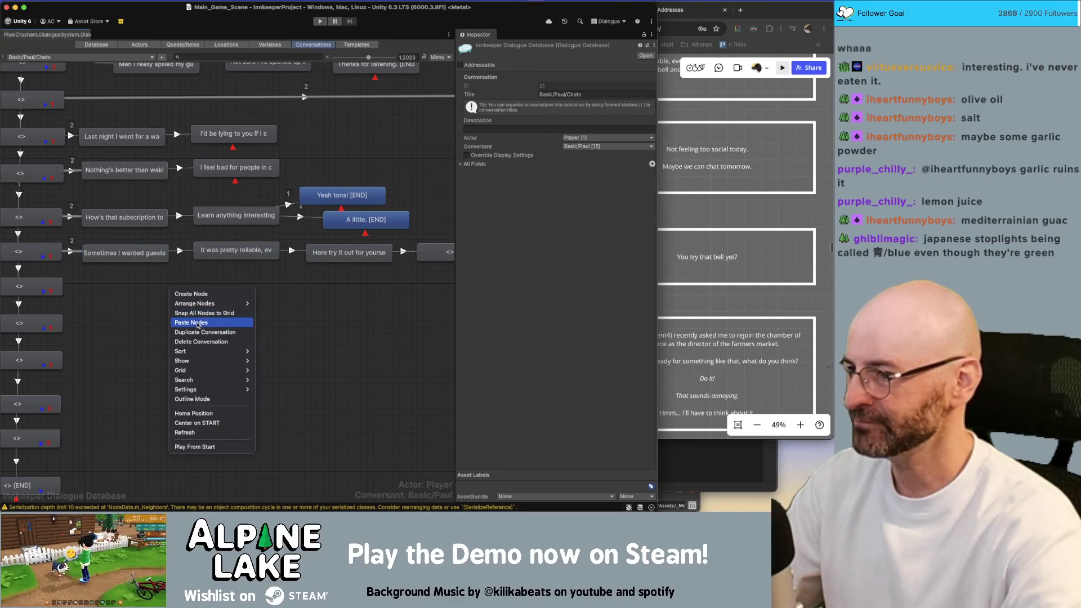
click(186, 324)
drag(142, 289, 156, 288)
click(180, 307)
scroll(180, 307, down, 1)
Paste a second and third copy beneath it, each as its own row.
right_click(181, 307)
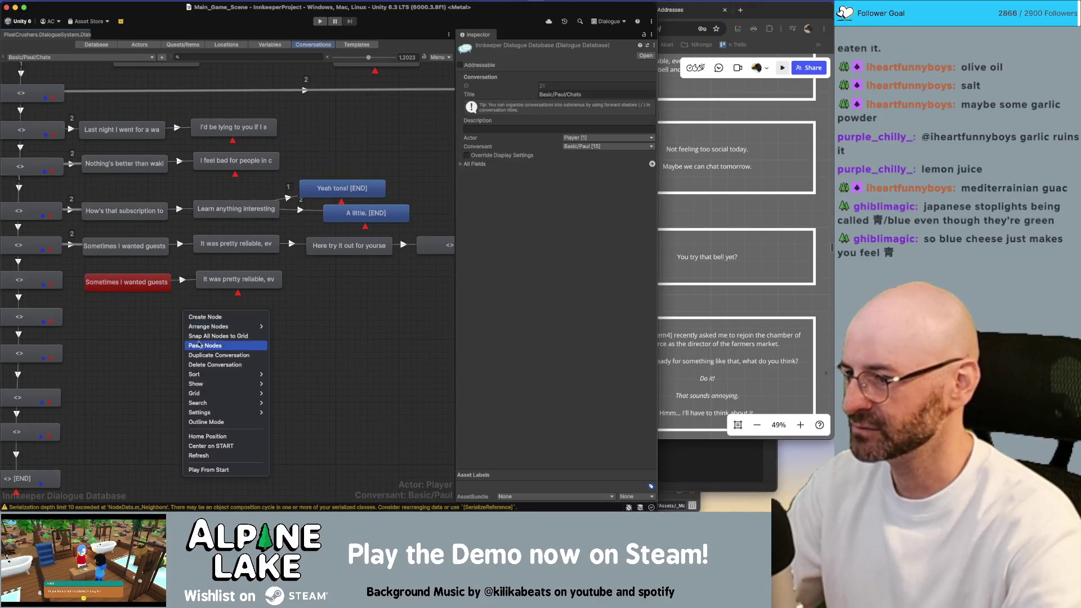
click(195, 353)
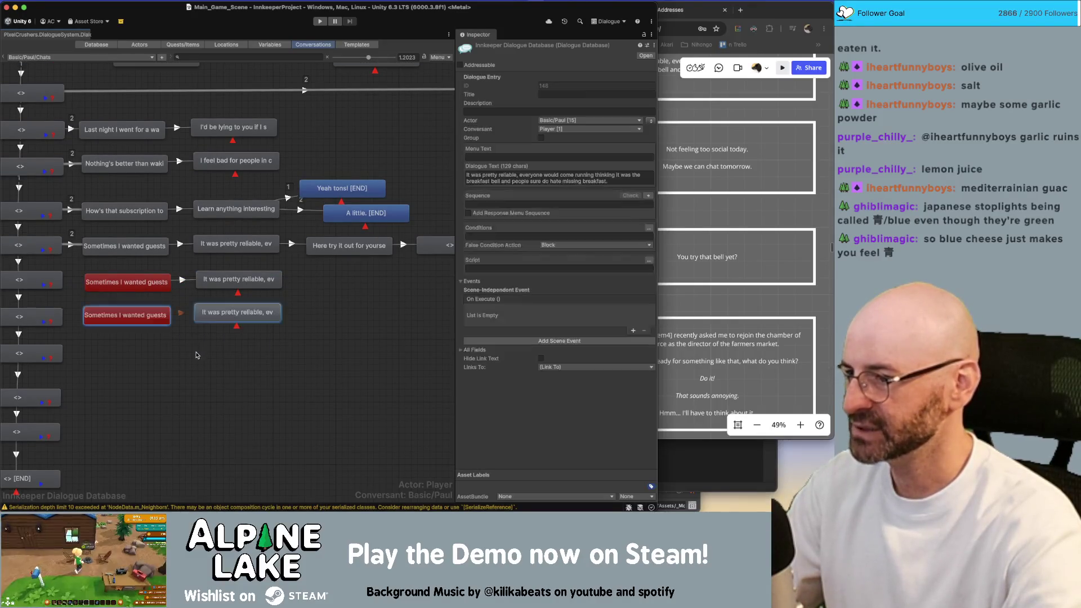
right_click(168, 350)
click(189, 391)
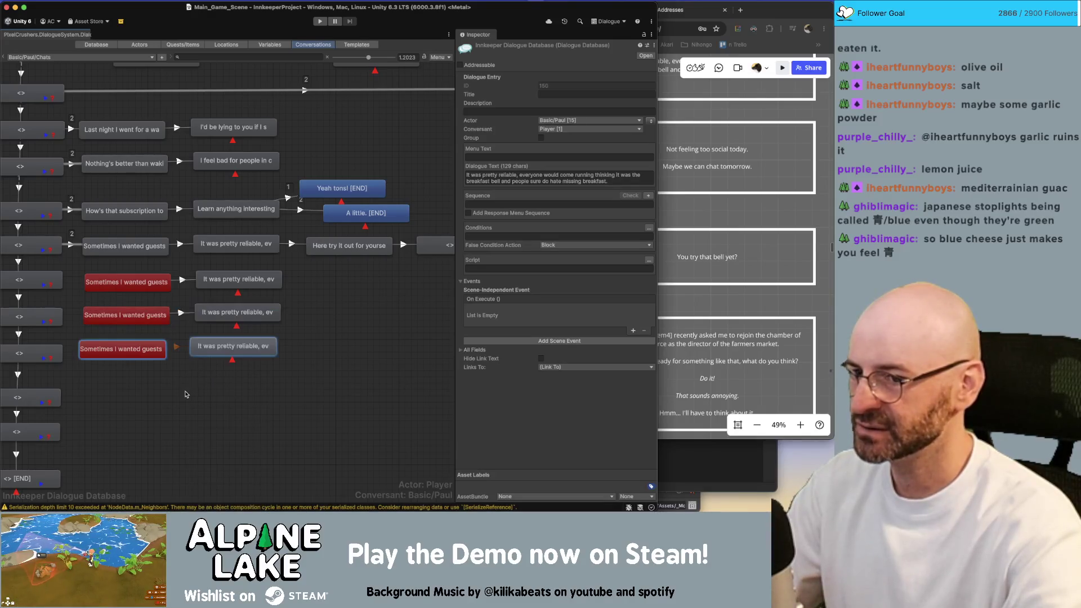
scroll(190, 393, down, 5)
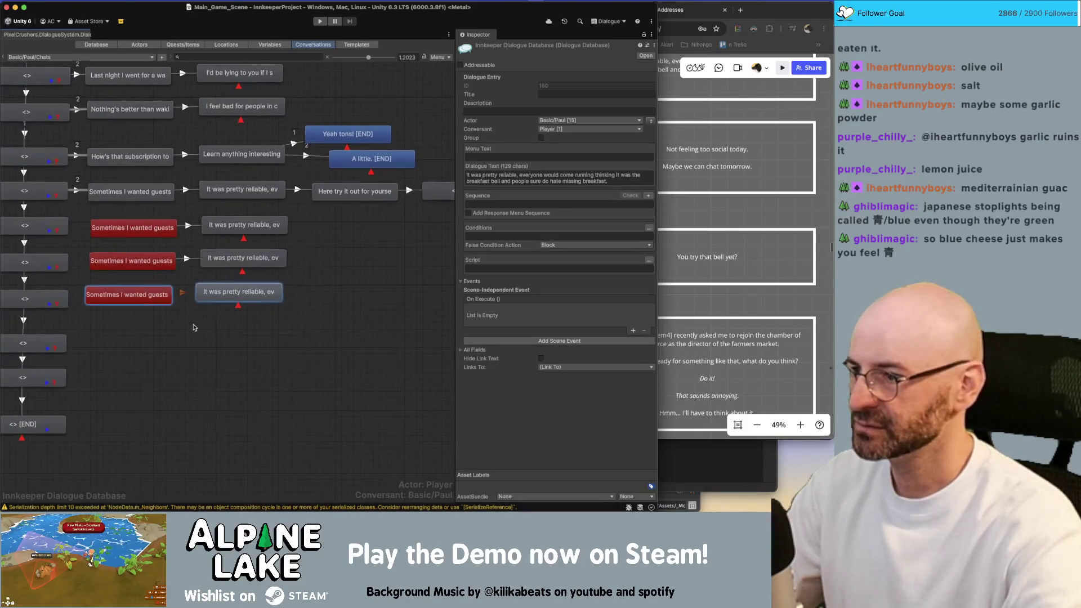
scroll(713, 325, down, 3)
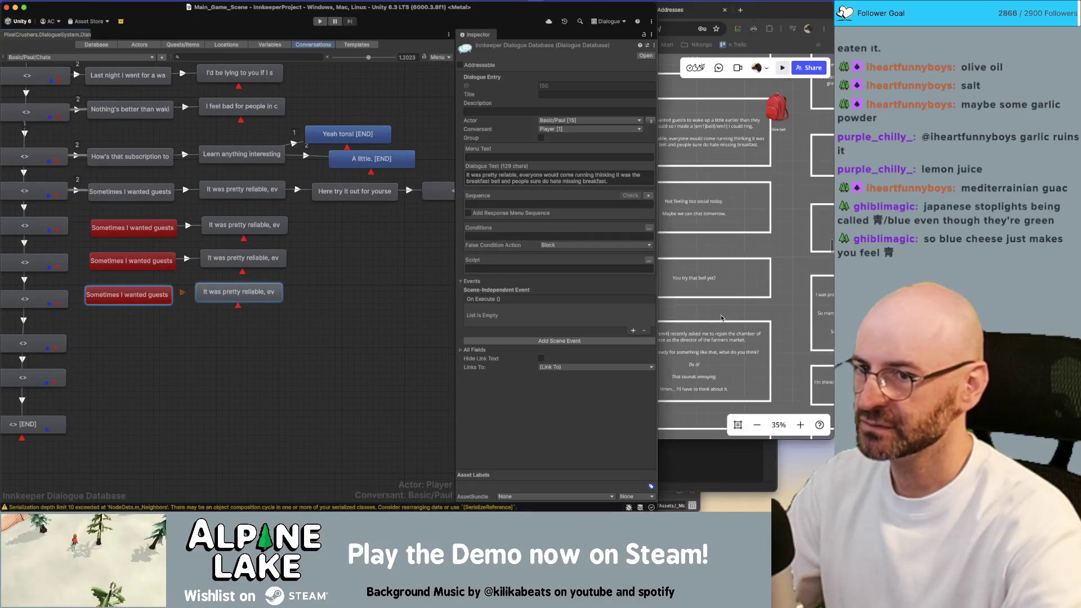
scroll(178, 228, down, 1)
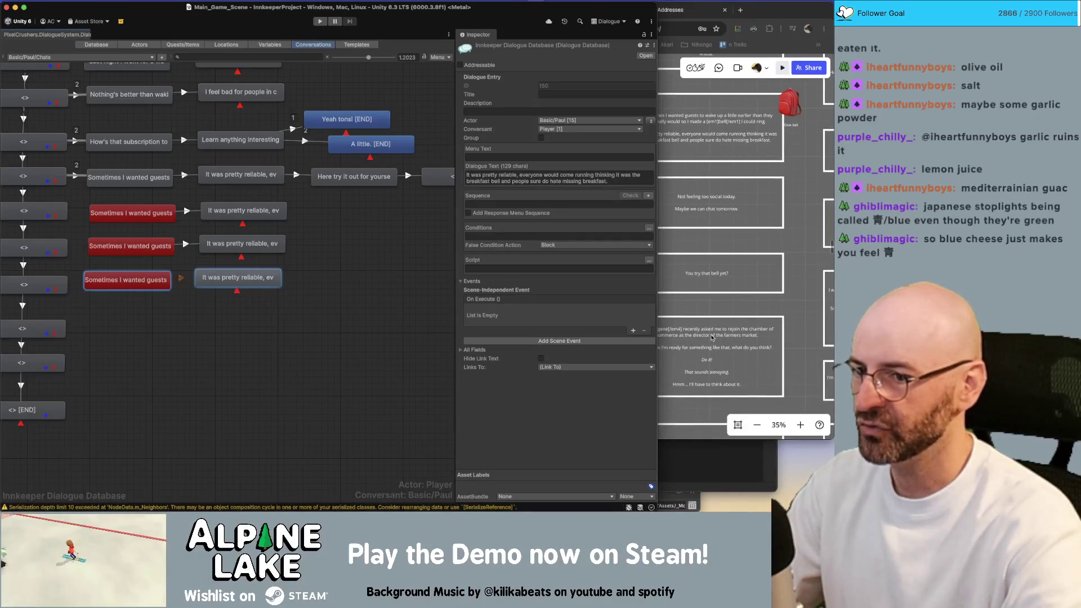
click(333, 283)
click(189, 242)
Delete the middle copy's link, move its detached reply aside, and paste another node pair.
key(Delete)
key(Return)
mouse_move(220, 248)
mouse_down()
mouse_move(285, 257)
mouse_move(315, 286)
mouse_up()
scroll(316, 286, right, 3)
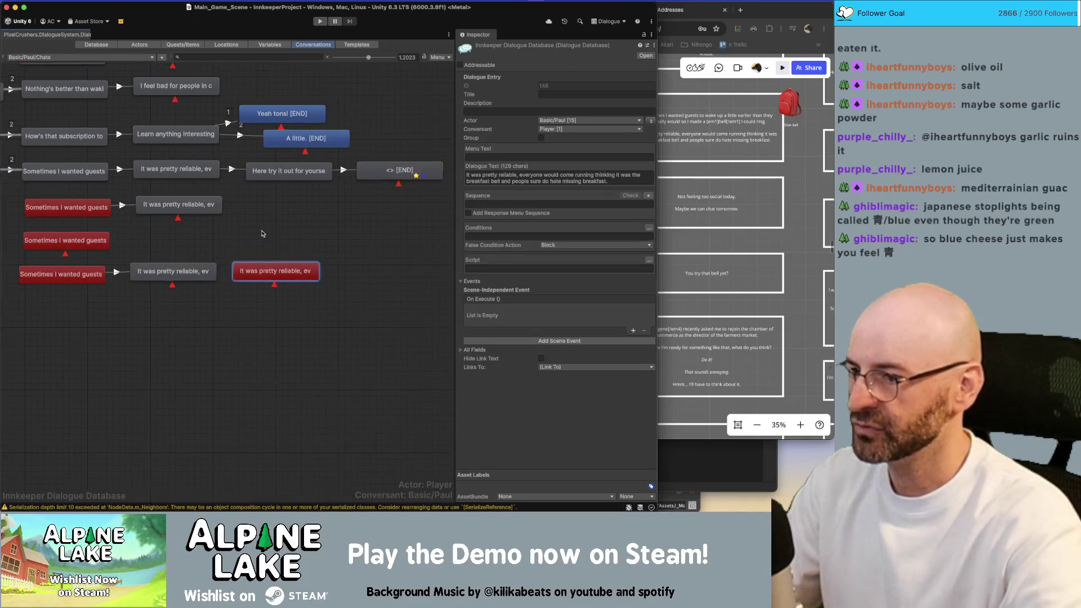
right_click(371, 273)
click(398, 306)
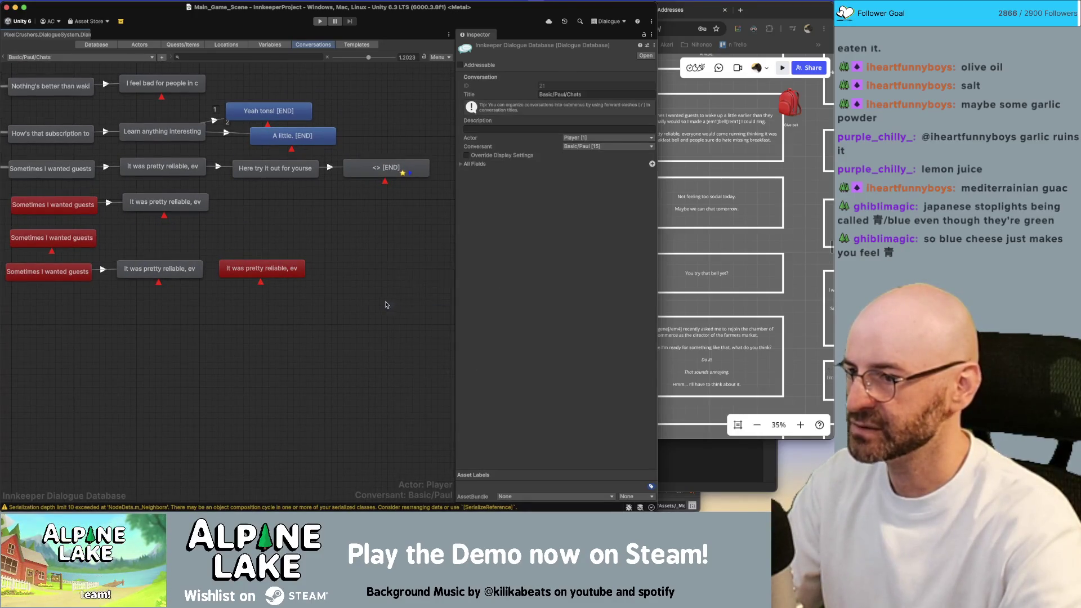
mouse_move(329, 278)
mouse_down()
mouse_move(378, 248)
mouse_move(307, 276)
mouse_move(338, 276)
mouse_move(360, 253)
mouse_move(346, 264)
mouse_move(383, 257)
mouse_move(404, 280)
mouse_up()
Link the bottom-row 'It was pretty reliable' node to the 'Sometimes I wanted guests' node.
click(390, 282)
mouse_move(253, 268)
mouse_down()
mouse_move(310, 278)
mouse_move(284, 261)
mouse_up()
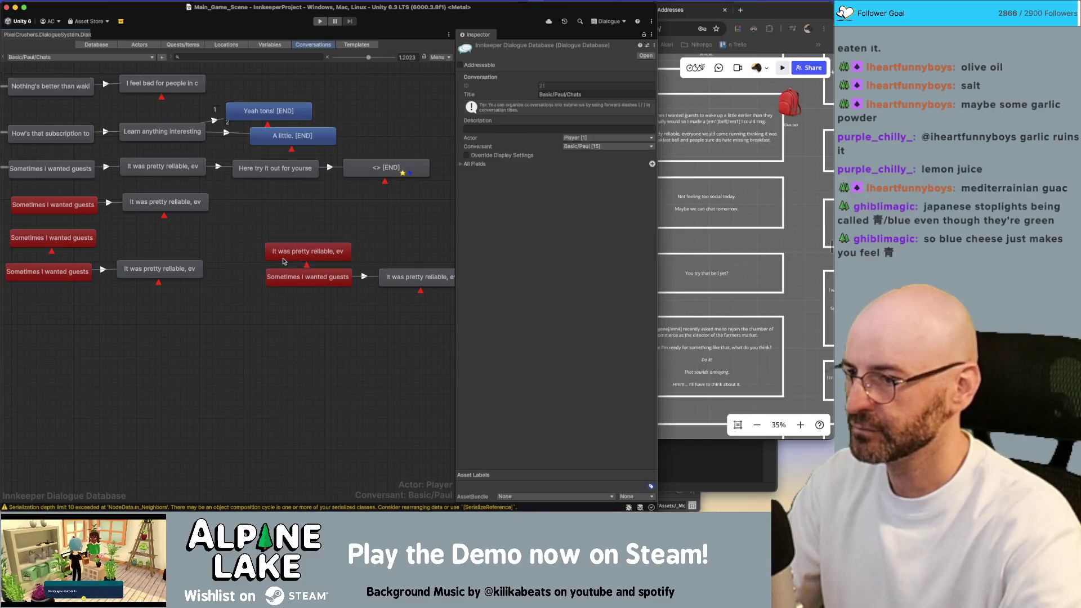
right_click(184, 270)
click(203, 283)
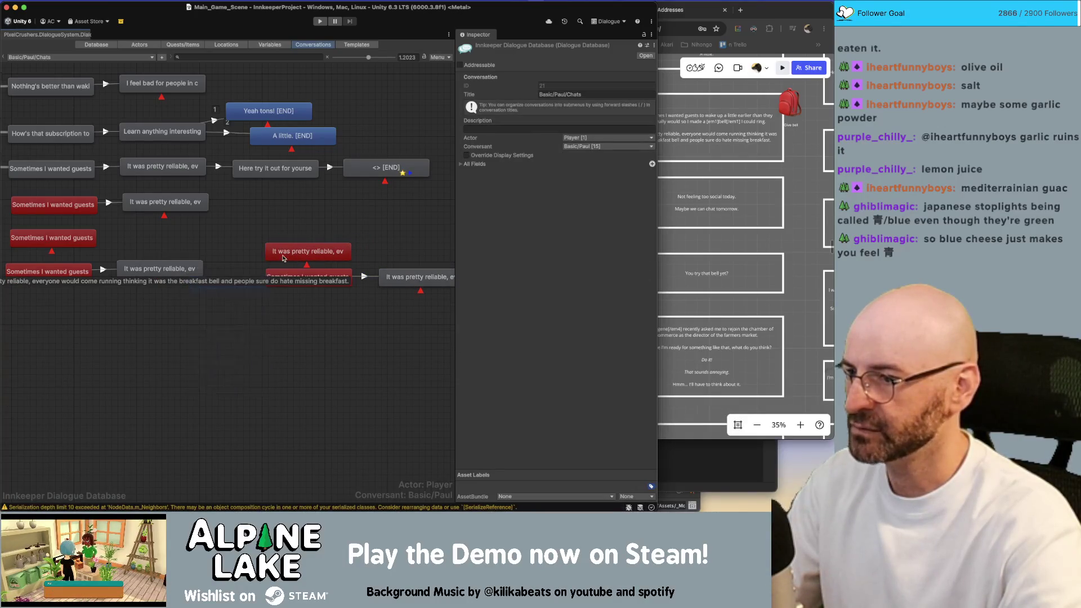
click(283, 258)
right_click(193, 276)
click(226, 291)
click(287, 280)
Add a second link to the other 'It was pretty reliable' node and group both children near their parent.
drag(338, 254, 338, 242)
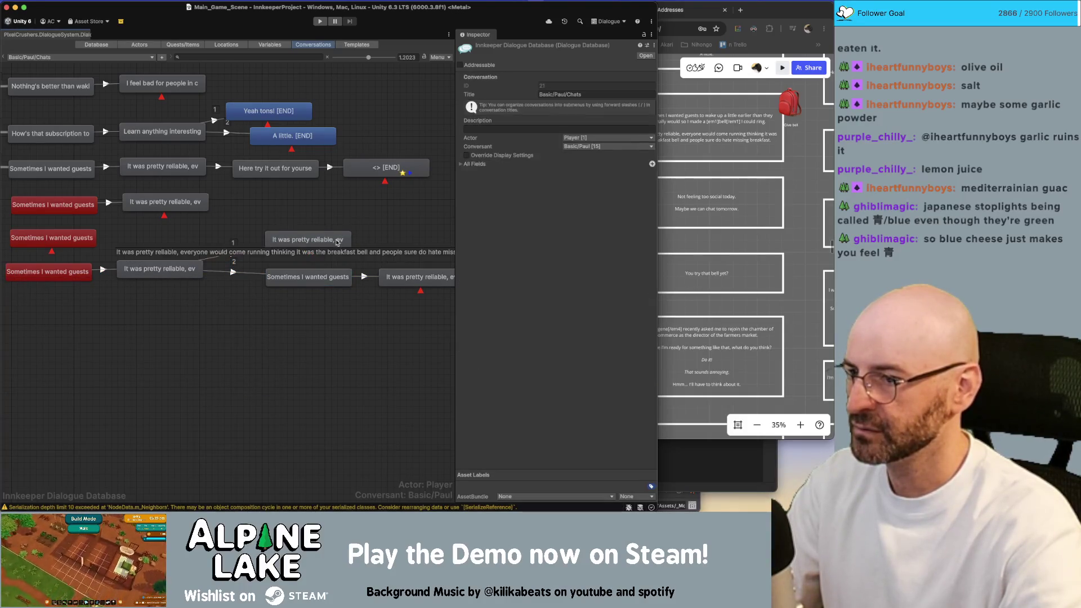
right_click(338, 243)
click(352, 265)
click(376, 276)
drag(313, 302, 396, 209)
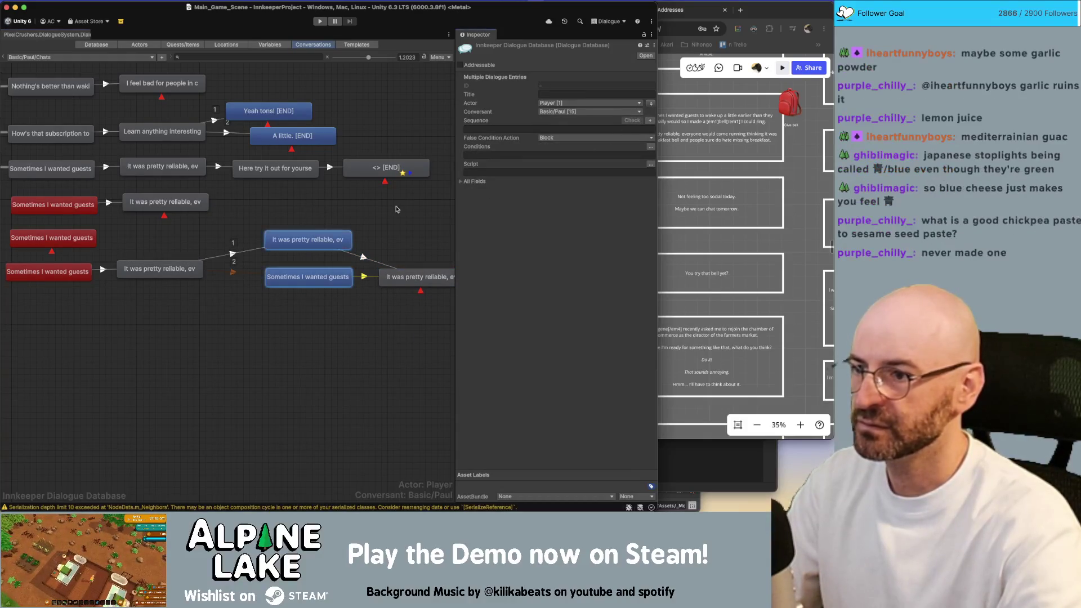
drag(308, 240, 285, 248)
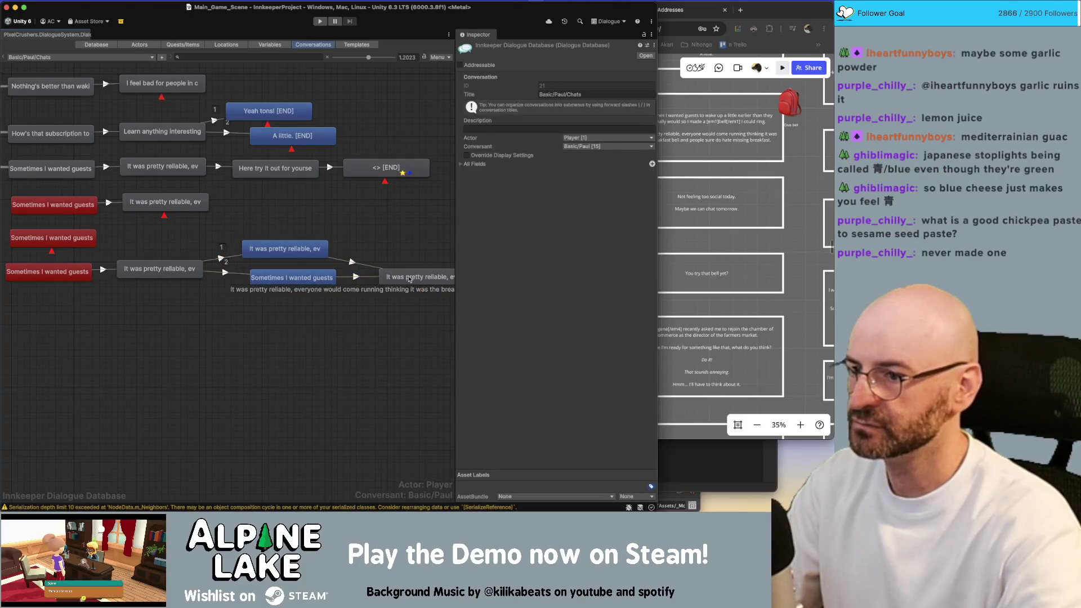
drag(128, 321, 264, 313)
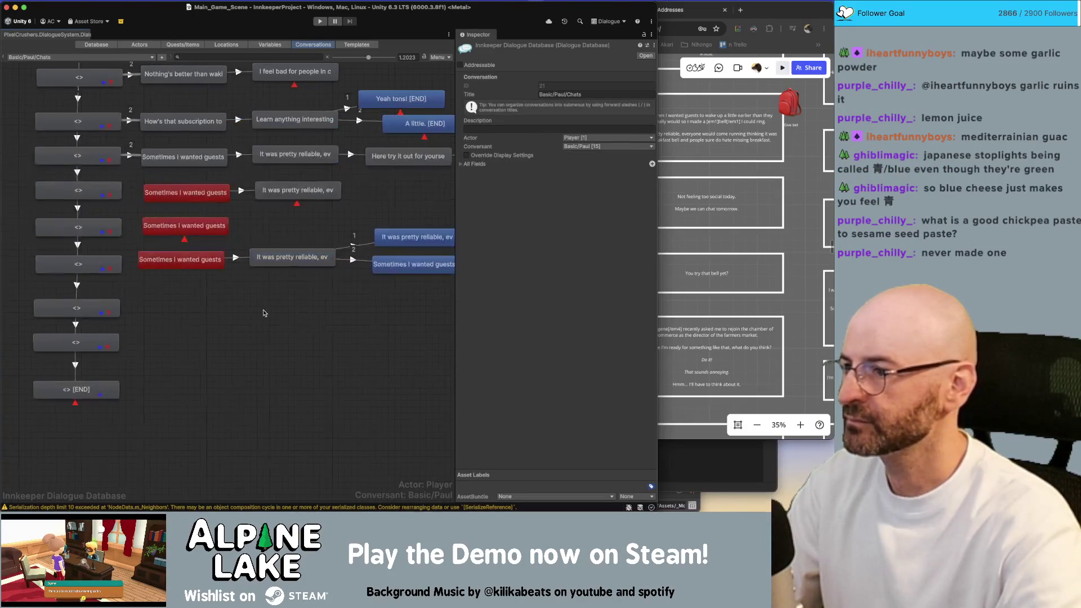
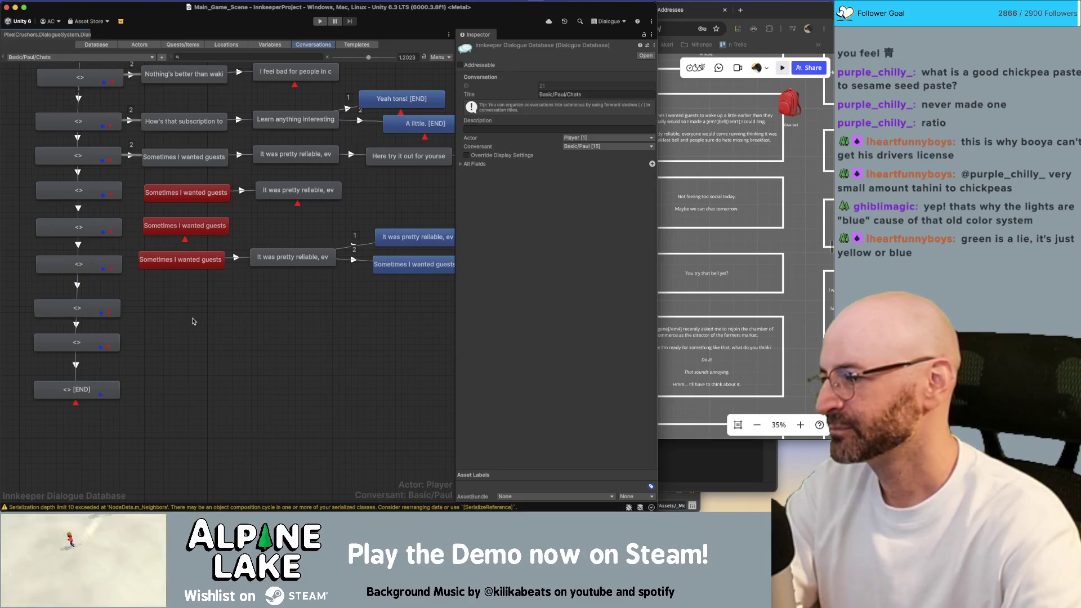
Link the three empty <> placeholder nodes to the unlinked 'Sometimes I wanted guests' entries.
scroll(198, 326, up, 2)
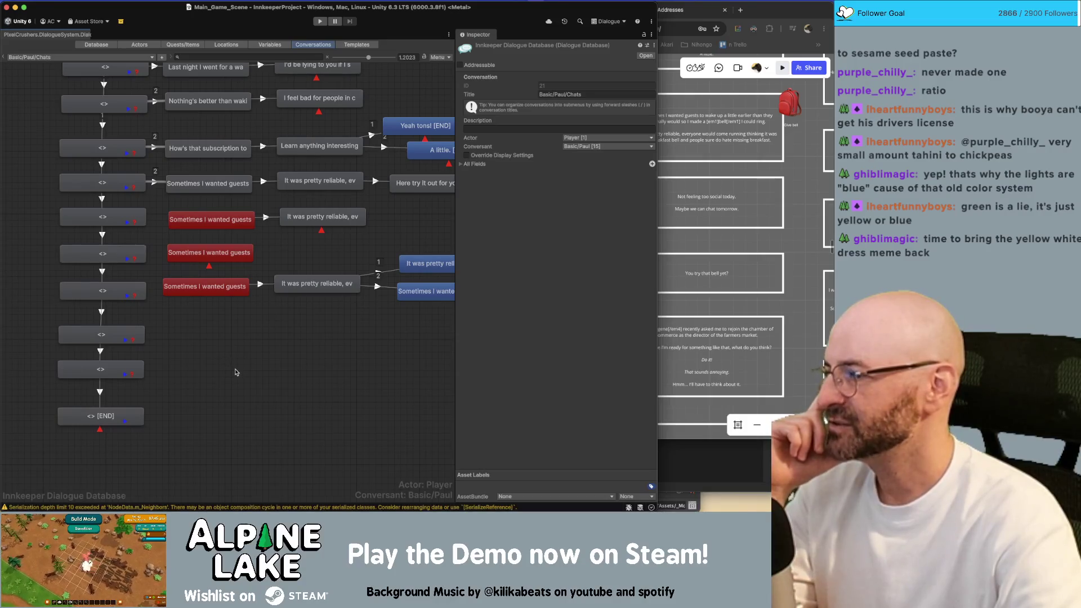
drag(228, 361, 232, 370)
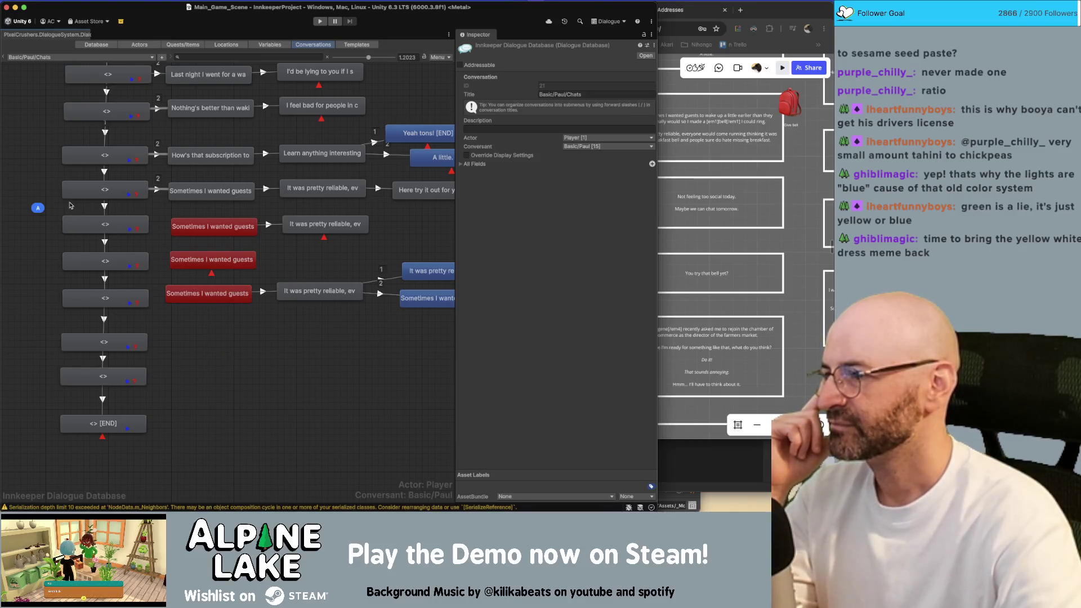
right_click(104, 227)
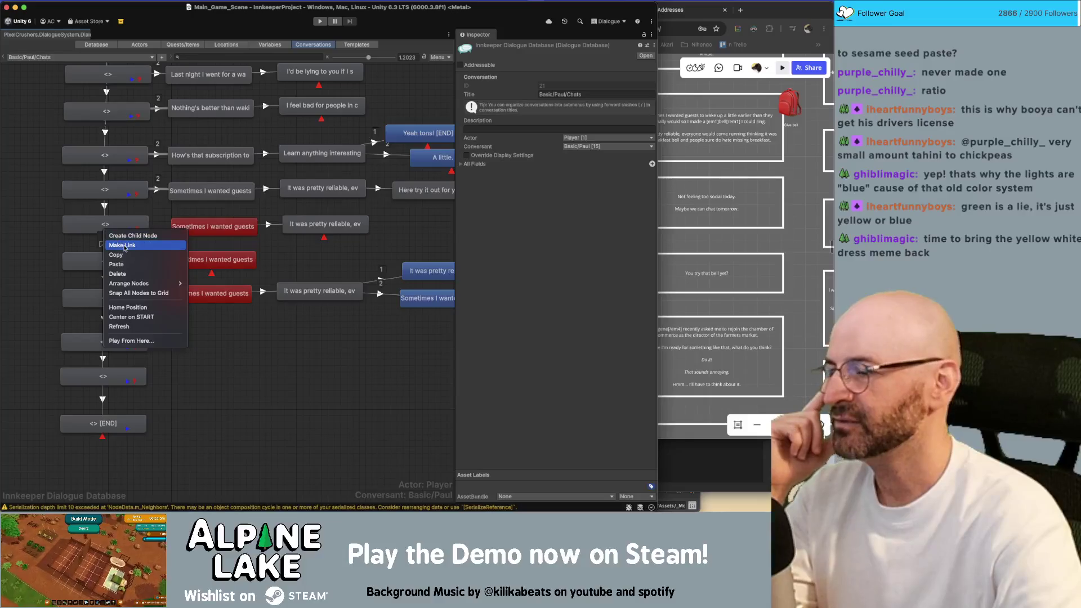
click(122, 245)
click(214, 226)
click(159, 225)
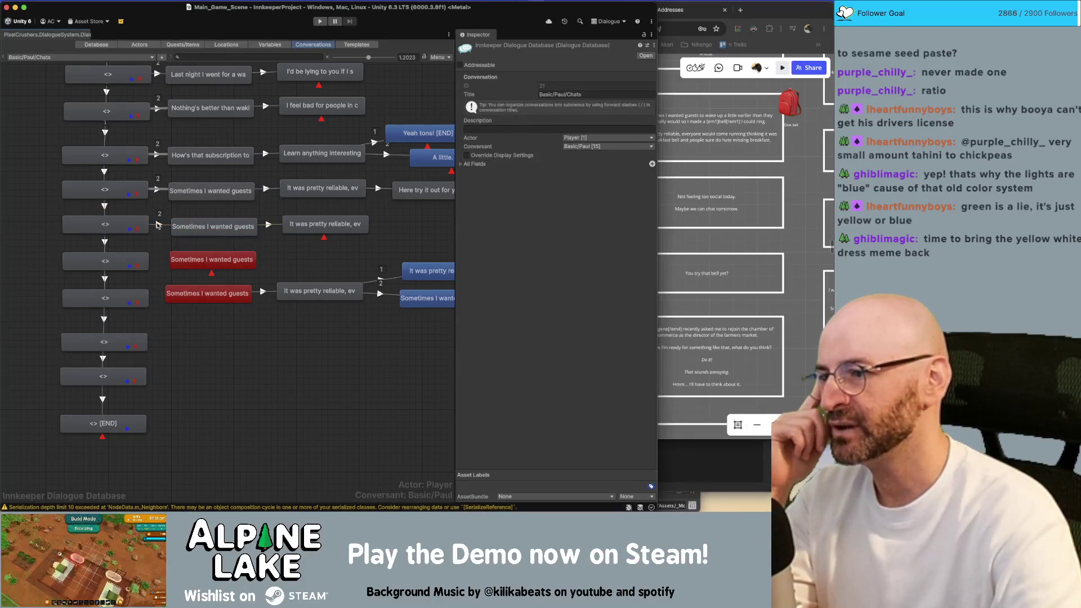
right_click(119, 269)
click(135, 281)
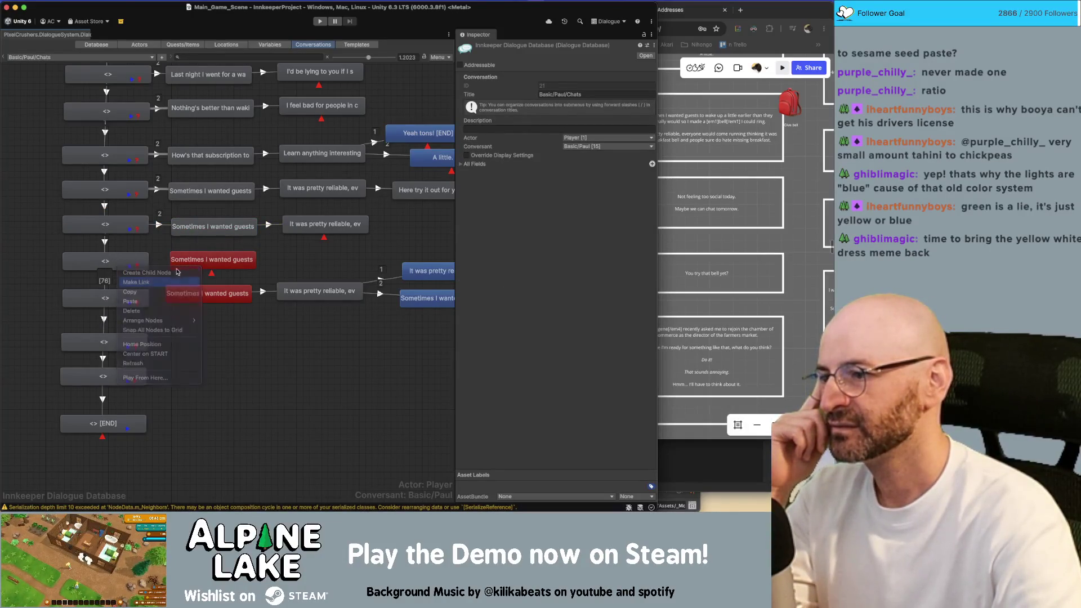
click(213, 259)
right_click(124, 303)
click(136, 315)
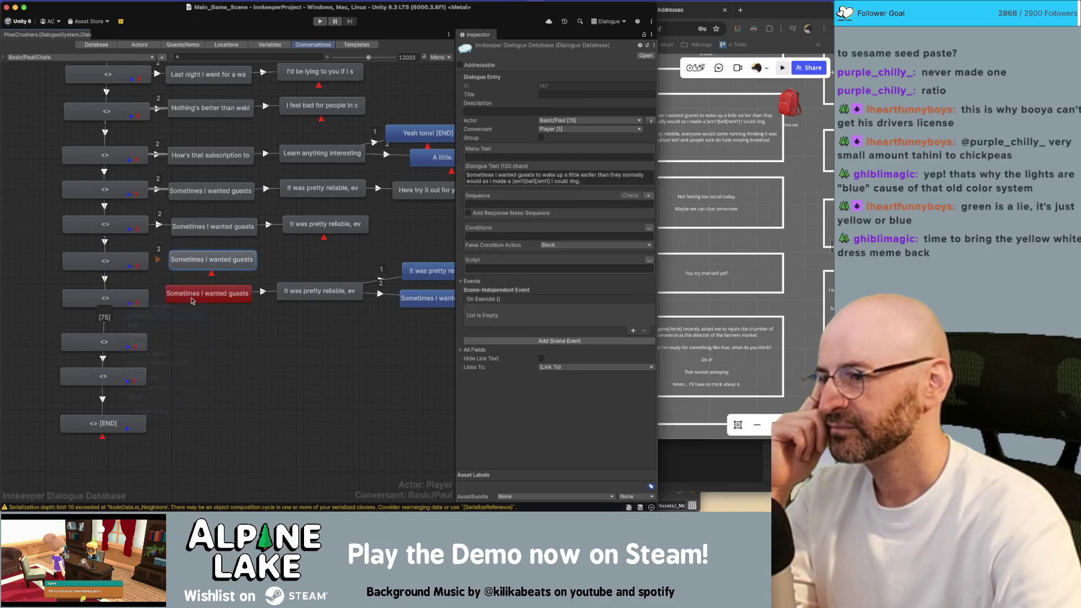
click(208, 293)
Set the first new link to Below Normal priority, keep the second at Normal, and change the third's priority.
click(159, 225)
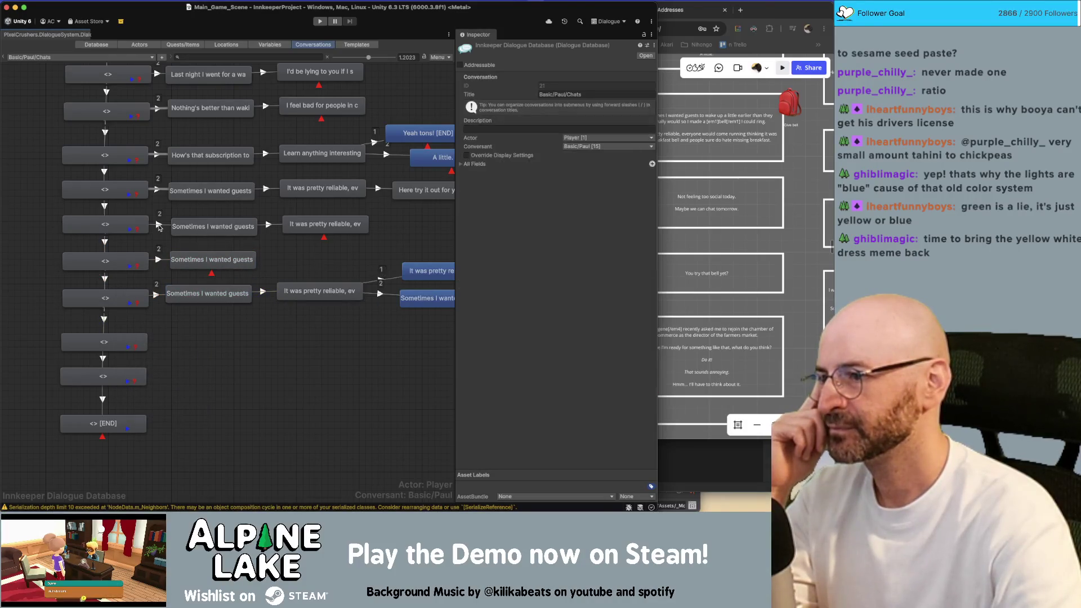
click(547, 86)
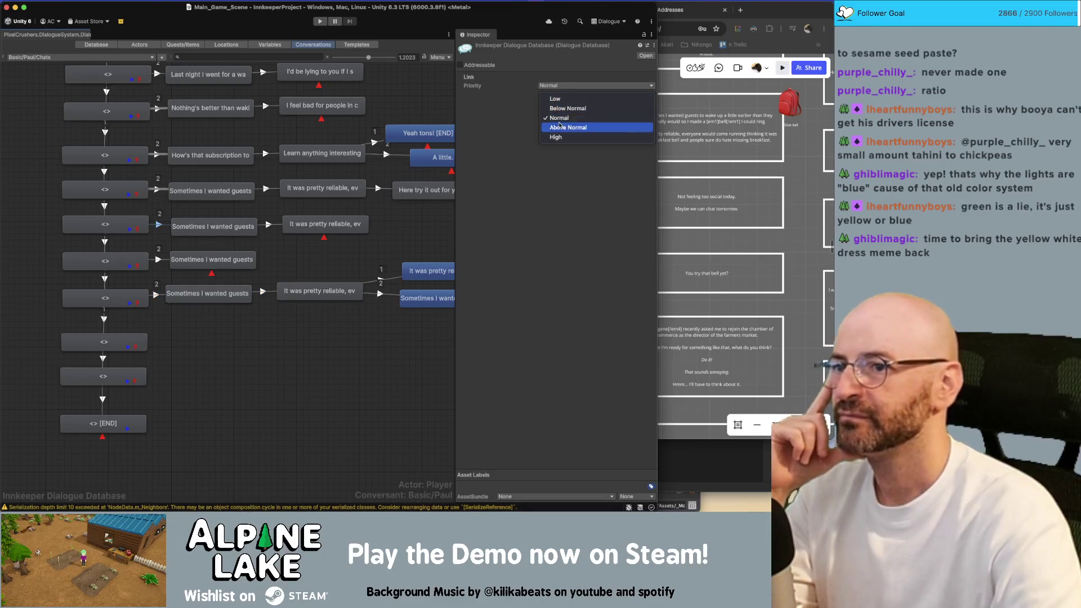
click(568, 108)
click(157, 260)
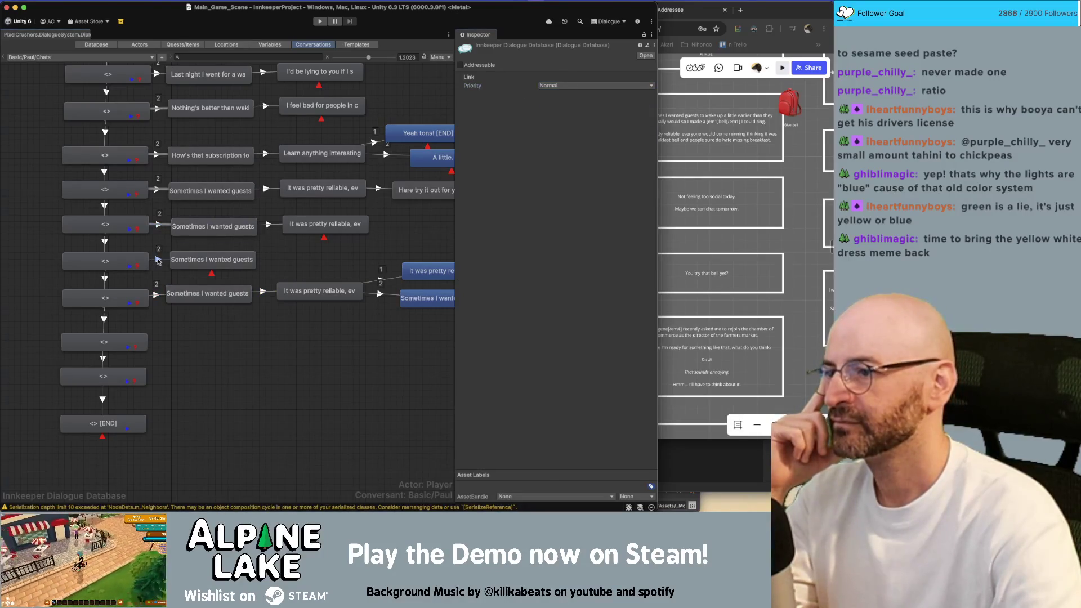
click(550, 85)
click(558, 108)
click(156, 295)
click(578, 86)
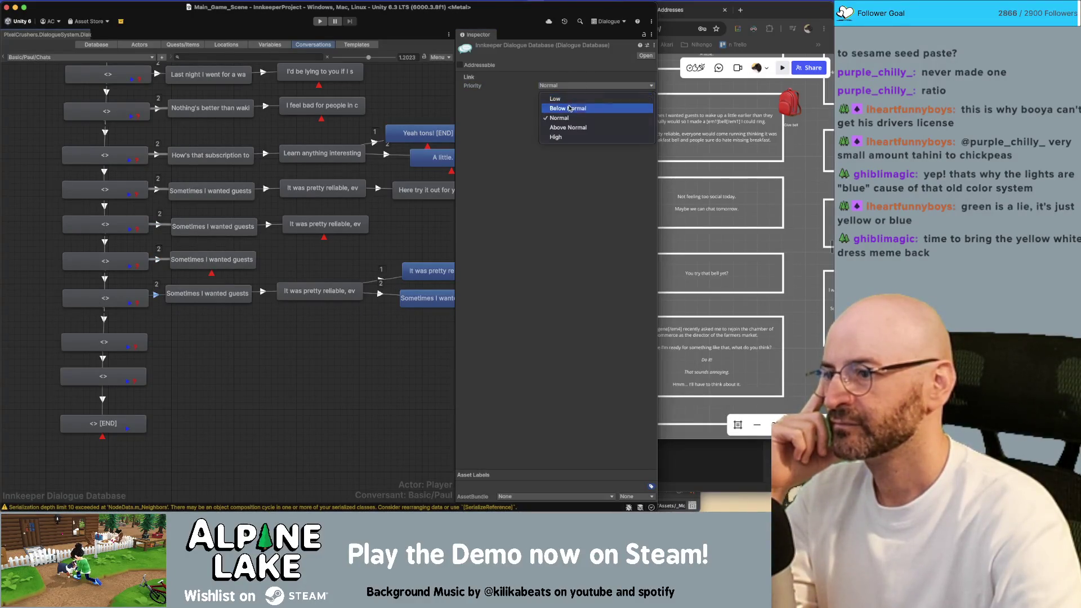
click(567, 108)
click(265, 341)
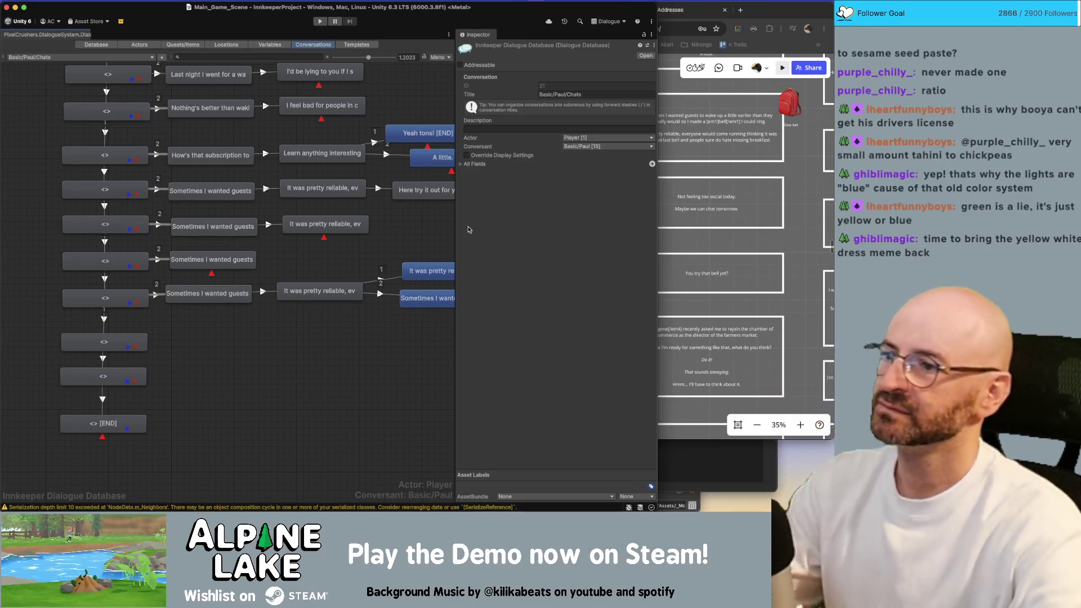
click(702, 239)
Paste 'Not feeling too social today.' and 'Maybe we can chat tomorrow.' from Miro into two guests entries.
double_click(712, 198)
key(super+c)
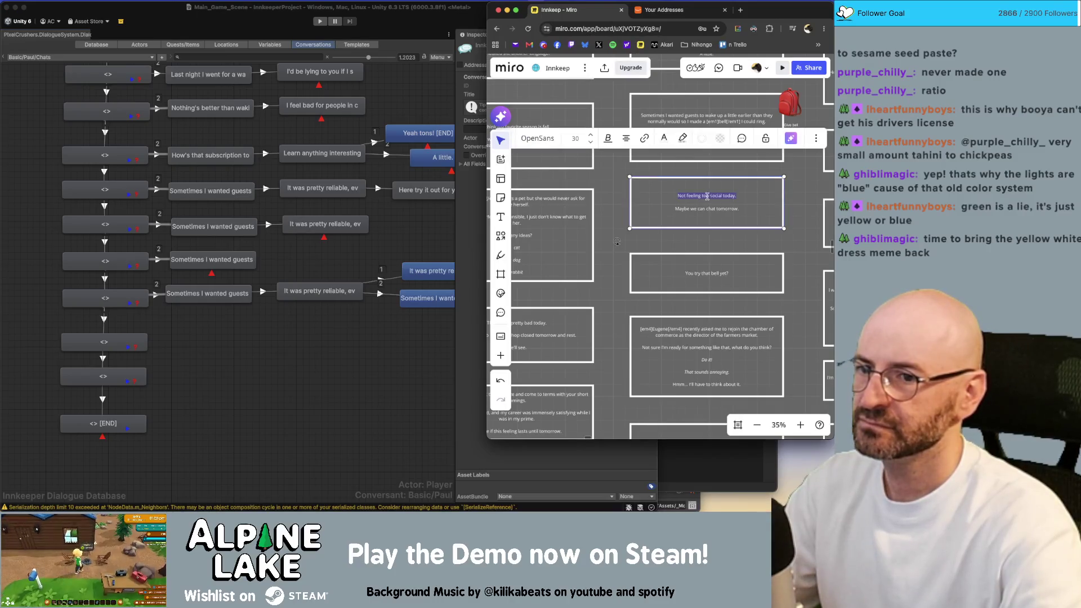
click(218, 196)
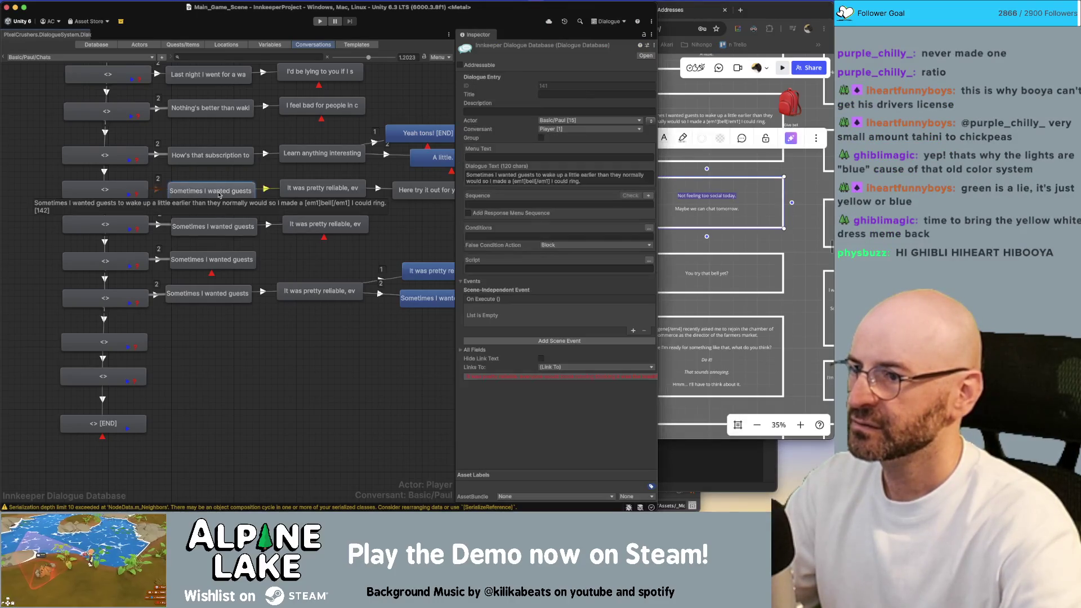
click(218, 227)
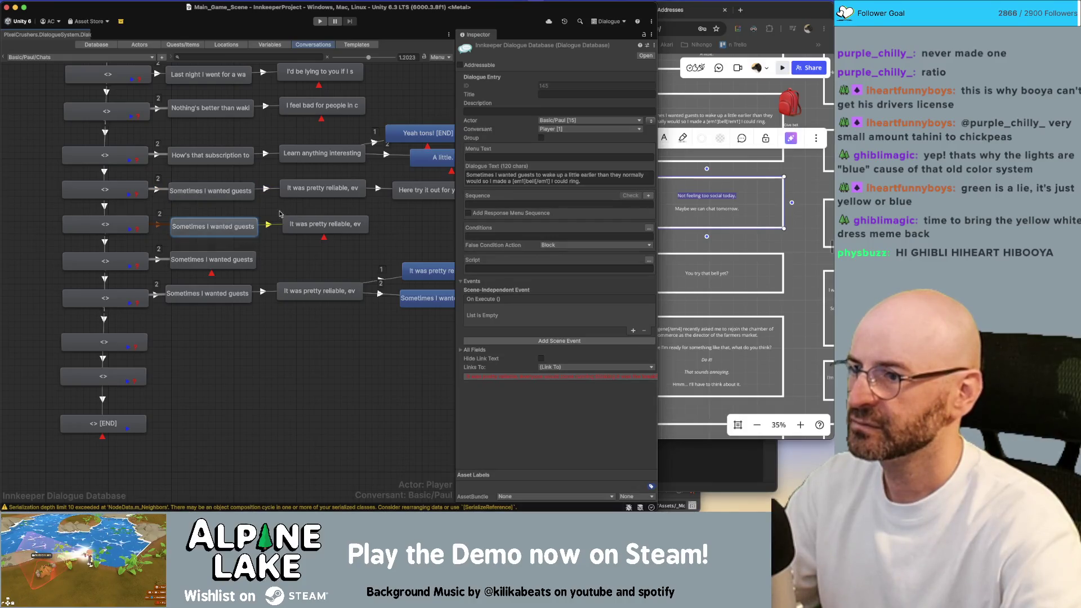
click(508, 174)
key(super+v)
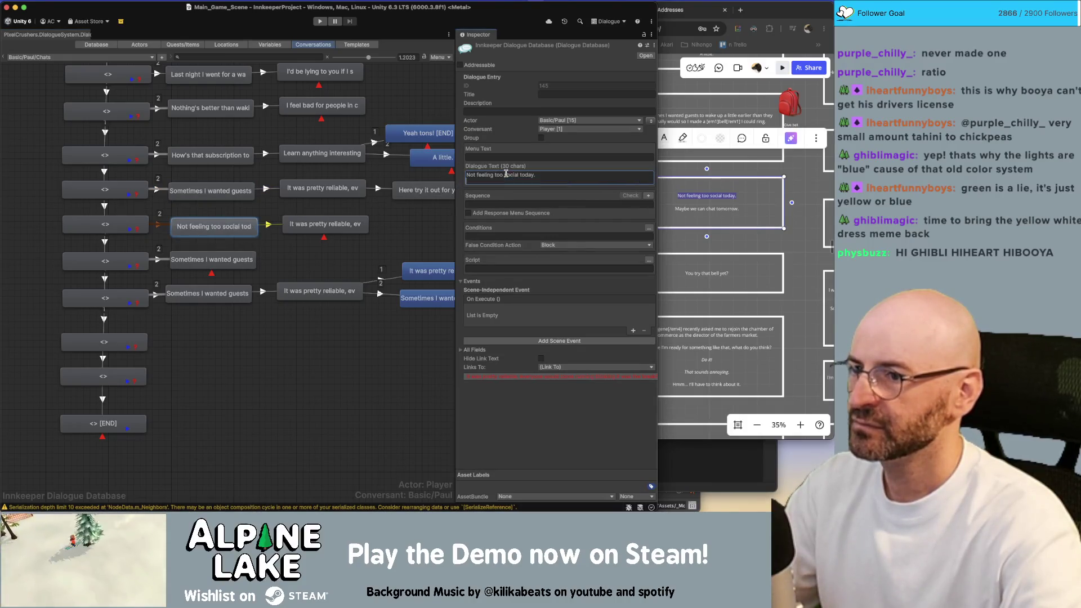
click(744, 217)
drag(742, 211, 673, 209)
key(ctrl+c)
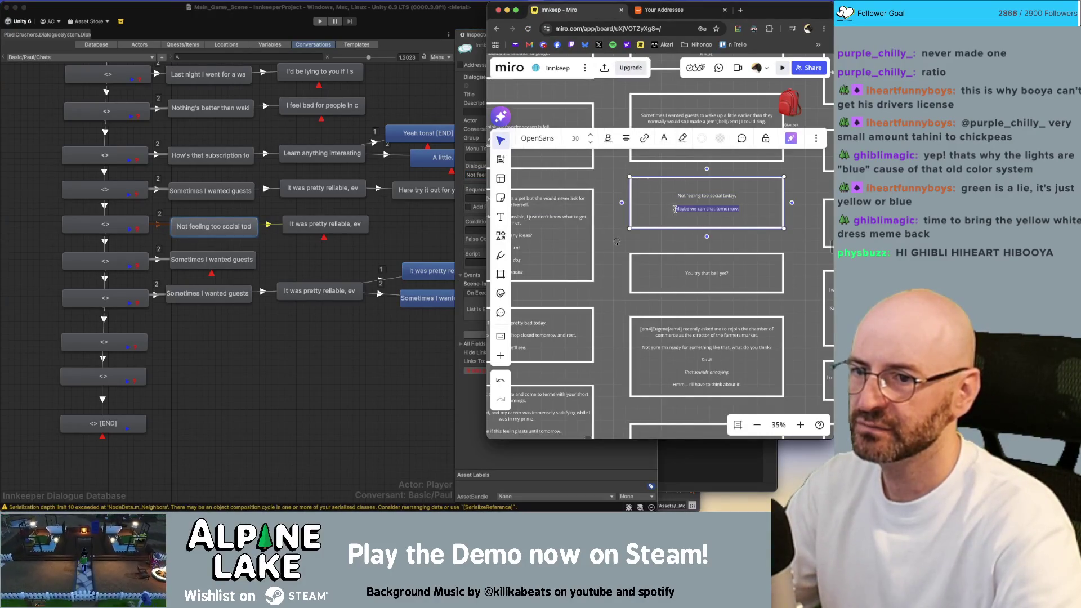
click(325, 224)
triple_click(507, 182)
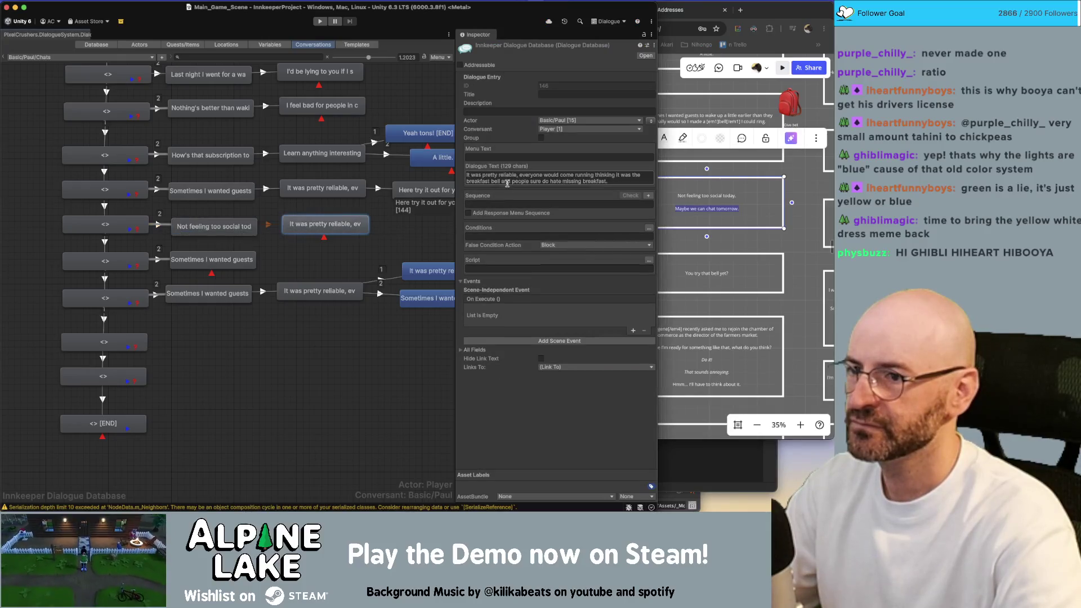
key(ctrl+v)
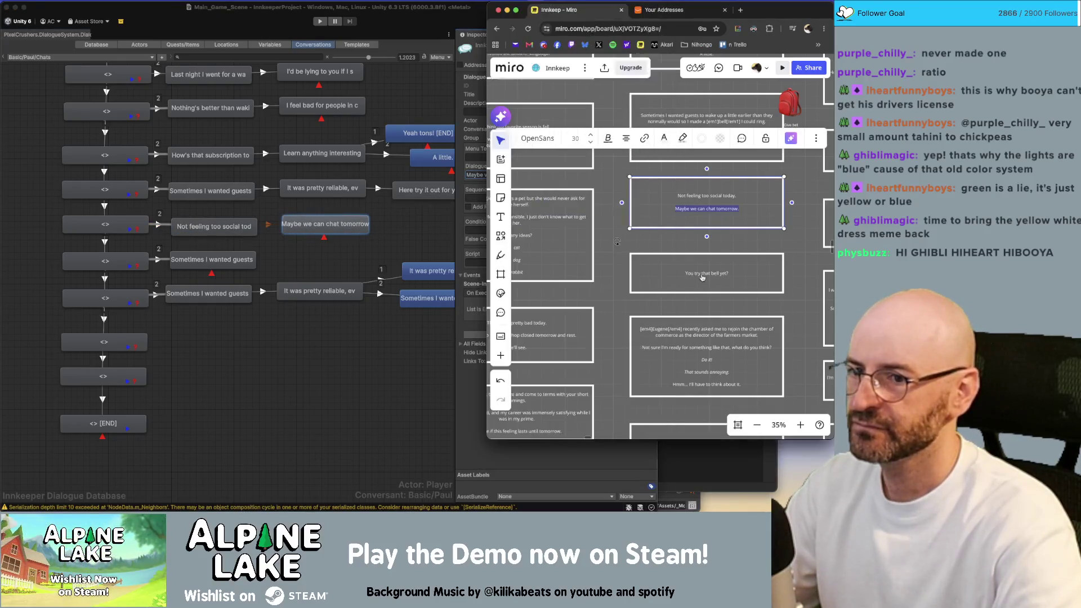
Paste 'You try that bell yet?' from the Miro board into the next guests entry.
click(742, 276)
double_click(743, 275)
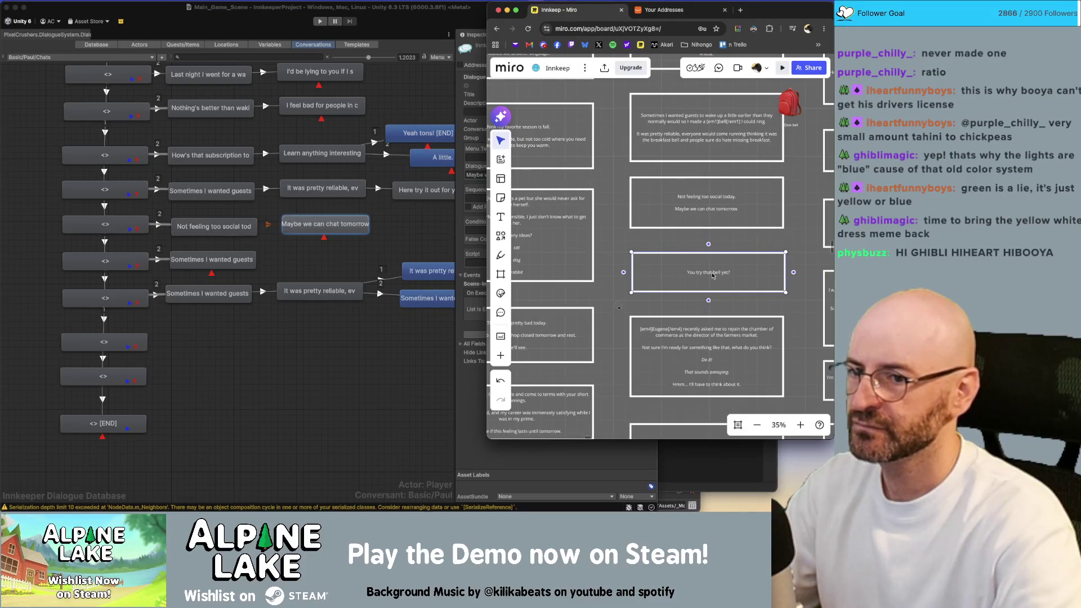
drag(730, 272, 687, 273)
key(ctrl+c)
click(217, 259)
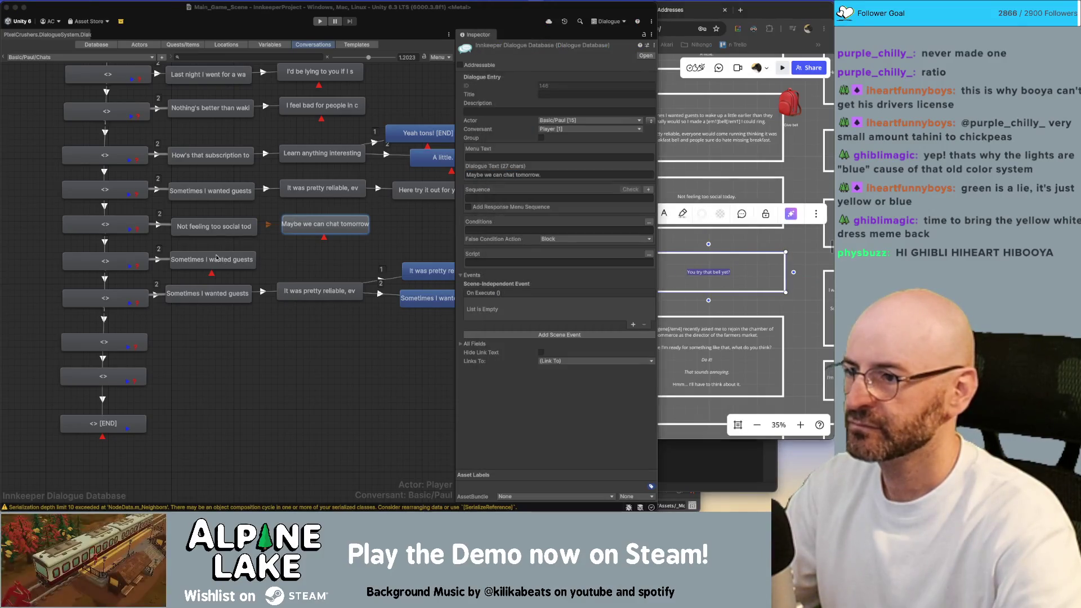
click(507, 178)
key(ctrl+v)
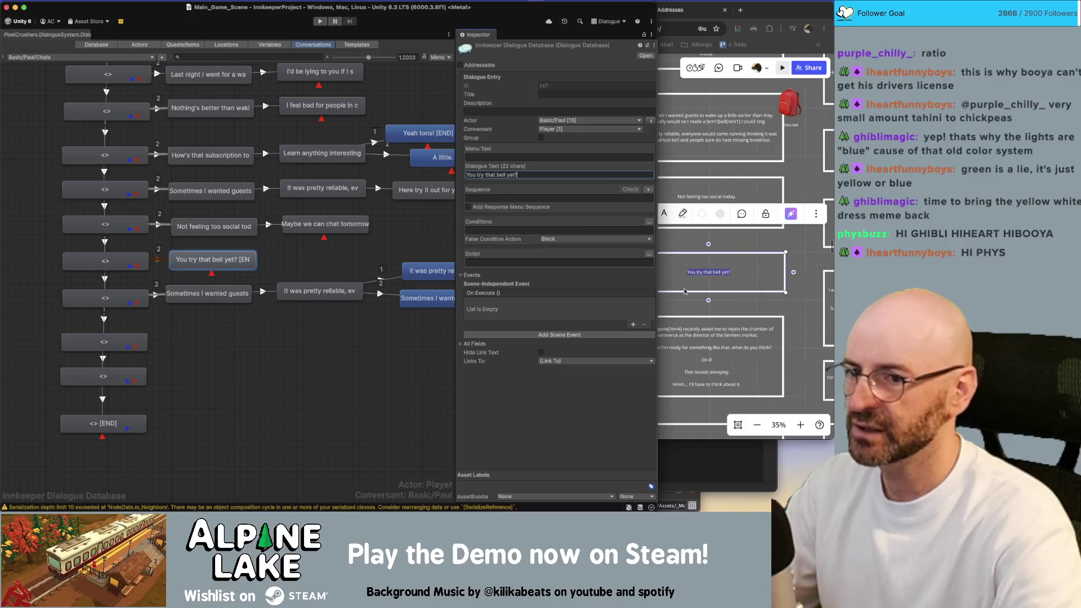
Copy the chamber-of-commerce paragraph from Miro and select the last 'Sometimes I wanted guests' entry.
click(728, 303)
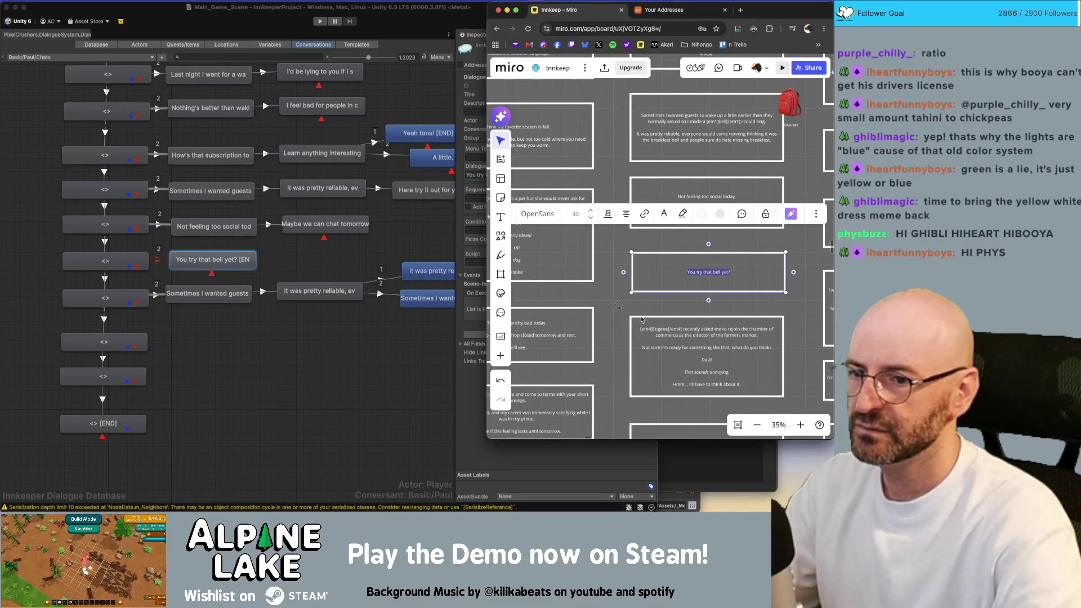
scroll(659, 281, down, 3)
click(747, 275)
drag(778, 275, 655, 268)
key(ctrl+c)
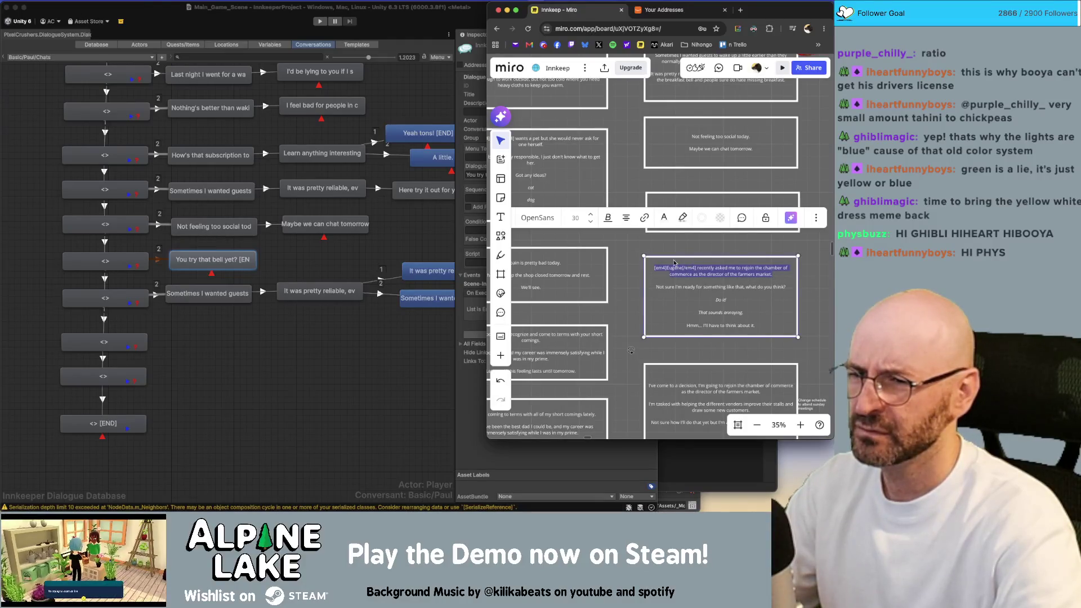
click(219, 300)
click(219, 300)
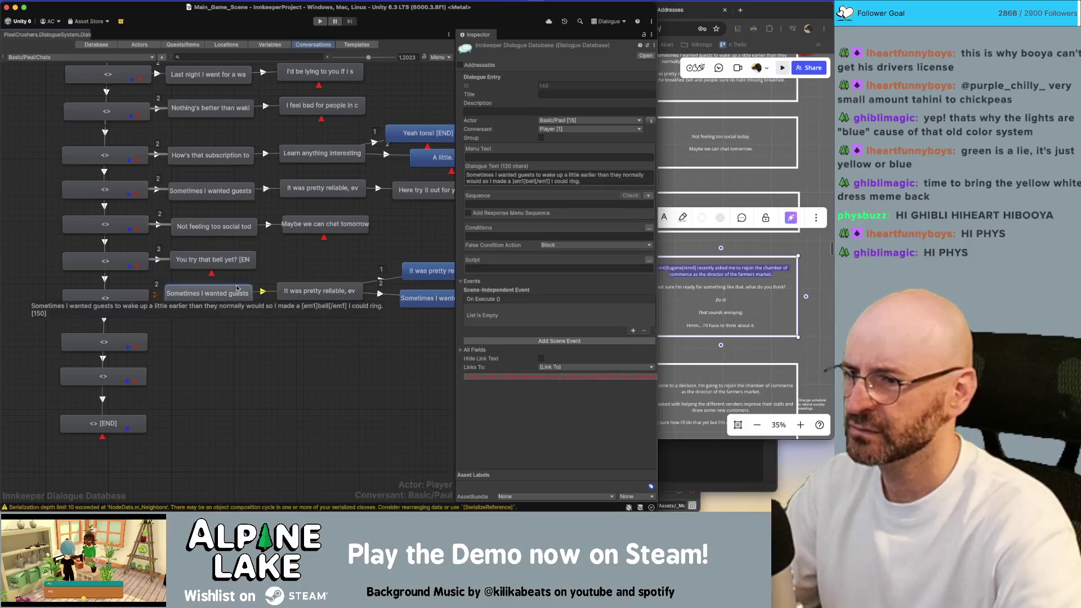
Paste the chamber-of-commerce line into Eugene's node, dropping 'recently' and adding 'and other festival activities'.
click(507, 176)
key(ctrl+v)
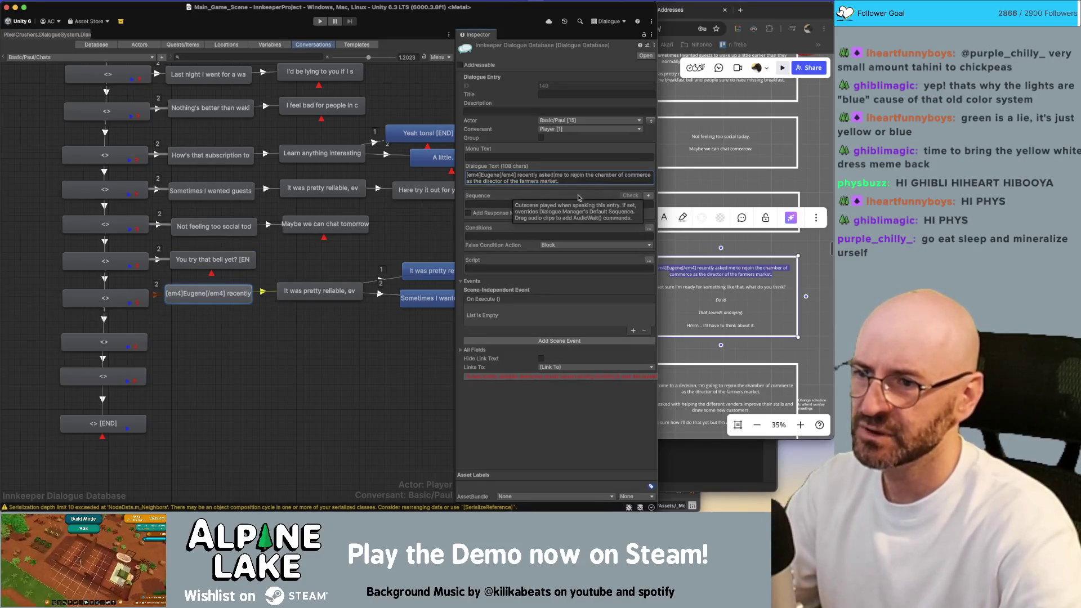
key(Delete)
key(Delete)
key(Delete)
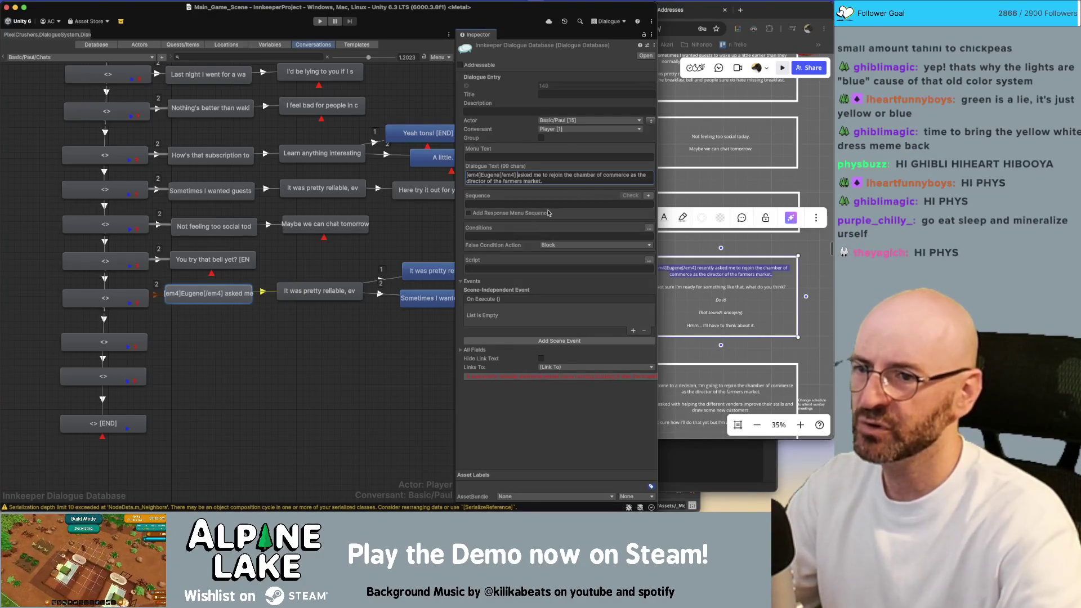
click(551, 180)
key(BackSpace)
text(and festival activiti)
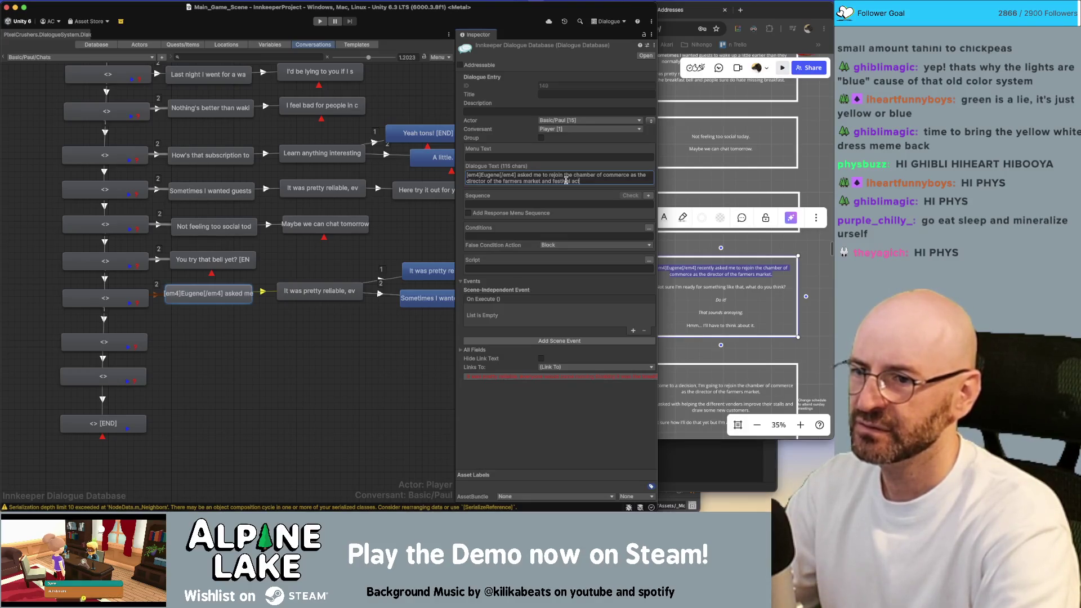
text(es)
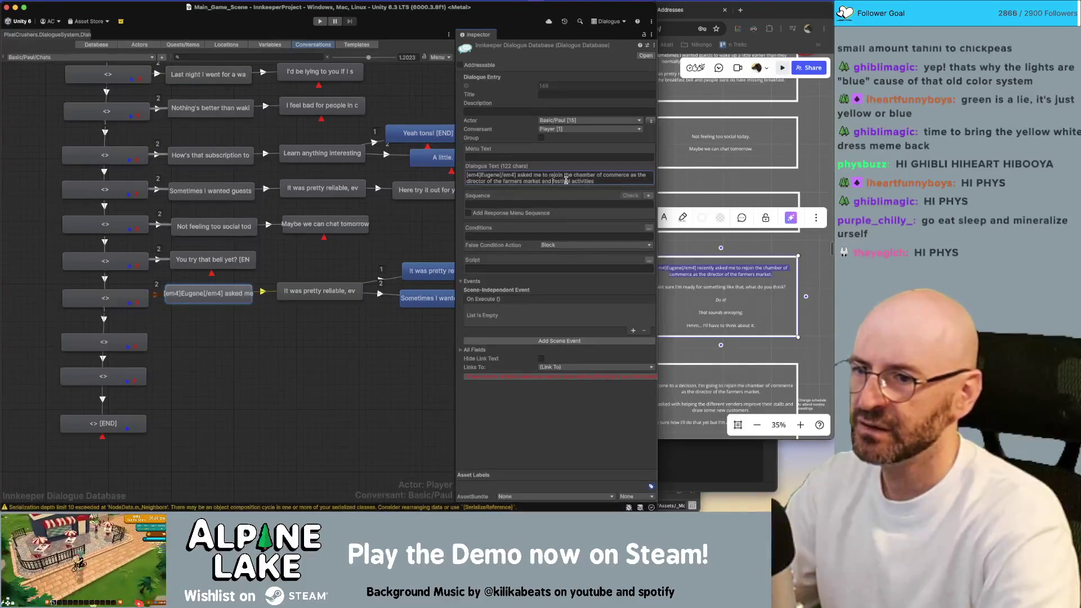
key(alt+Left)
key(alt+Left)
text(other)
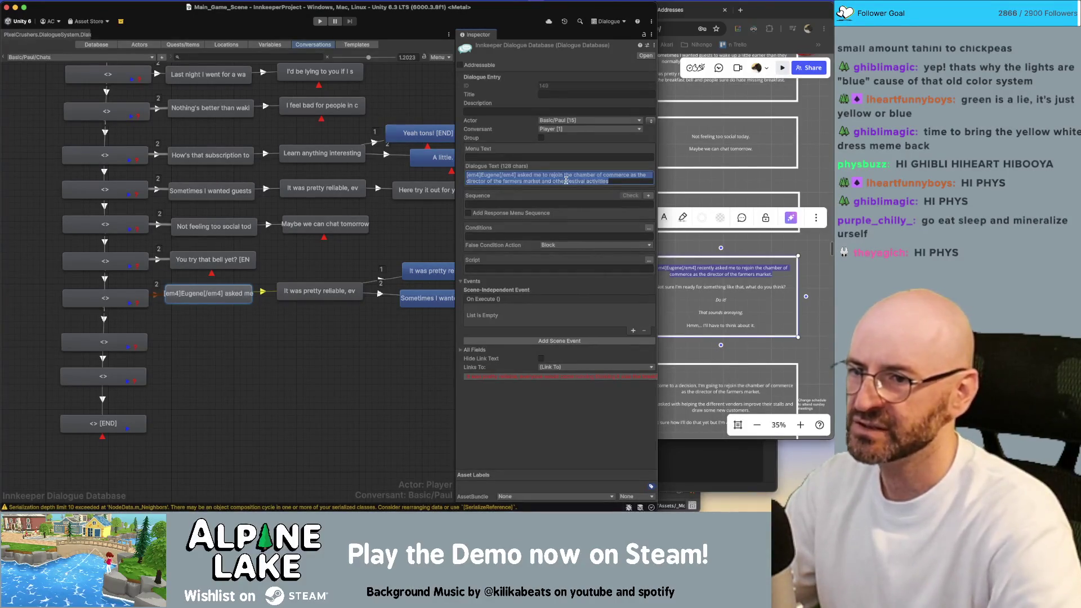
Update the Miro card's first paragraph with Eugene's revised line.
click(733, 273)
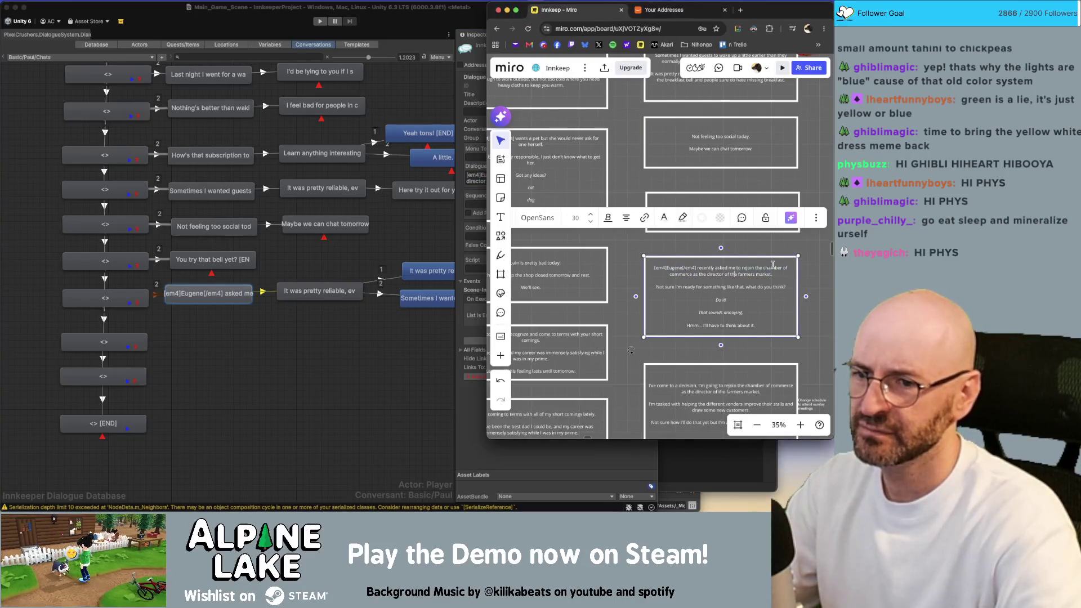
click(378, 249)
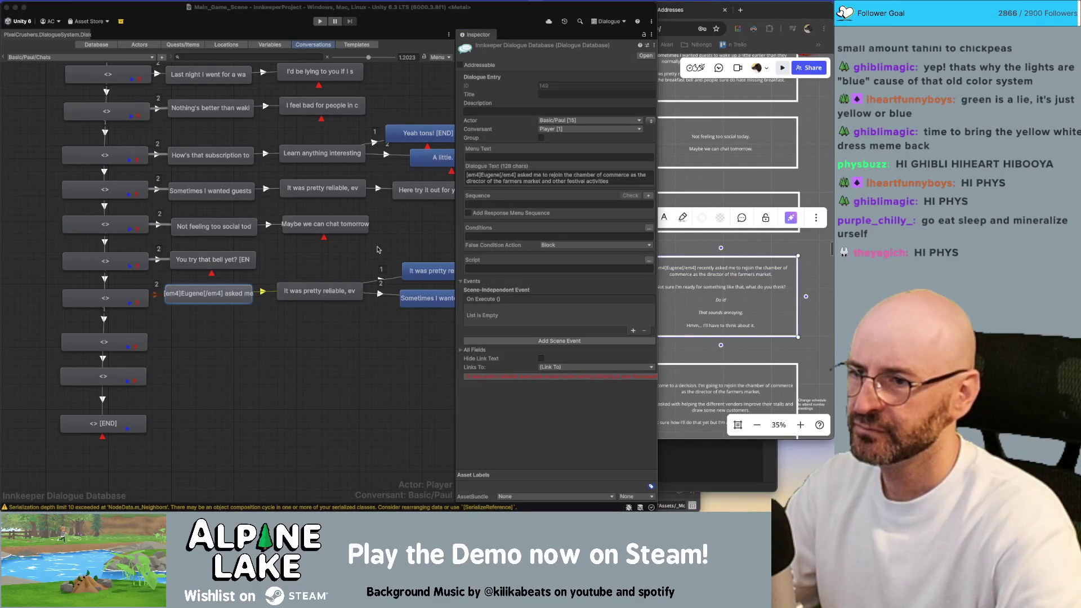
click(564, 181)
click(767, 277)
key(shift+Up)
key(shift+Up)
key(super+v)
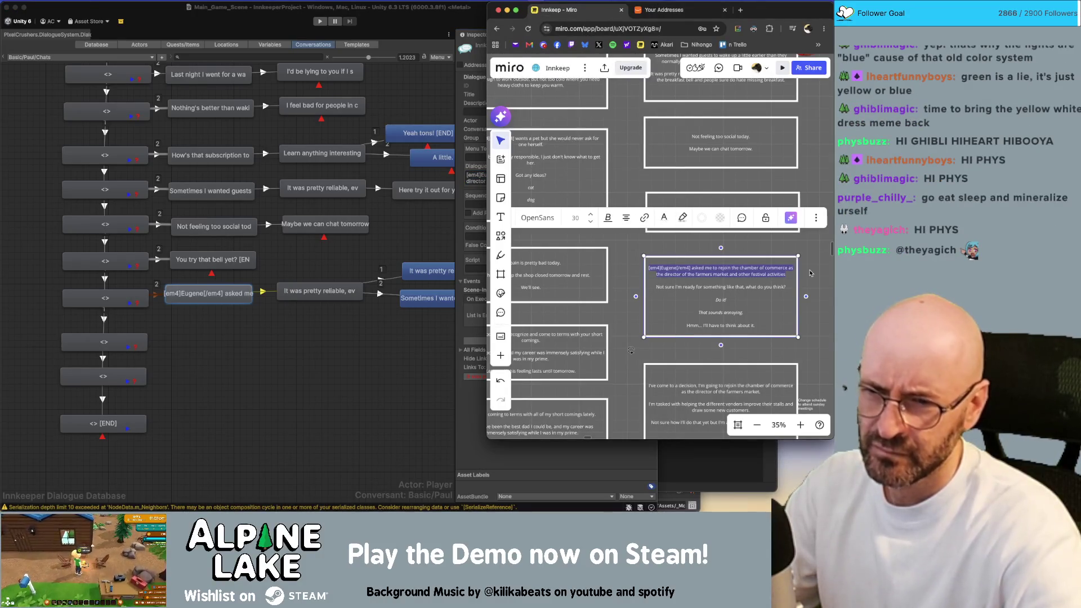
key(Right)
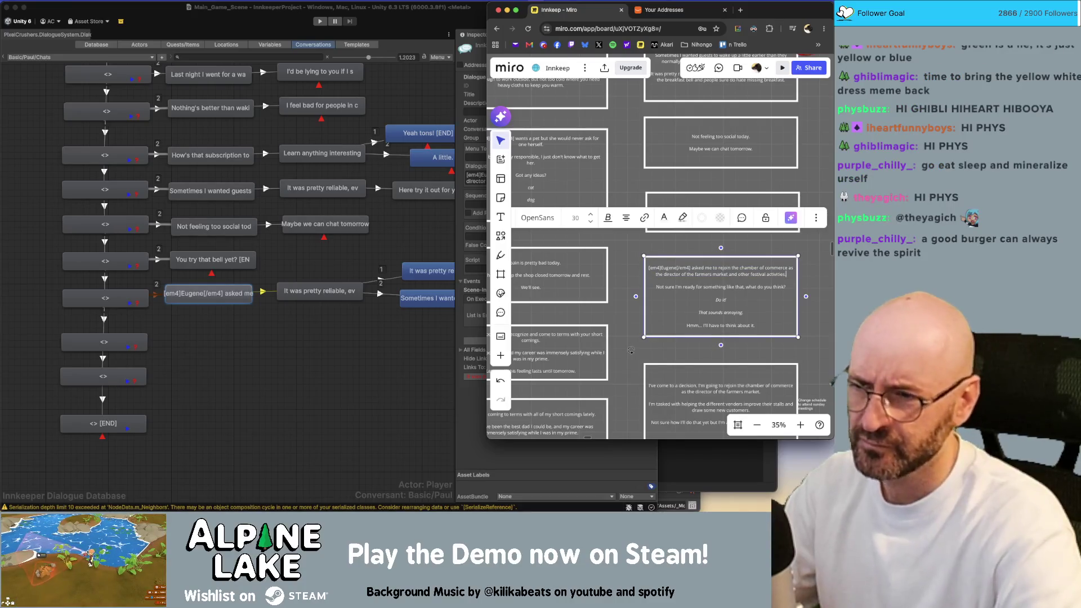
Check Eugene's line, then paste the card's readiness question into the following node.
click(378, 335)
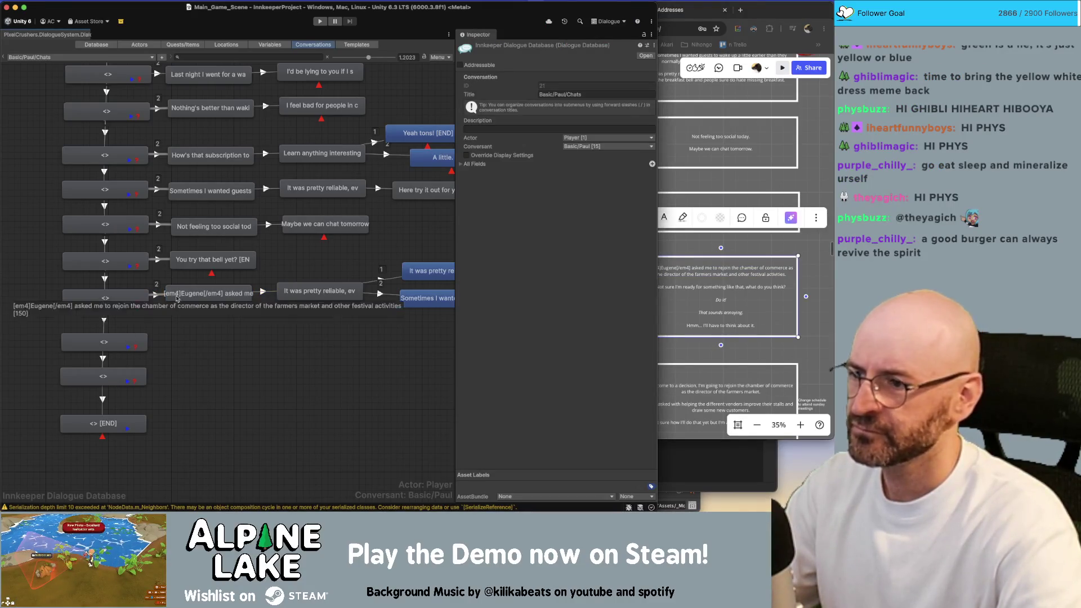
click(236, 294)
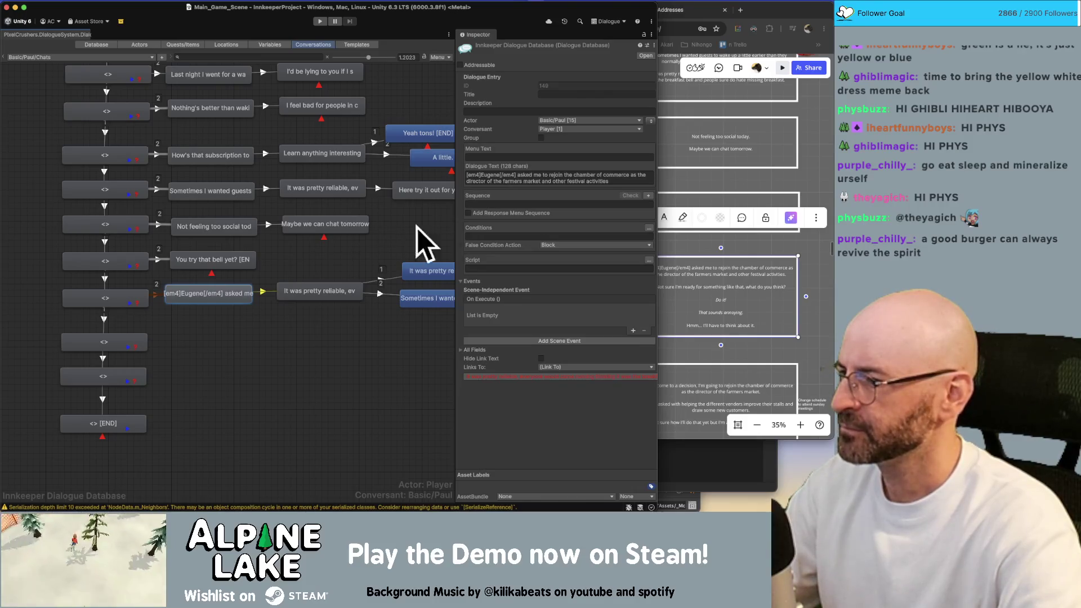
click(627, 179)
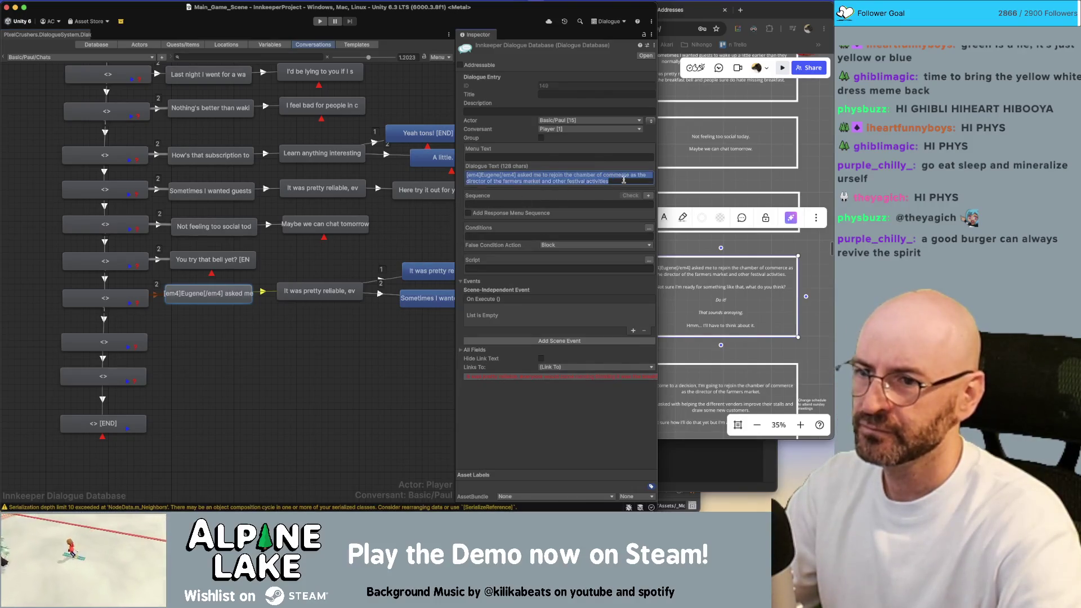
click(626, 179)
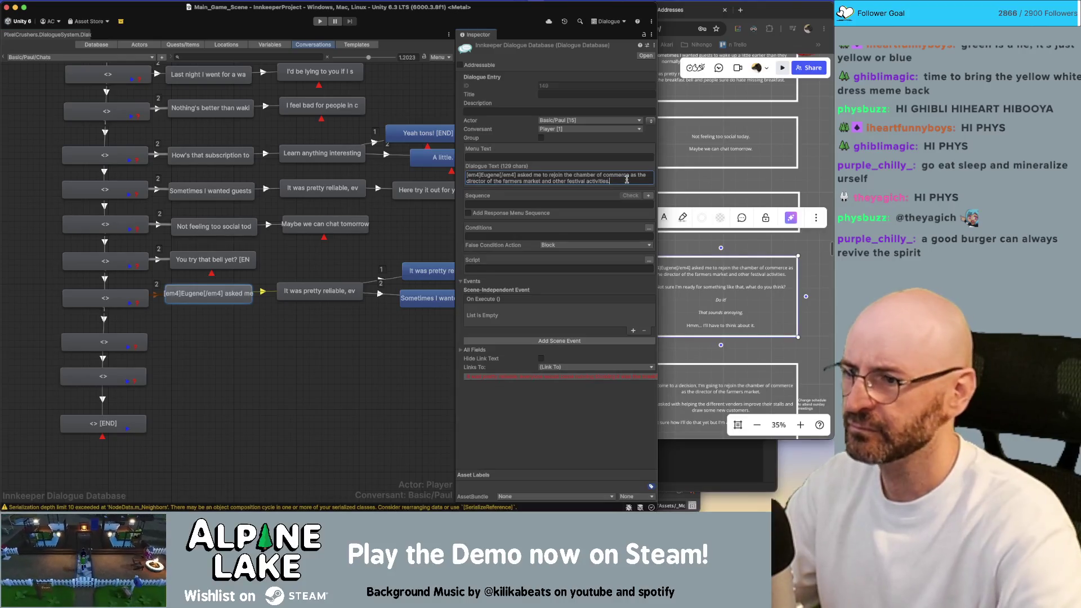
click(734, 292)
triple_click(722, 289)
key(super+c)
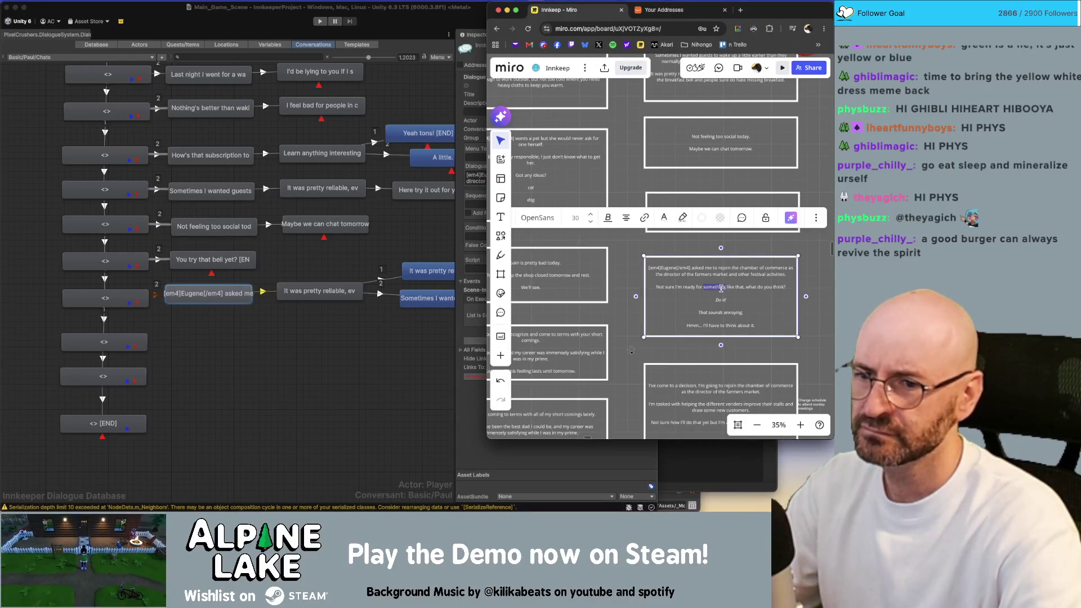
click(315, 288)
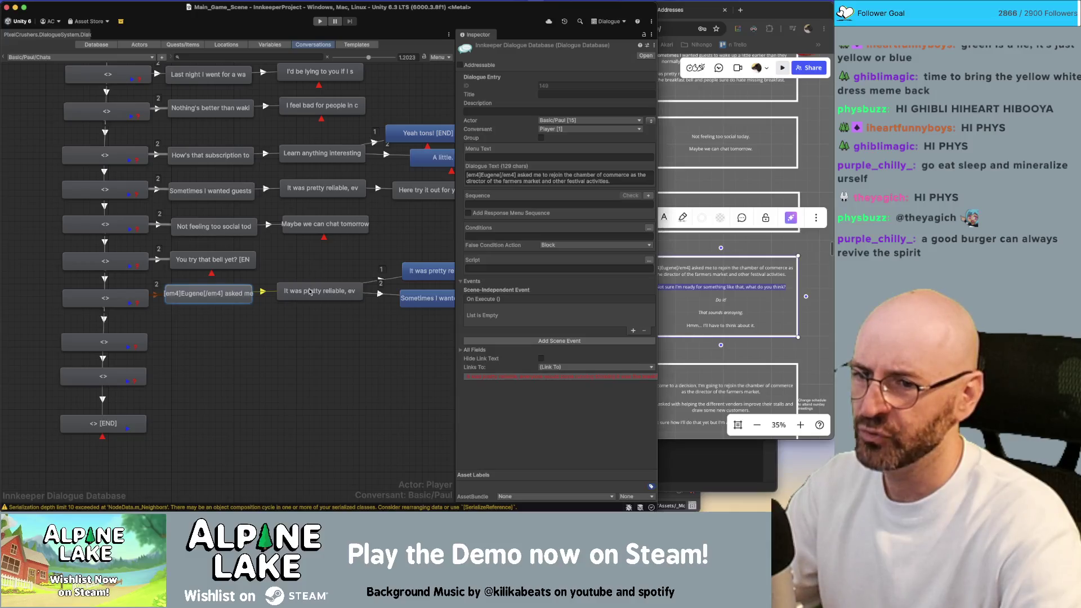
click(534, 179)
key(super+a)
key(super+v)
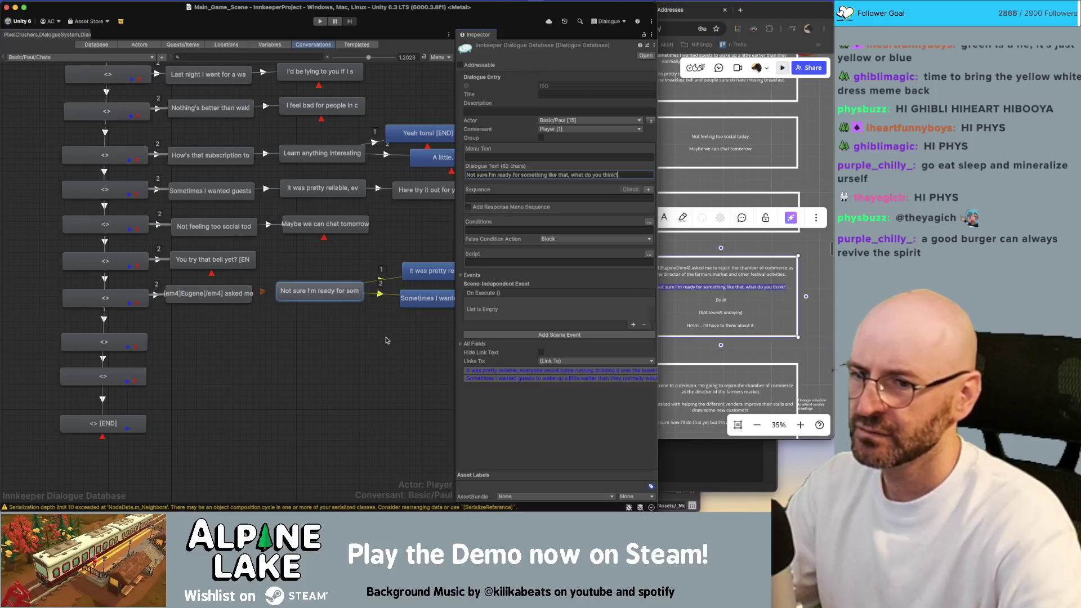
click(293, 350)
Set the two reply nodes to 'Do it!' and 'That sounds annoying.'.
scroll(293, 338, right, 5)
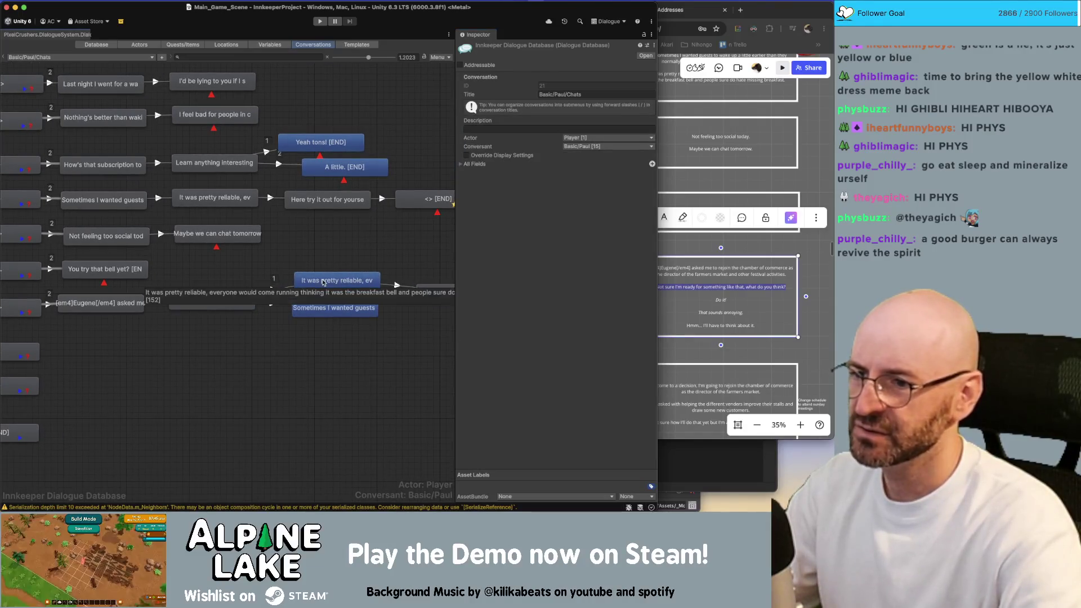
click(321, 283)
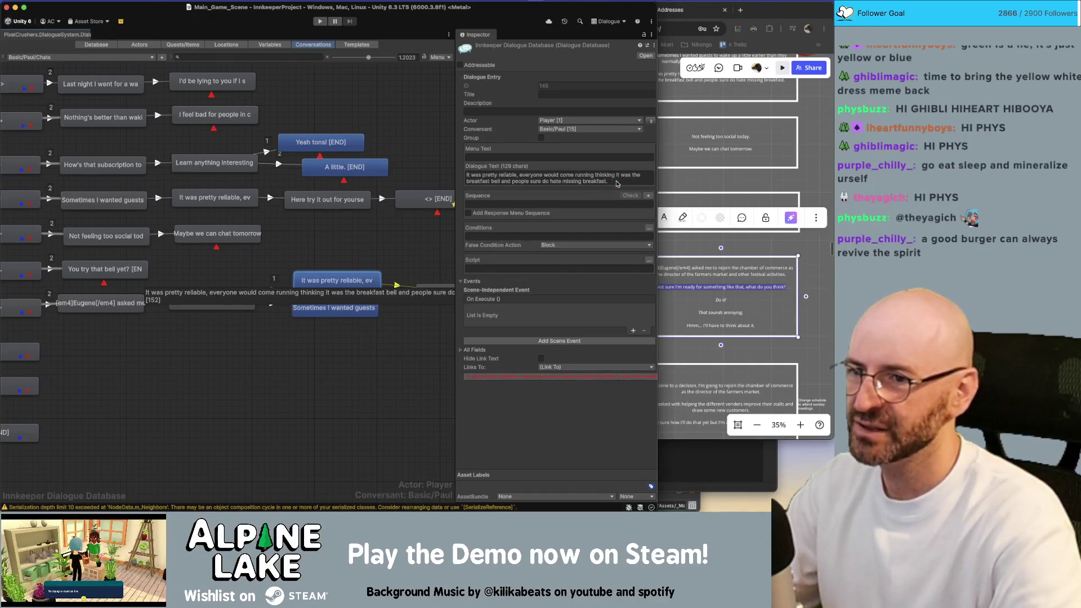
click(618, 180)
text(Do it!)
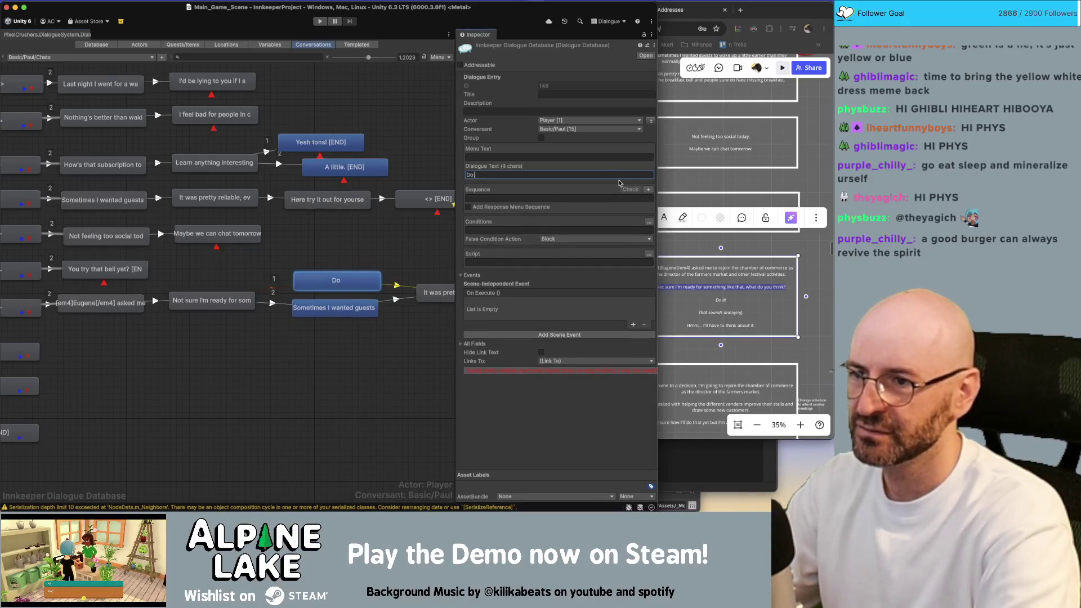
click(350, 312)
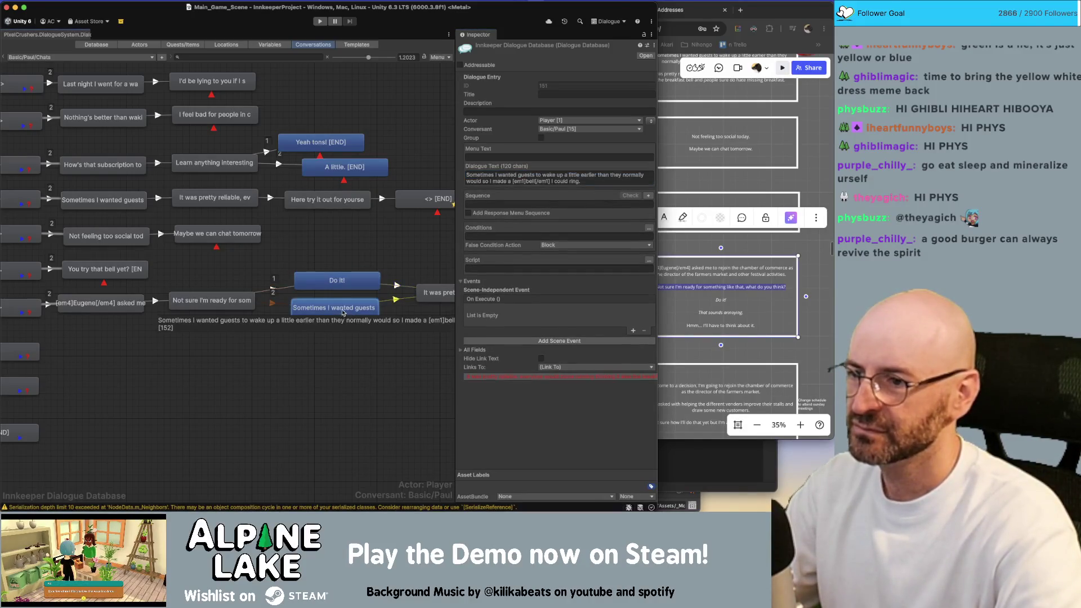
click(523, 175)
text(That sounds annoying.)
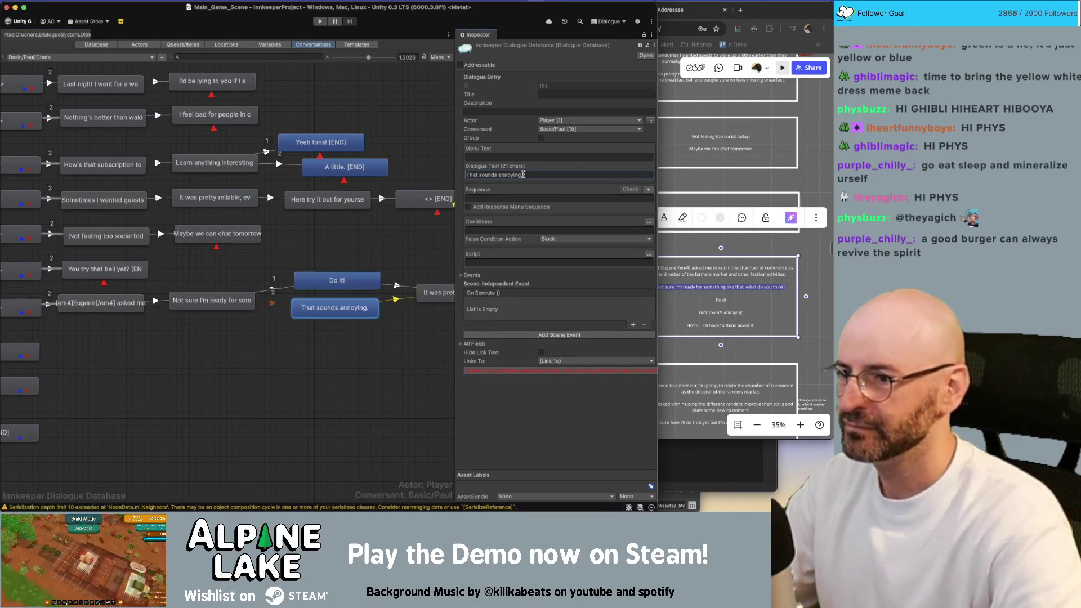
Paste the card's thinking-it-over line into the final reply node.
drag(413, 354, 356, 371)
click(741, 315)
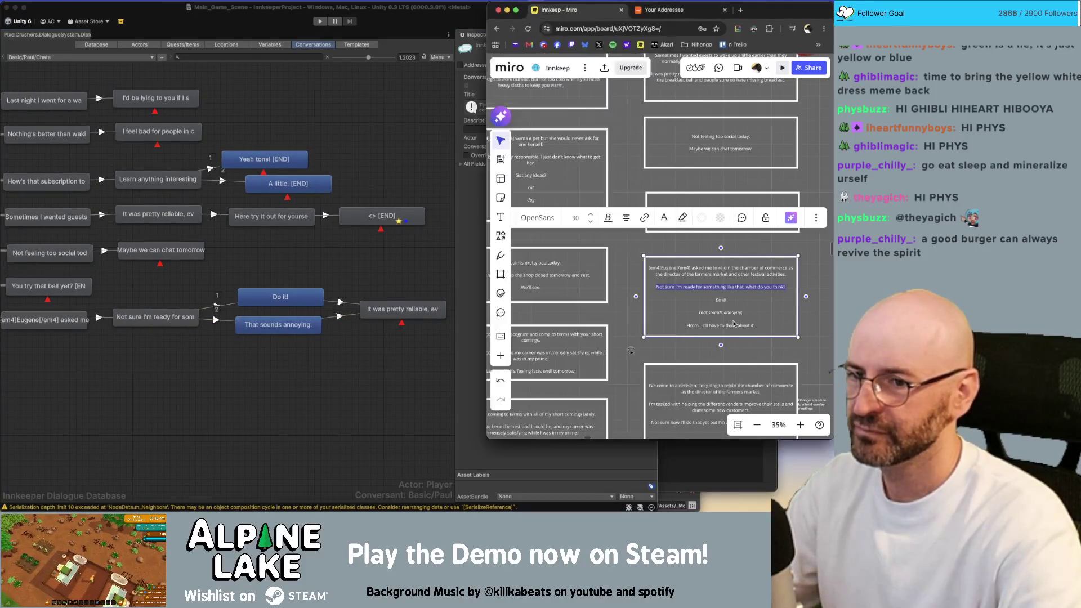
triple_click(730, 326)
key(super+c)
click(420, 311)
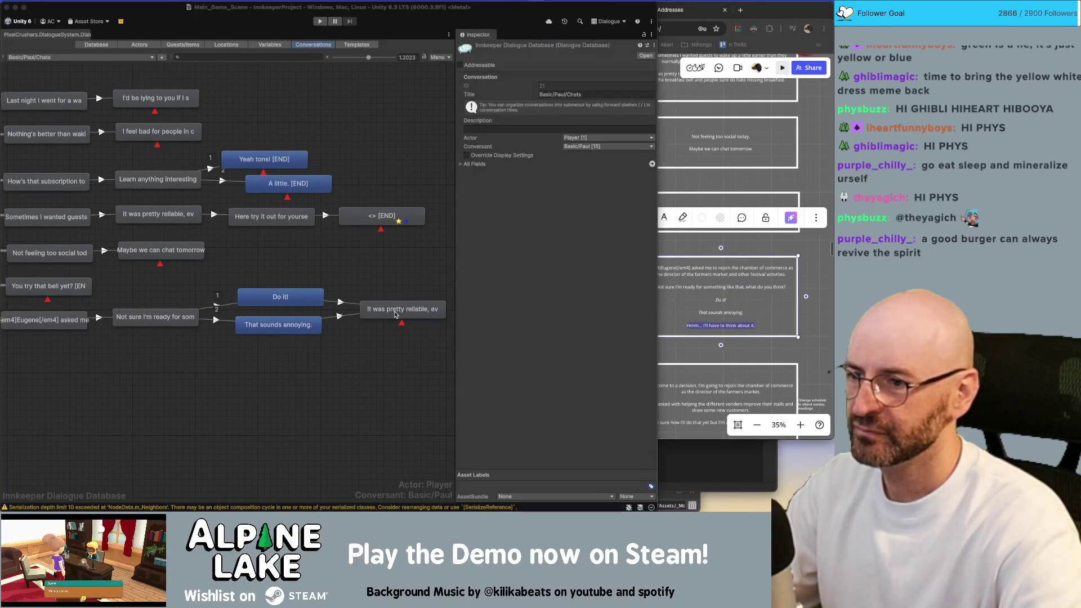
click(420, 310)
triple_click(561, 178)
key(super+v)
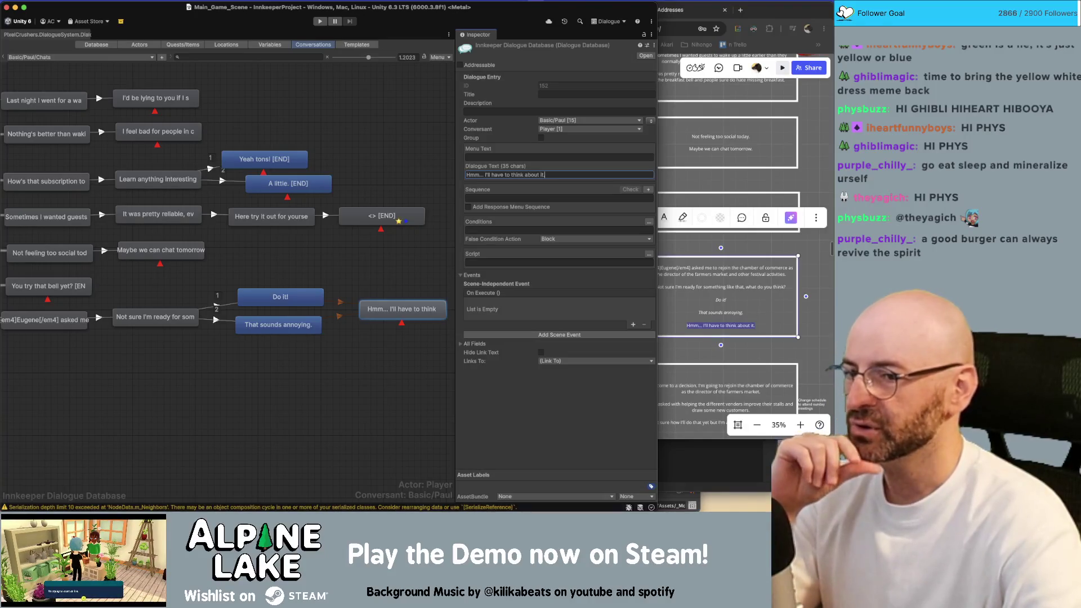
click(205, 374)
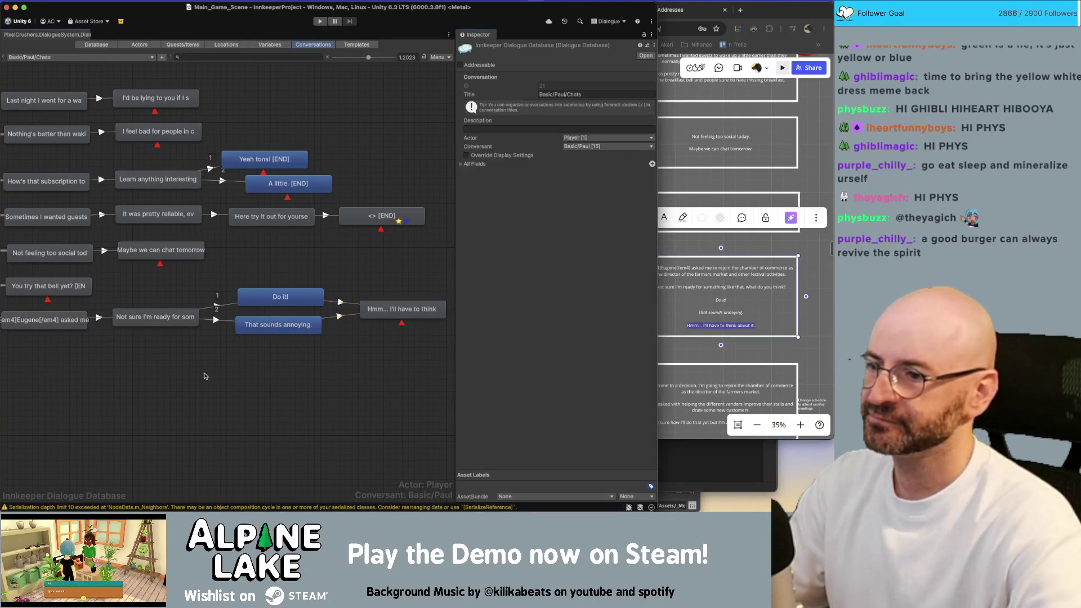
drag(205, 374, 376, 314)
click(658, 304)
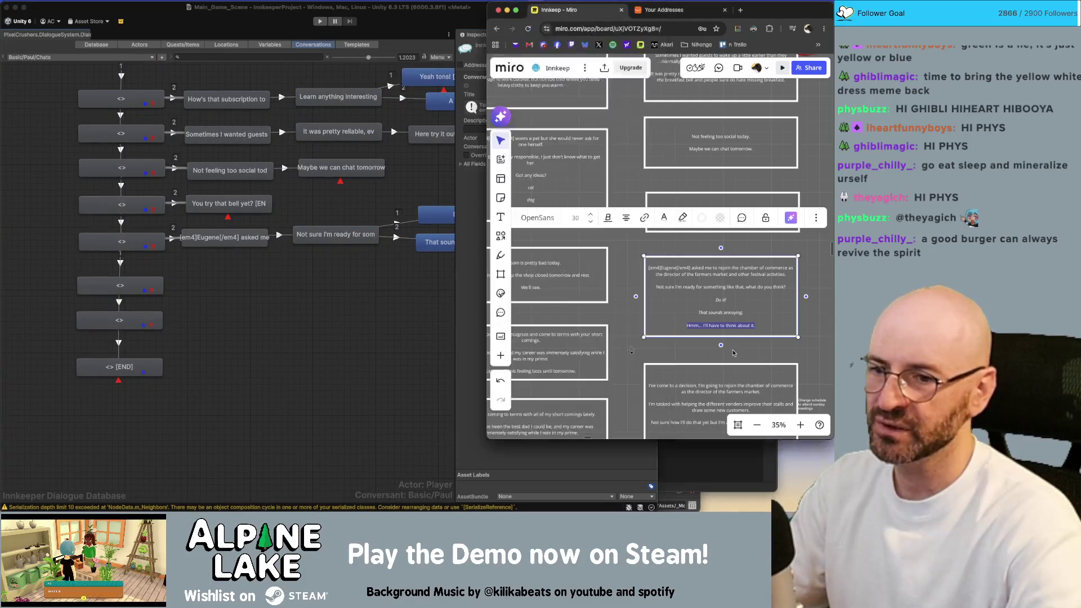
scroll(809, 355, down, 2)
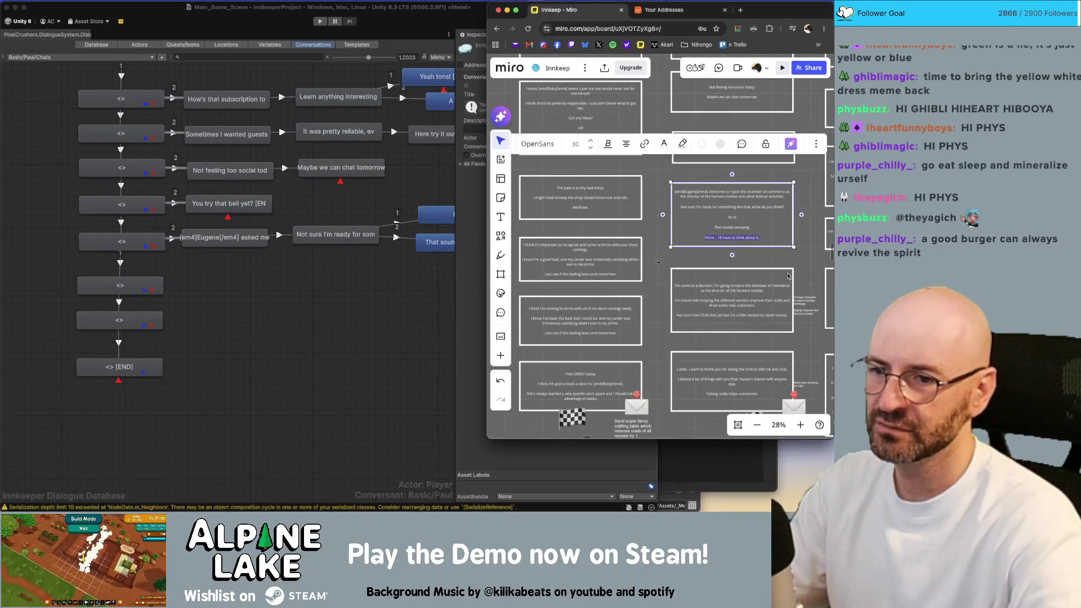
scroll(789, 281, up, 3)
scroll(236, 304, right, 5)
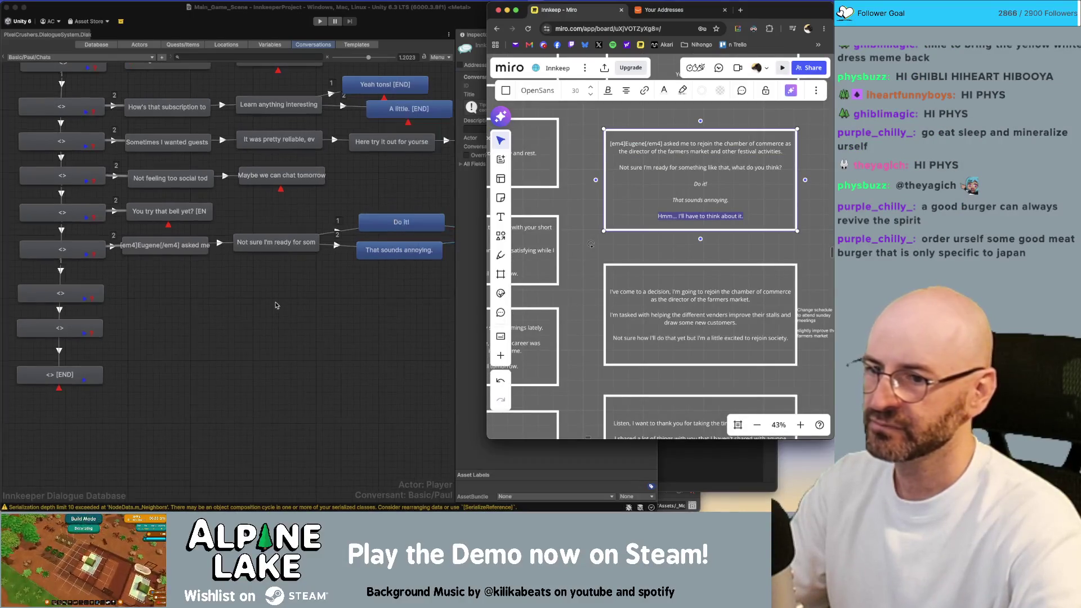
click(237, 304)
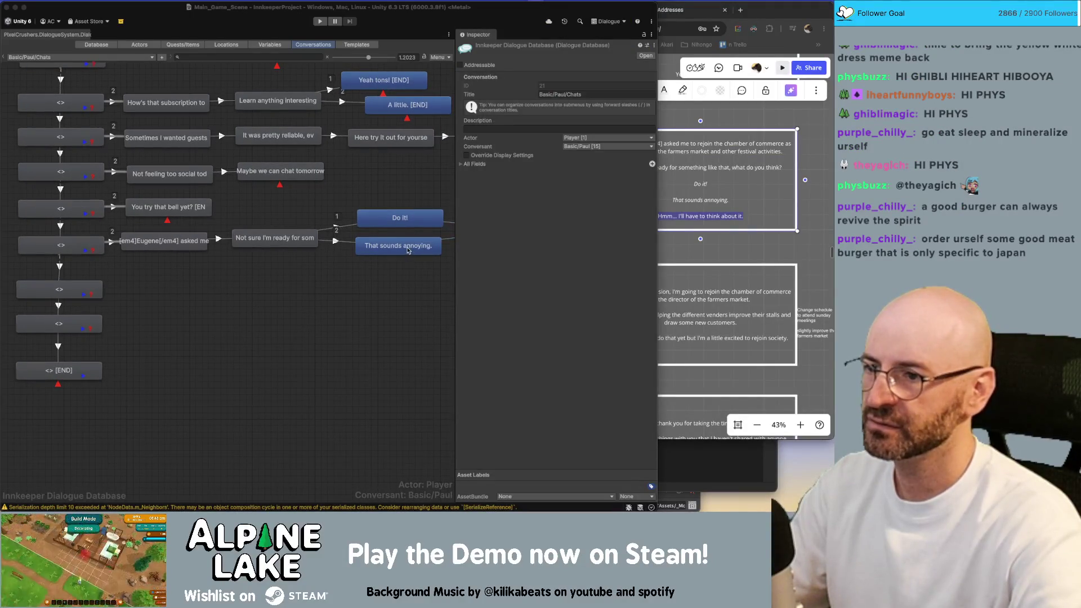
drag(189, 266, 432, 245)
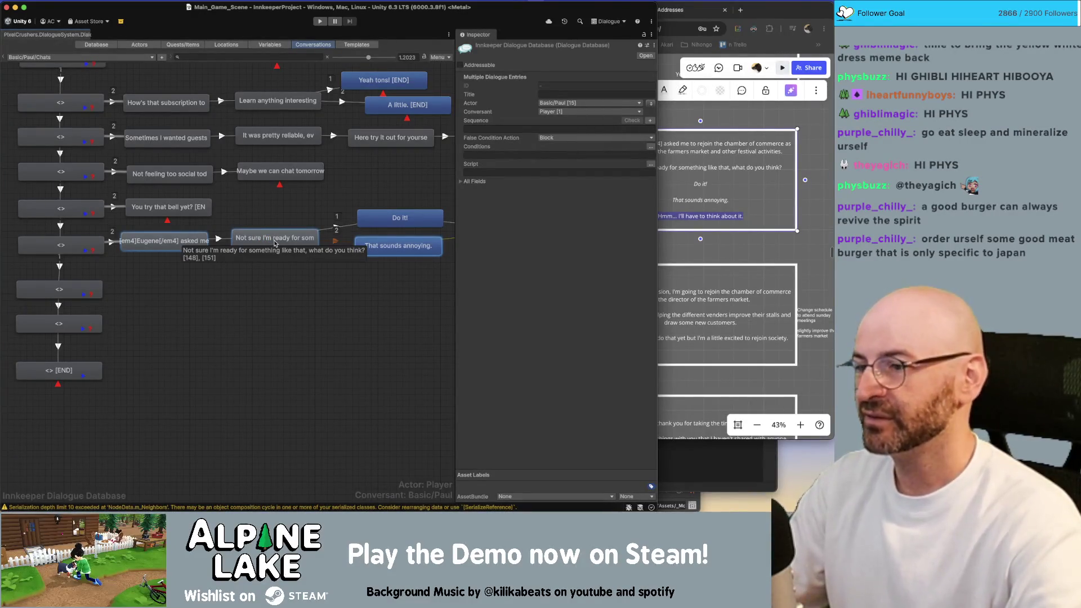
right_click(275, 246)
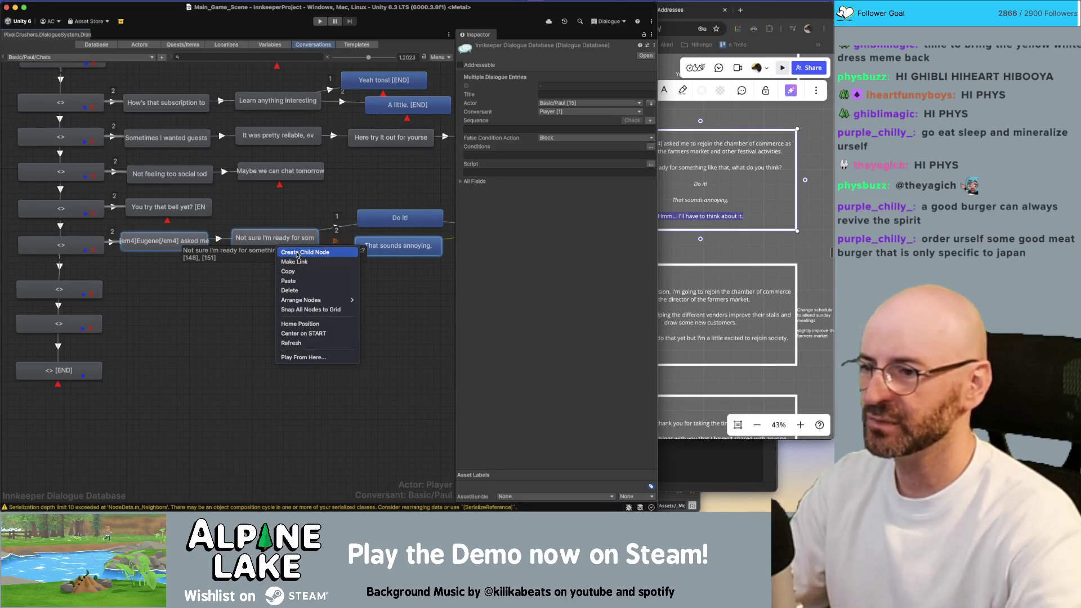
Copy the Eugene chamber-of-commerce chain, paste it into the graph, and line up its three nodes.
click(296, 272)
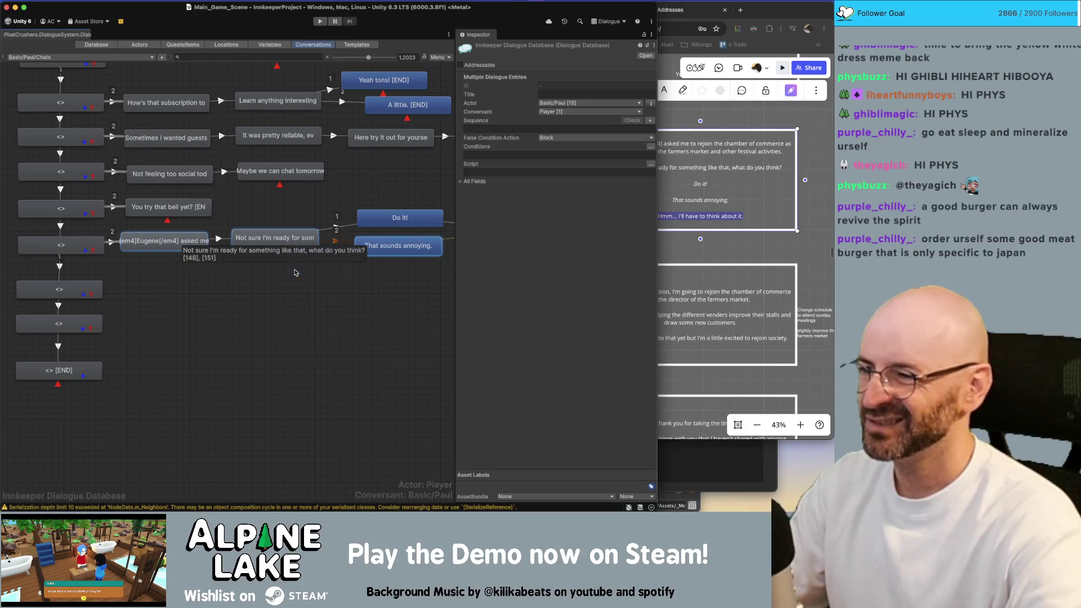
click(245, 277)
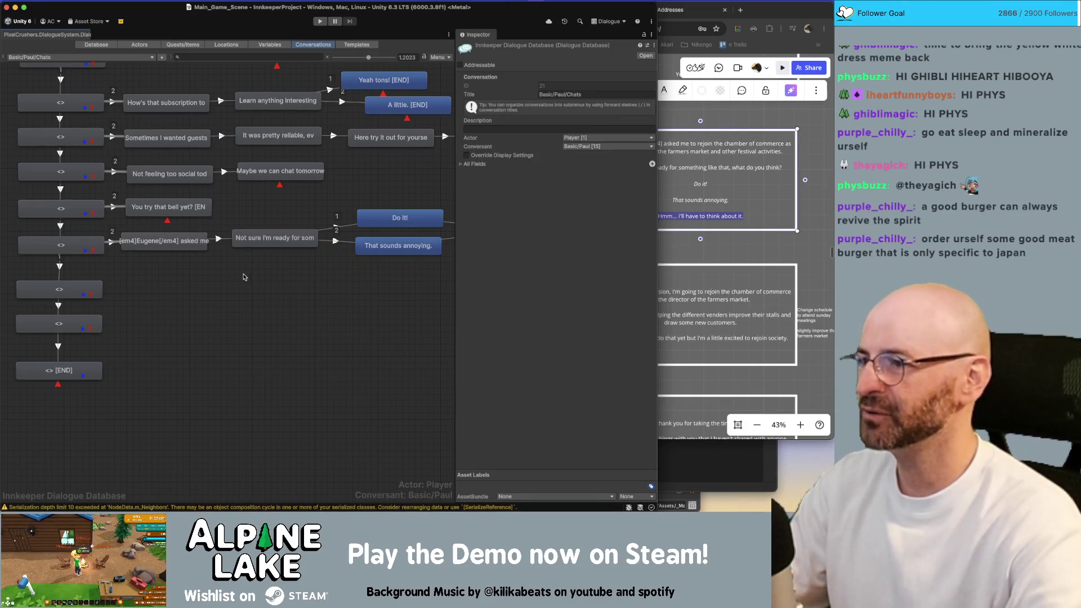
right_click(259, 283)
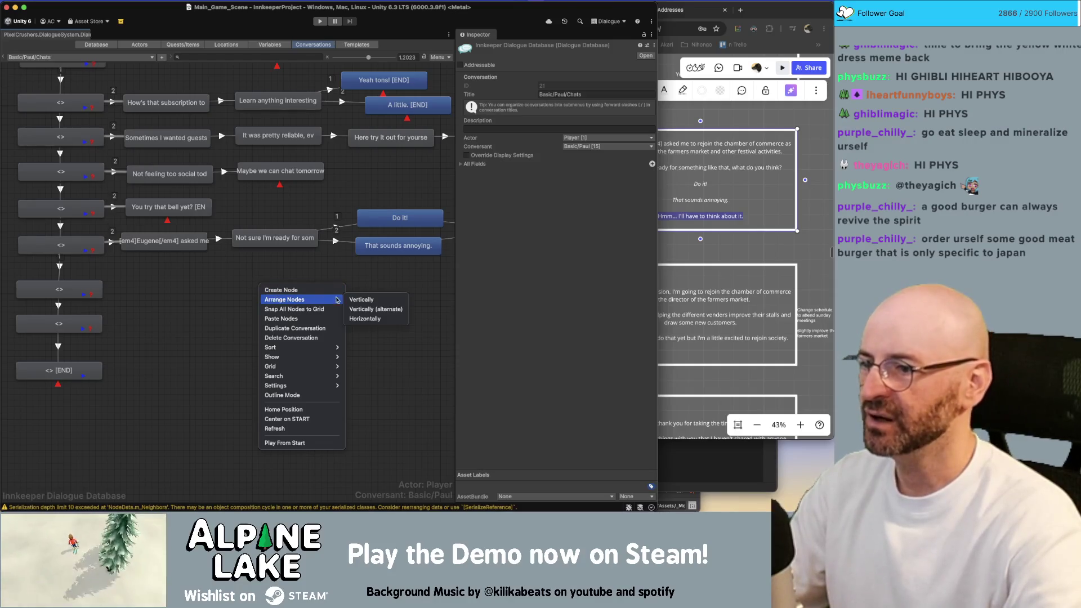
click(306, 319)
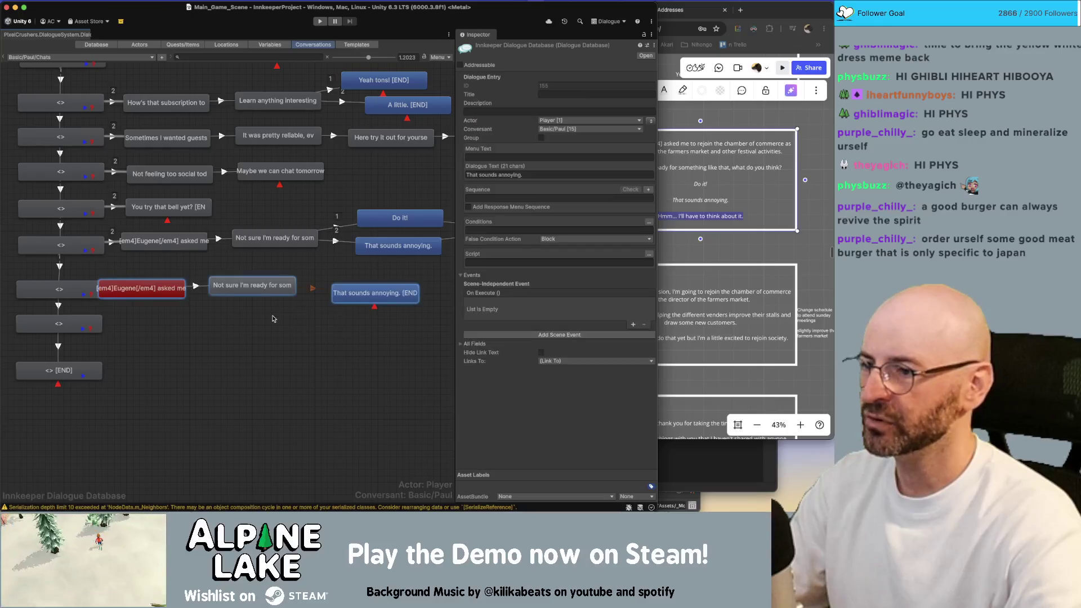
drag(169, 295, 188, 295)
drag(253, 286, 275, 286)
drag(365, 294, 376, 291)
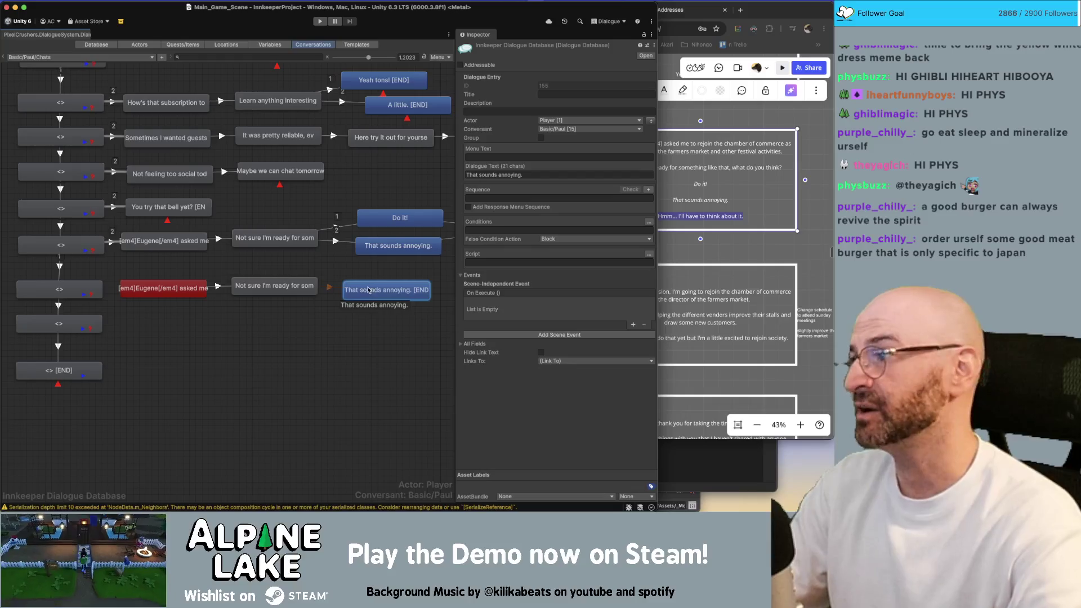
Link the empty hub node to the pasted Eugene node.
click(164, 288)
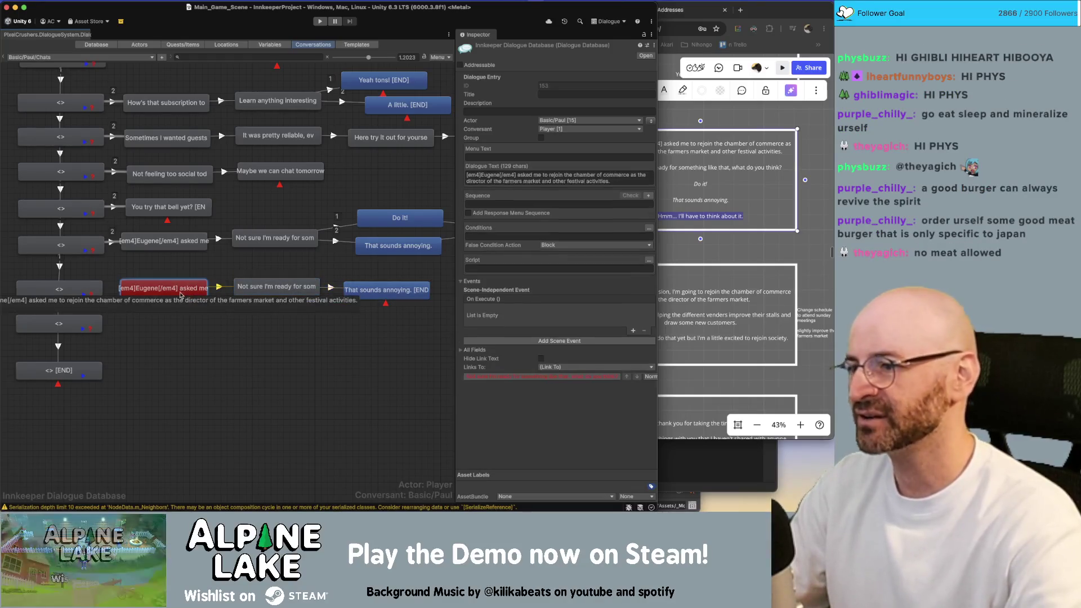
click(59, 291)
right_click(59, 291)
click(84, 313)
click(160, 290)
click(157, 316)
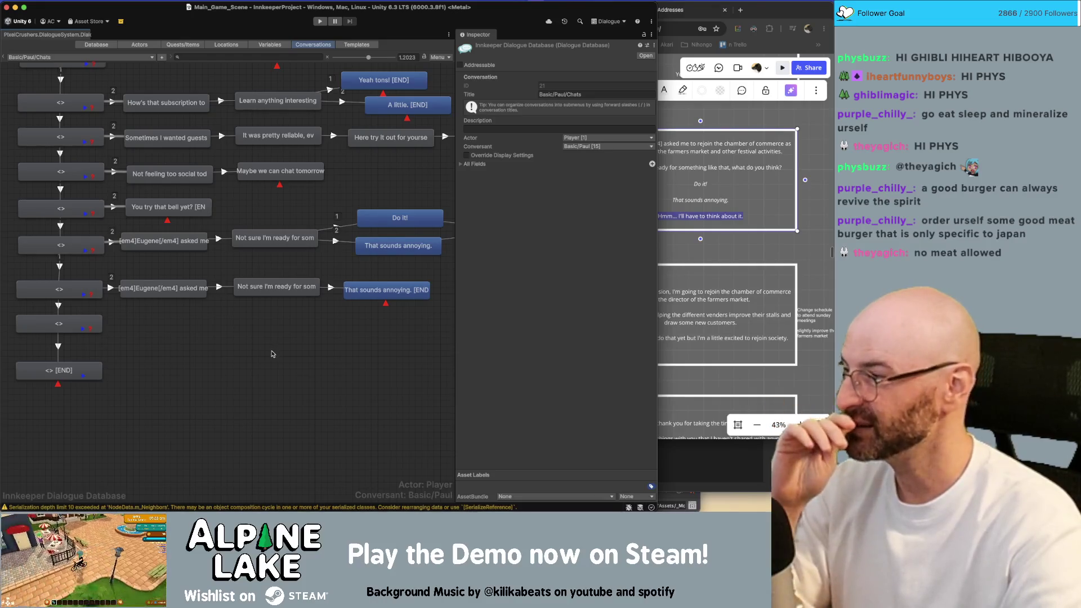
Swap the actor on the closing 'That sounds annoying. [END]' node so Basic/Paul speaks it.
scroll(279, 352, up, 1)
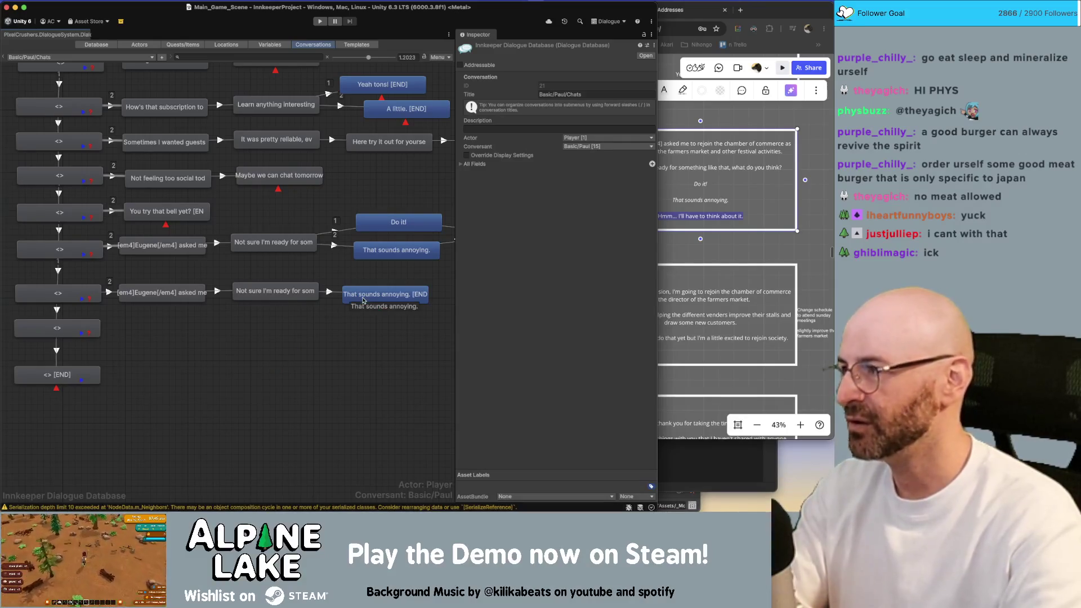
drag(365, 300, 373, 296)
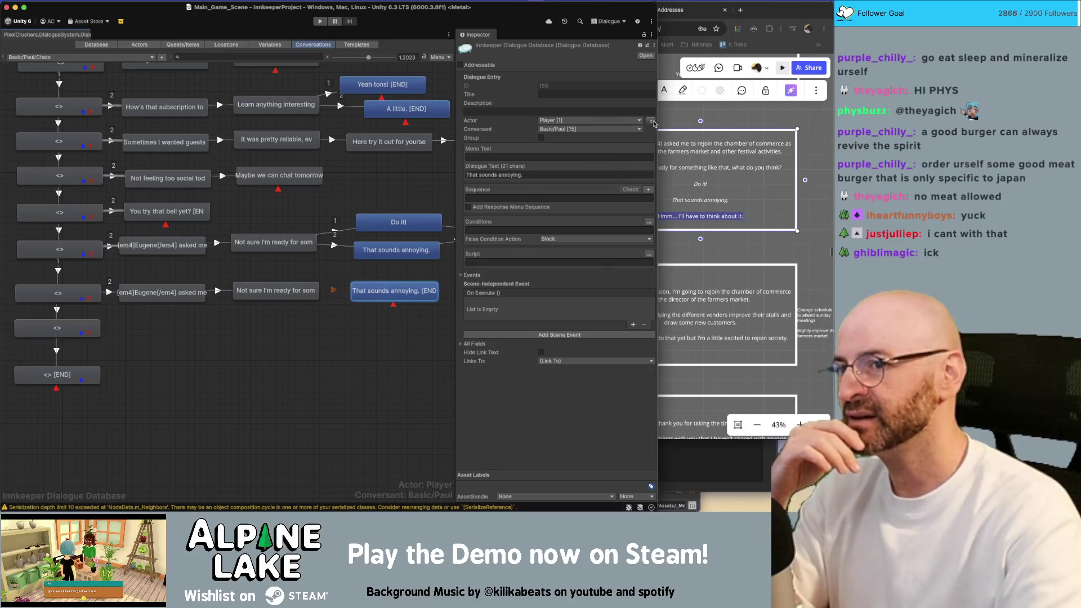
click(651, 121)
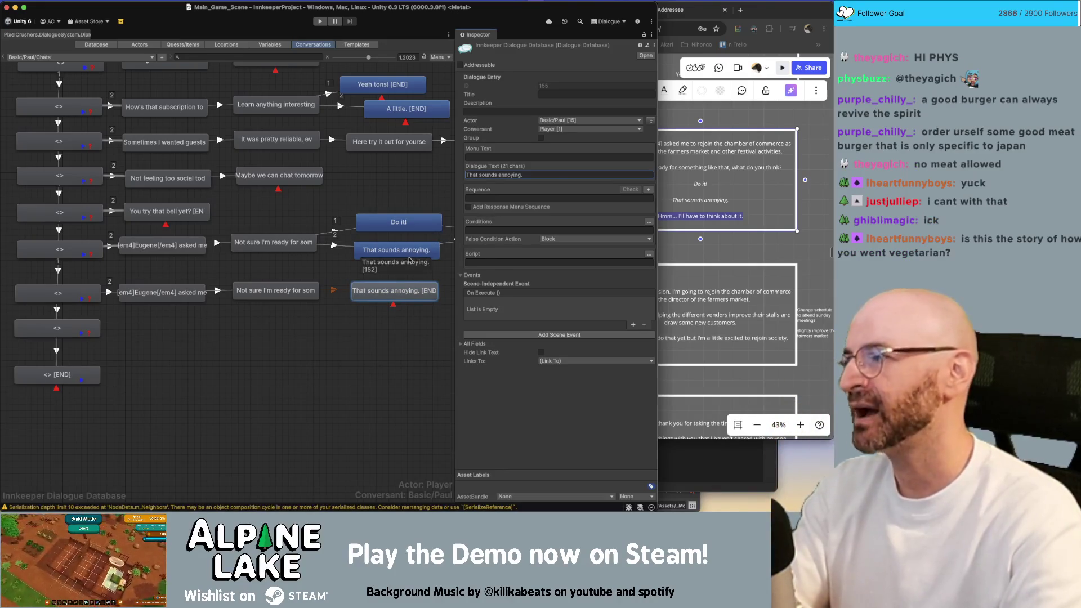
click(314, 356)
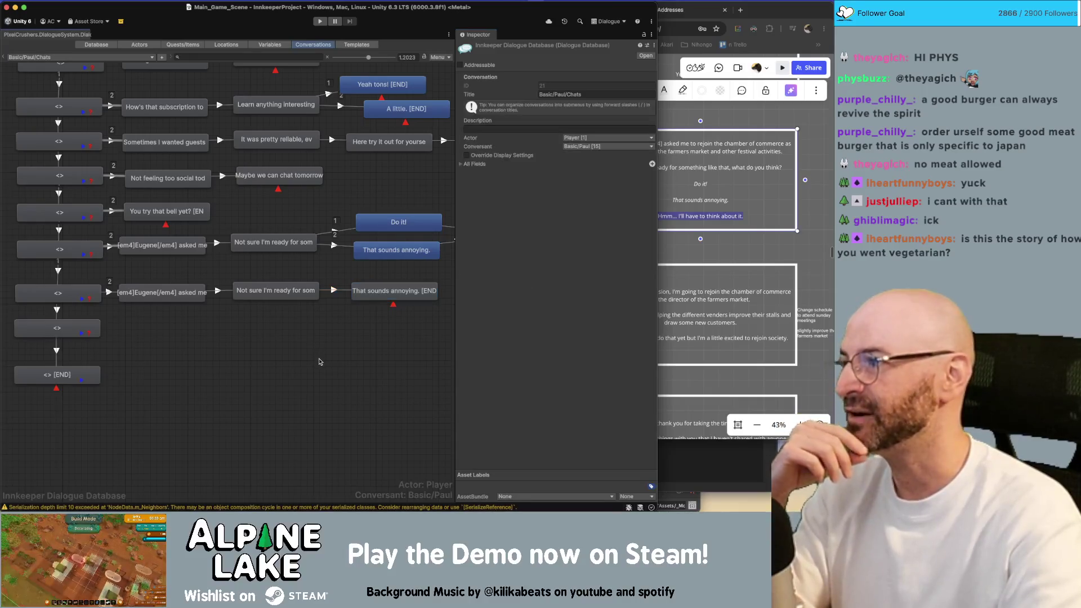
Box-select the three new branch nodes to check their Actor and Conversant in the Inspector.
scroll(313, 338, up, 1)
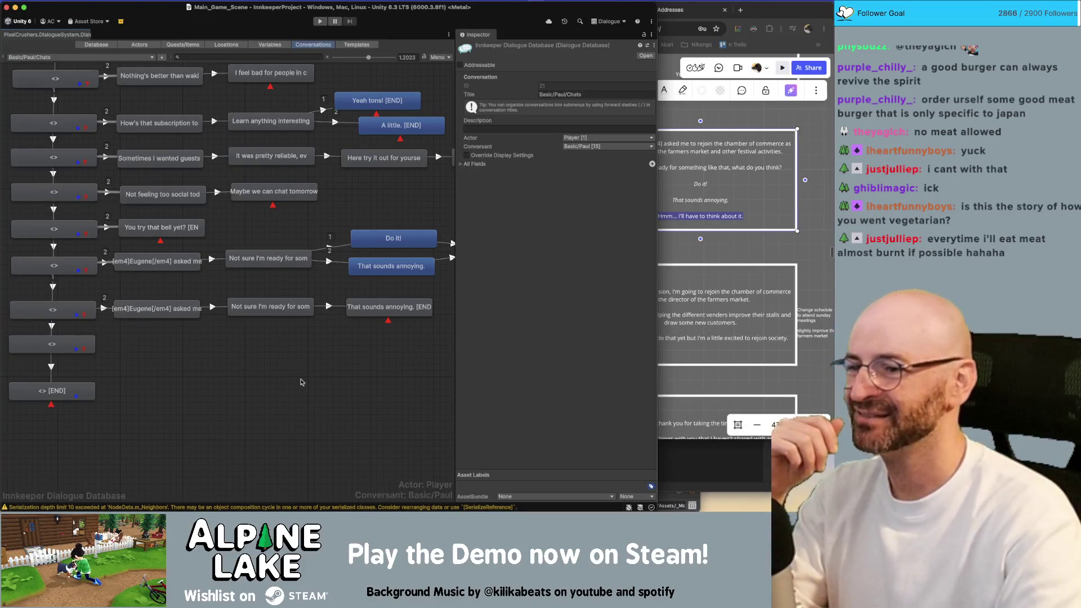
drag(208, 349, 425, 304)
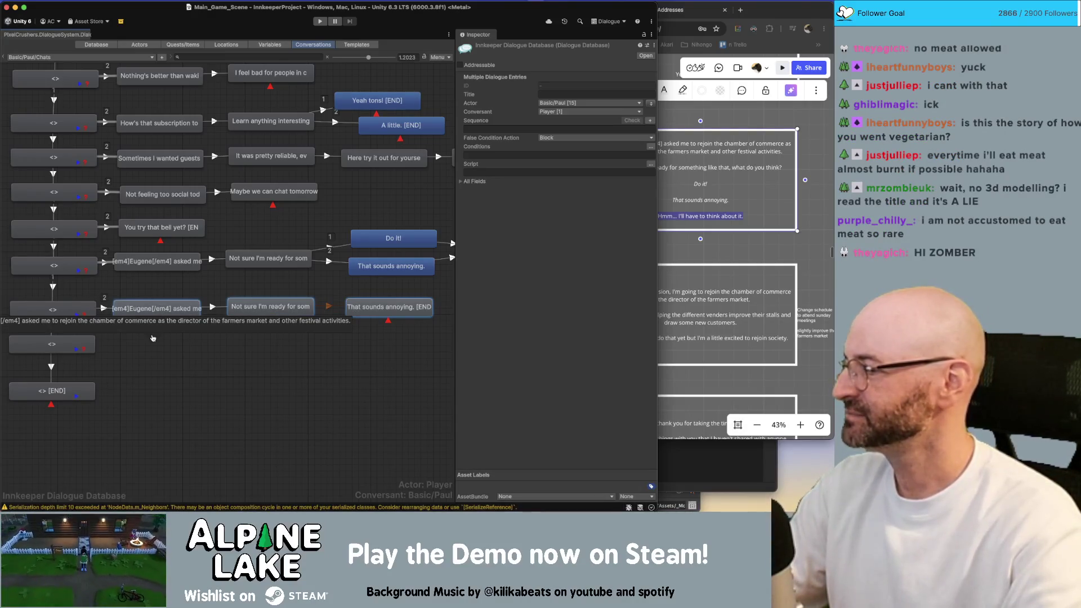
Clear the graph selection and bring the Miro board's chamber-of-commerce card forward.
click(158, 376)
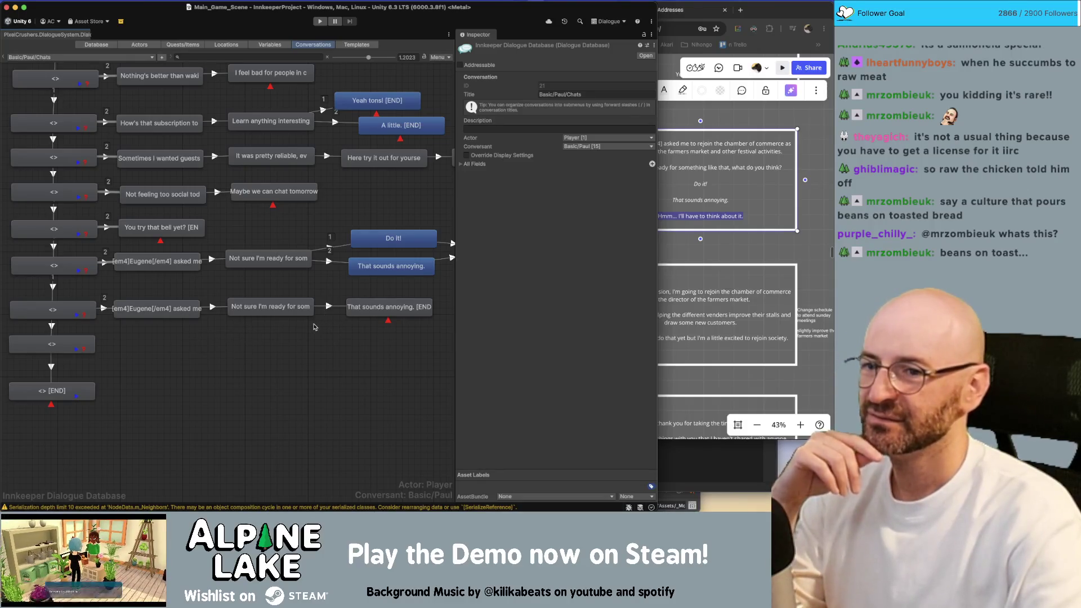
click(678, 273)
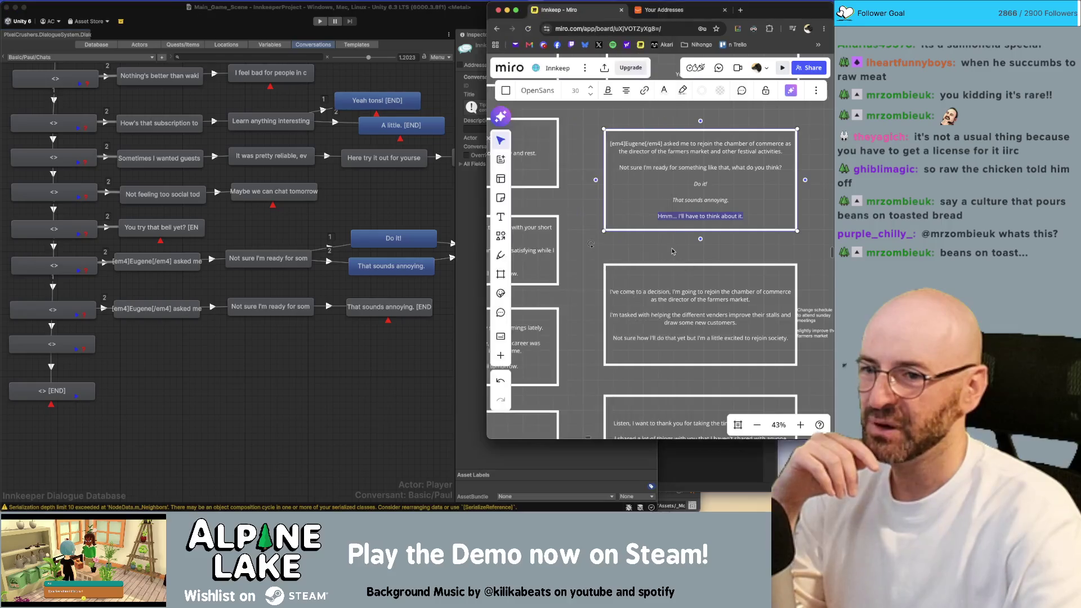
Paste the card's 'I've come to a decision' paragraph into the new branch's first node.
scroll(648, 253, left, 2)
scroll(644, 261, right, 1)
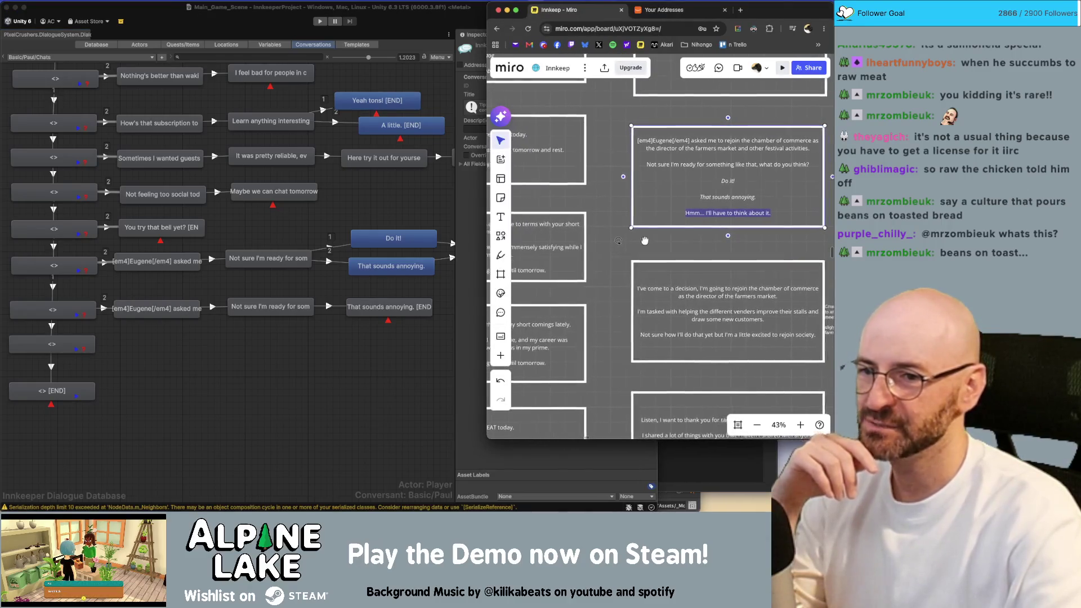
click(606, 172)
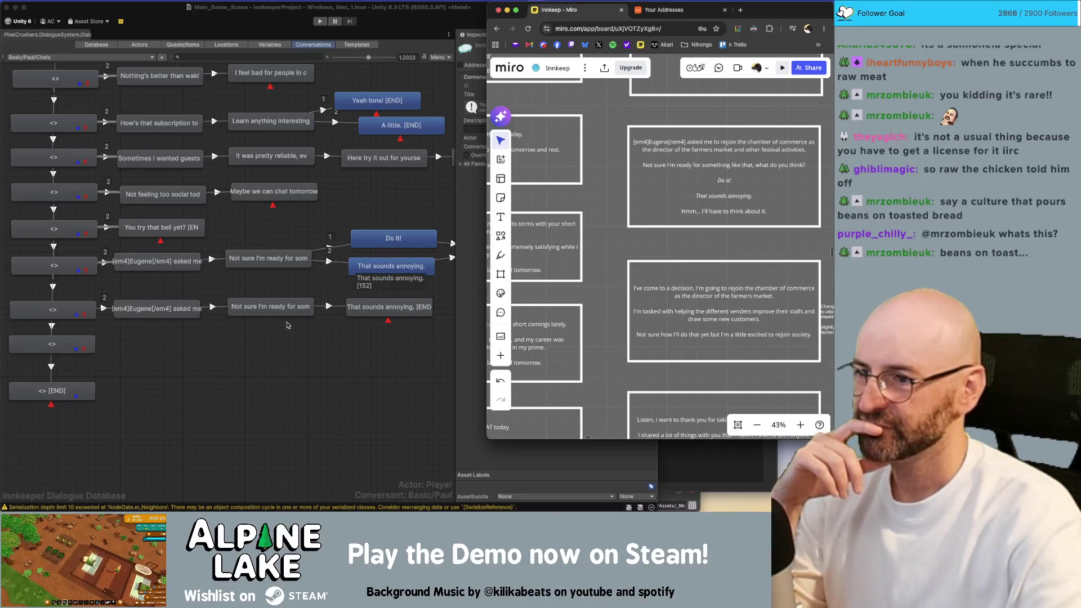
click(732, 291)
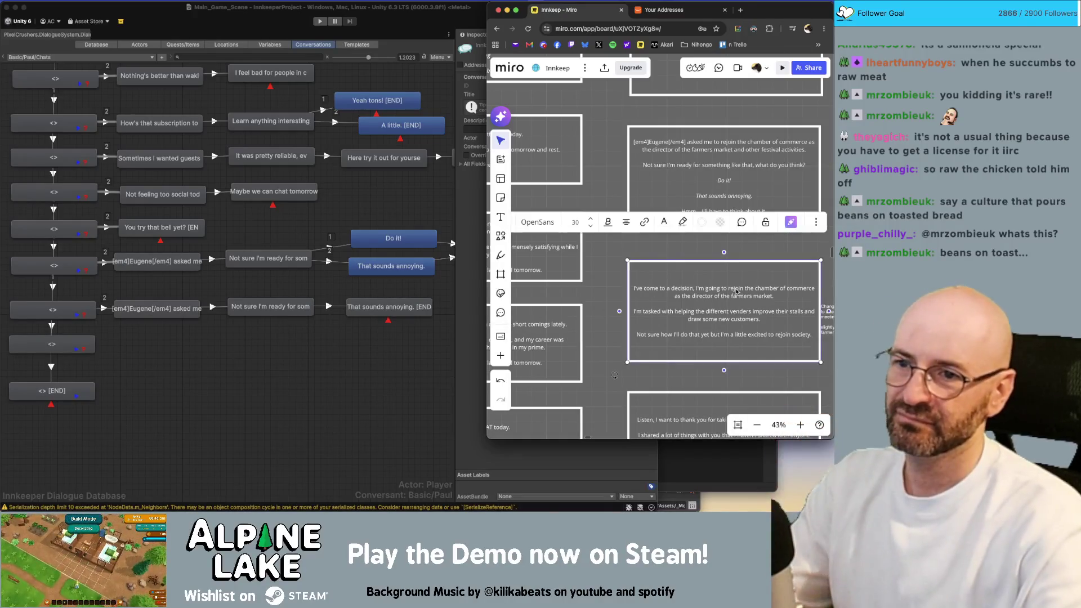
double_click(732, 292)
click(758, 295)
drag(782, 296, 635, 288)
key(super+c)
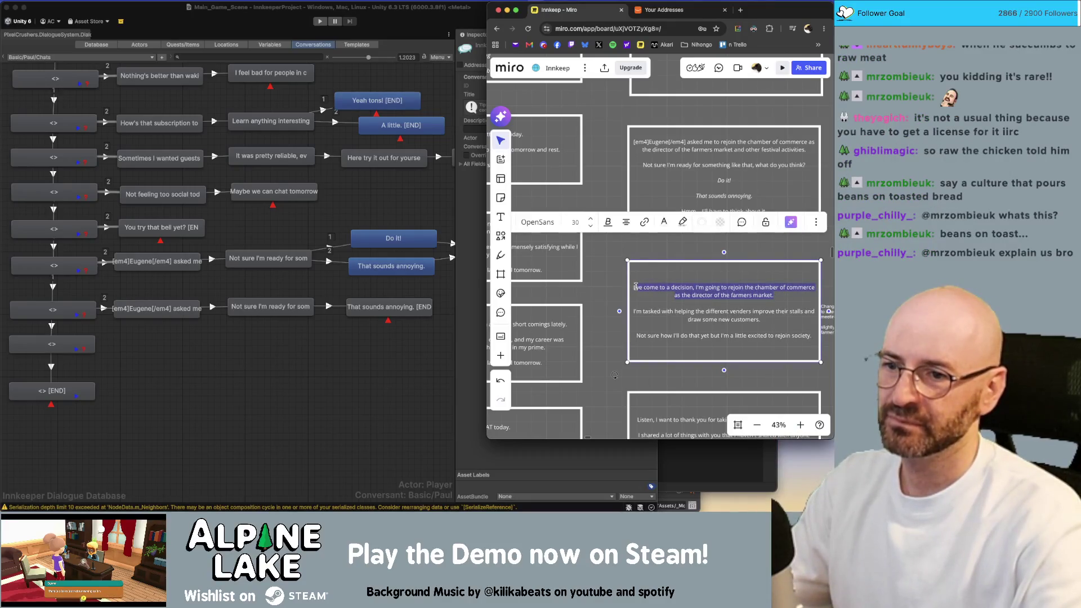
click(201, 306)
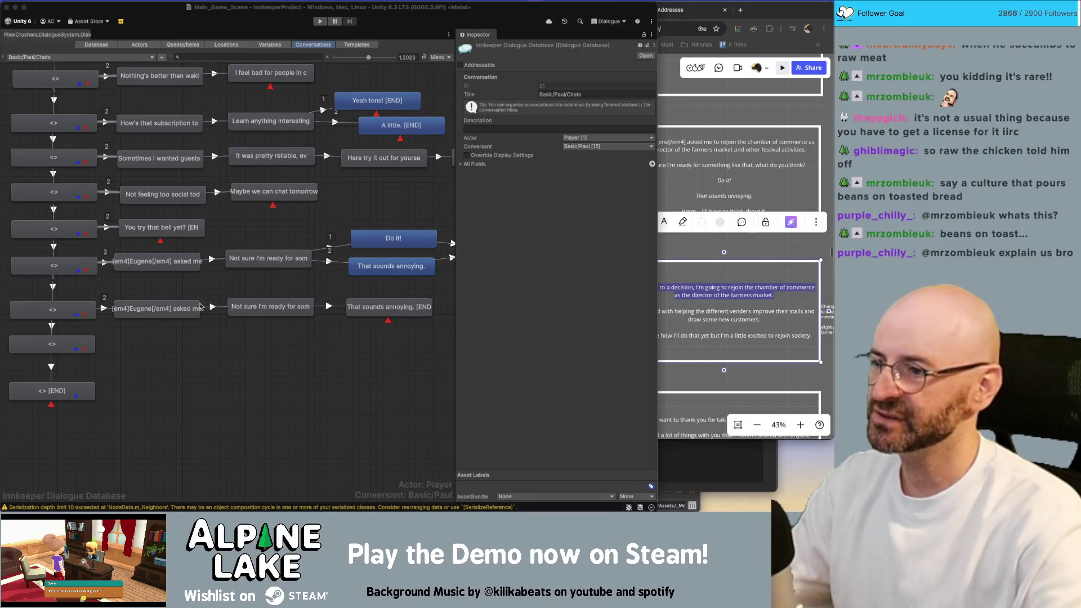
click(158, 308)
click(548, 178)
key(super+v)
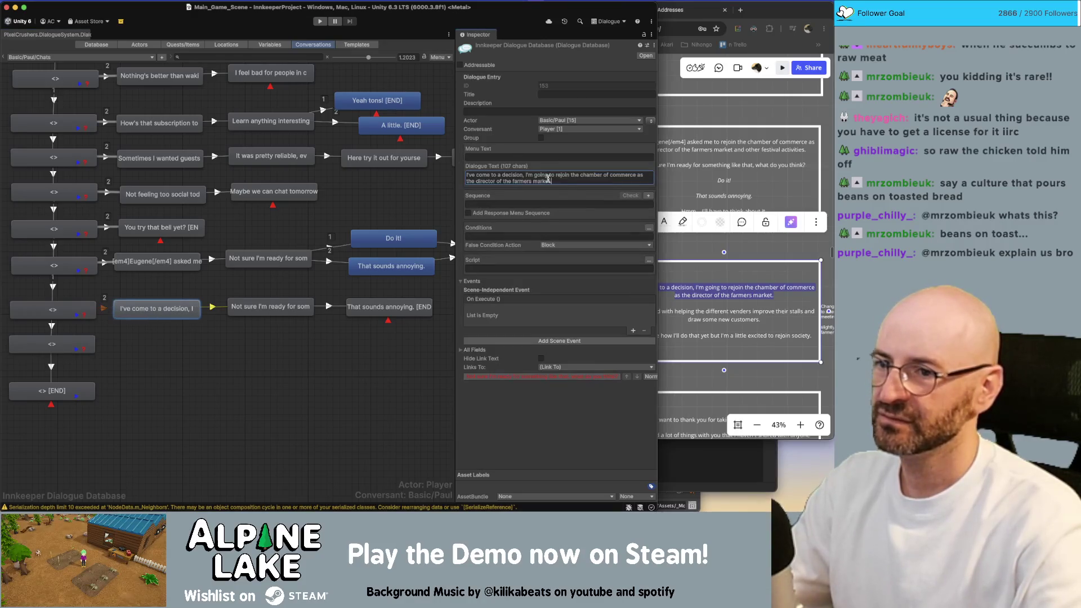
Replace the 'Not sure I'm ready' node's text with the 'I'm tasked with helping' paragraph.
click(747, 319)
drag(785, 320, 619, 313)
key(super+c)
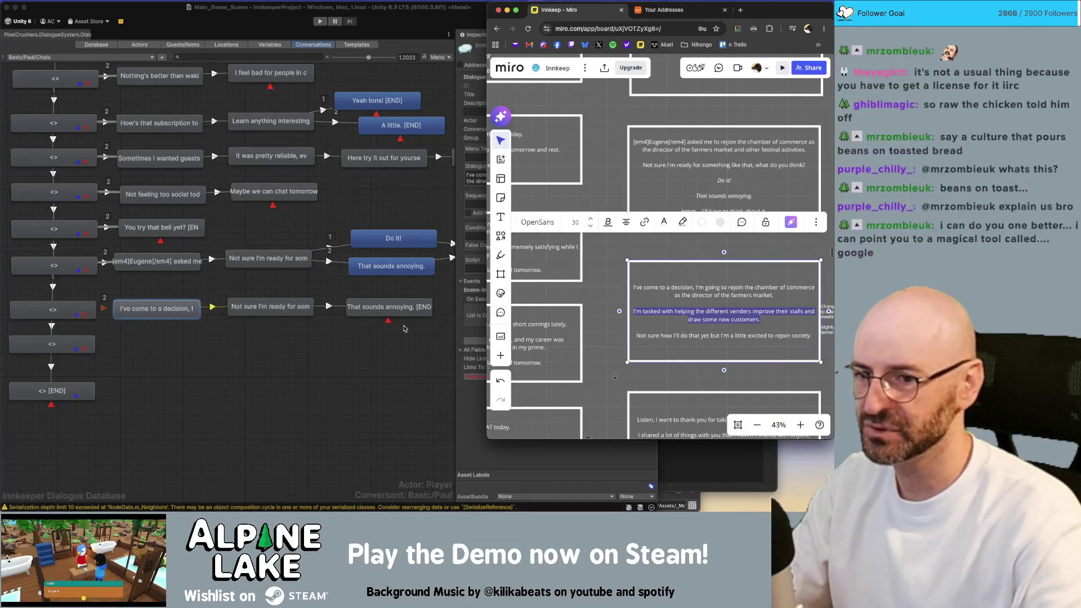
click(310, 328)
click(297, 311)
click(577, 174)
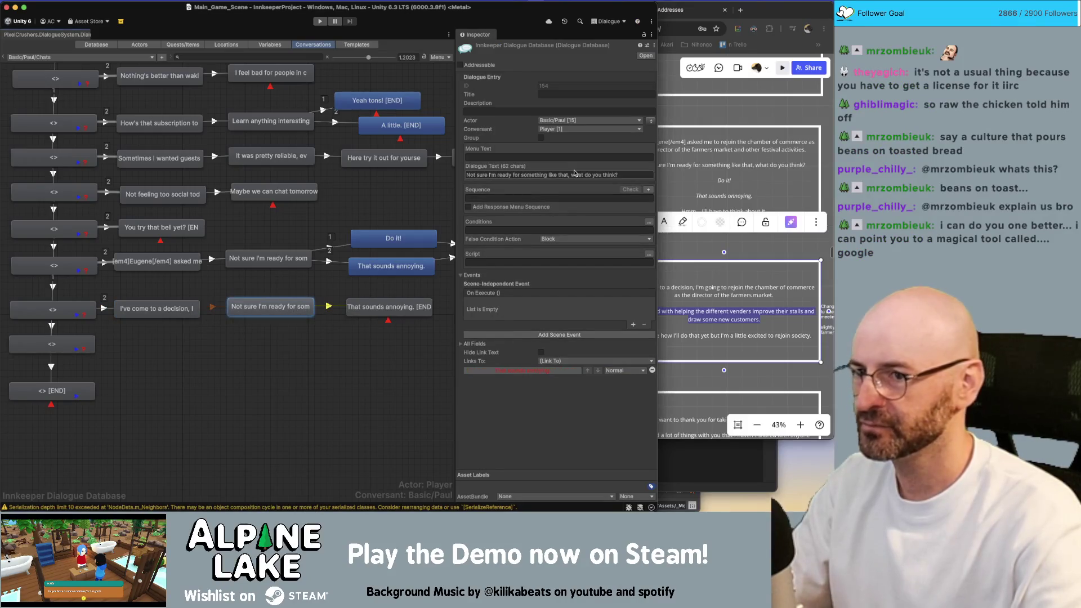
key(super+a)
key(super+v)
Replace the closing node's text with 'Not sure how I'll do that' from the card.
click(734, 348)
click(738, 333)
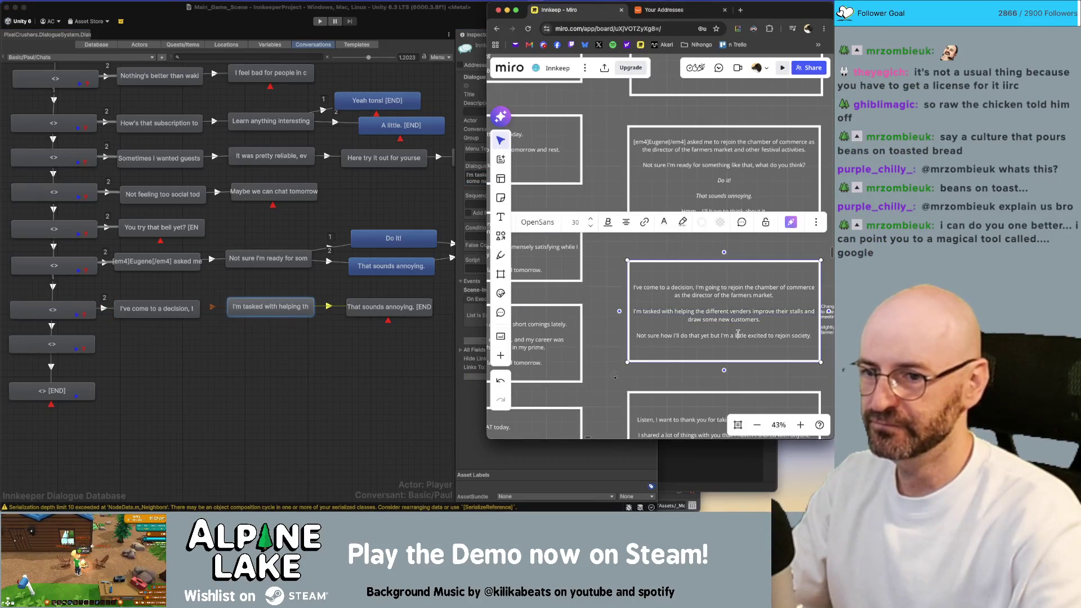
triple_click(739, 335)
key(super+c)
click(428, 349)
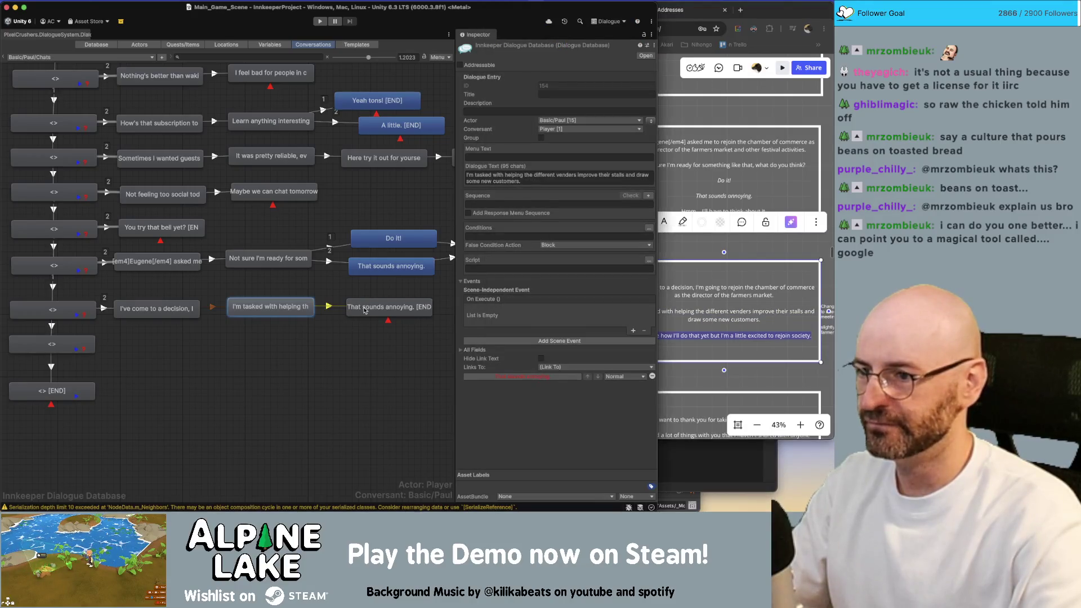
click(388, 307)
click(503, 177)
key(super+a)
key(super+v)
click(254, 379)
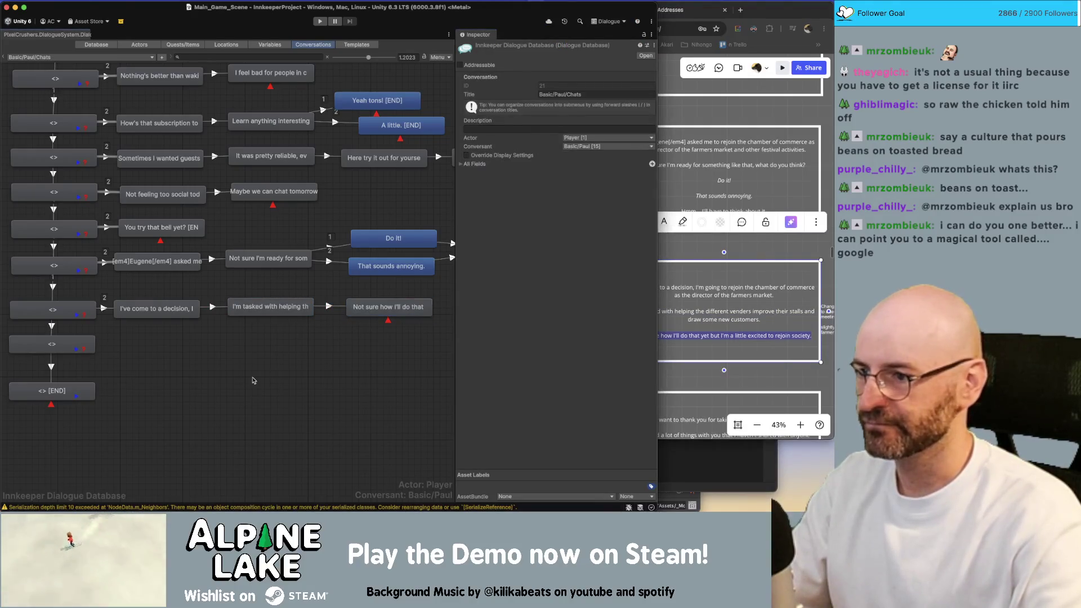
scroll(253, 379, down, 2)
click(704, 349)
scroll(763, 288, down, 3)
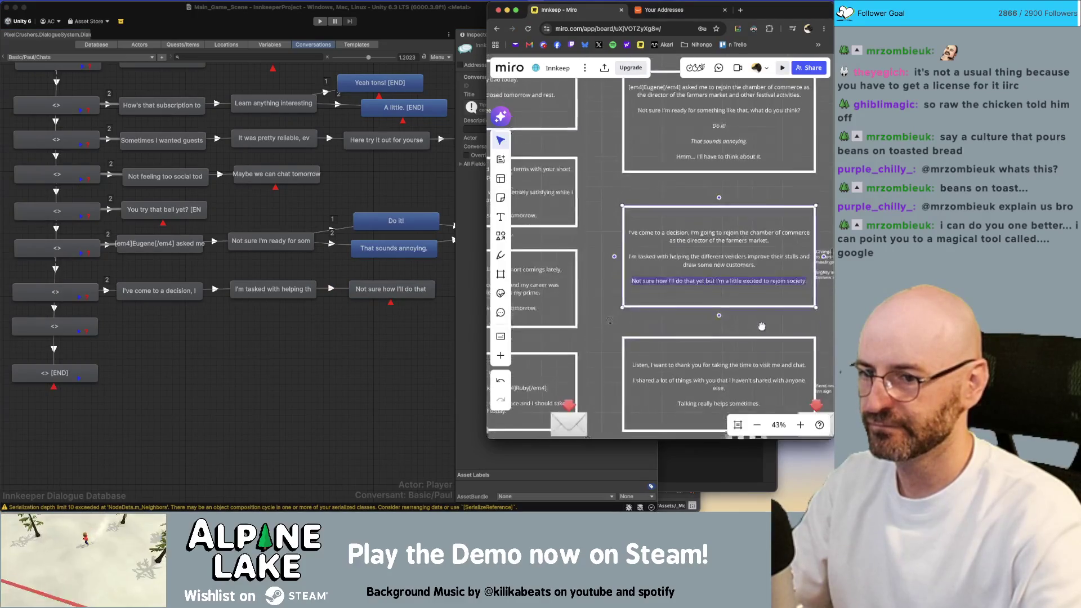
click(763, 288)
scroll(763, 288, down, 1)
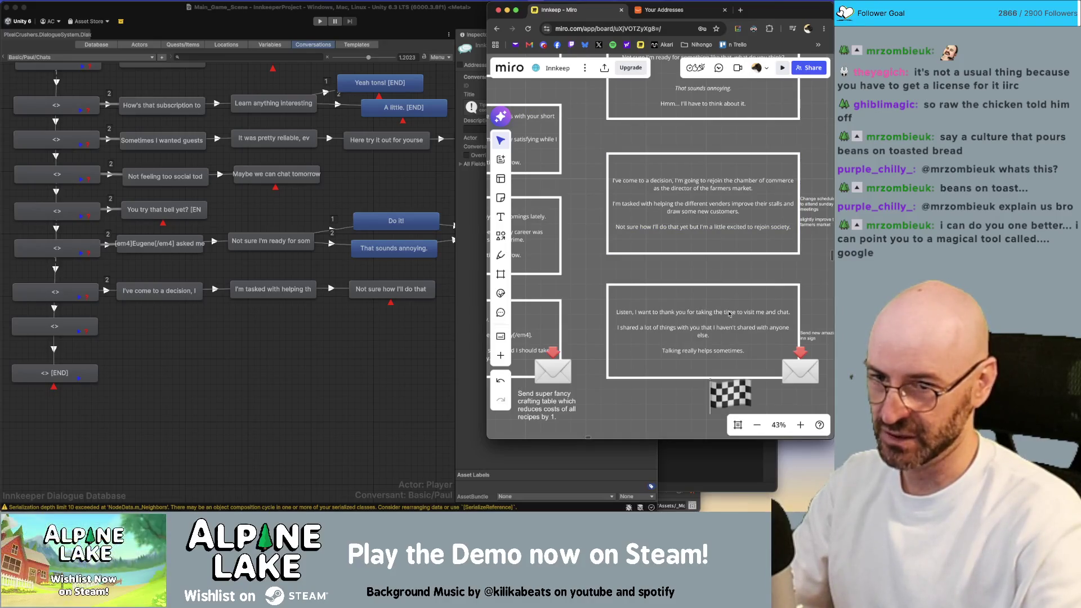
scroll(802, 303, right, 2)
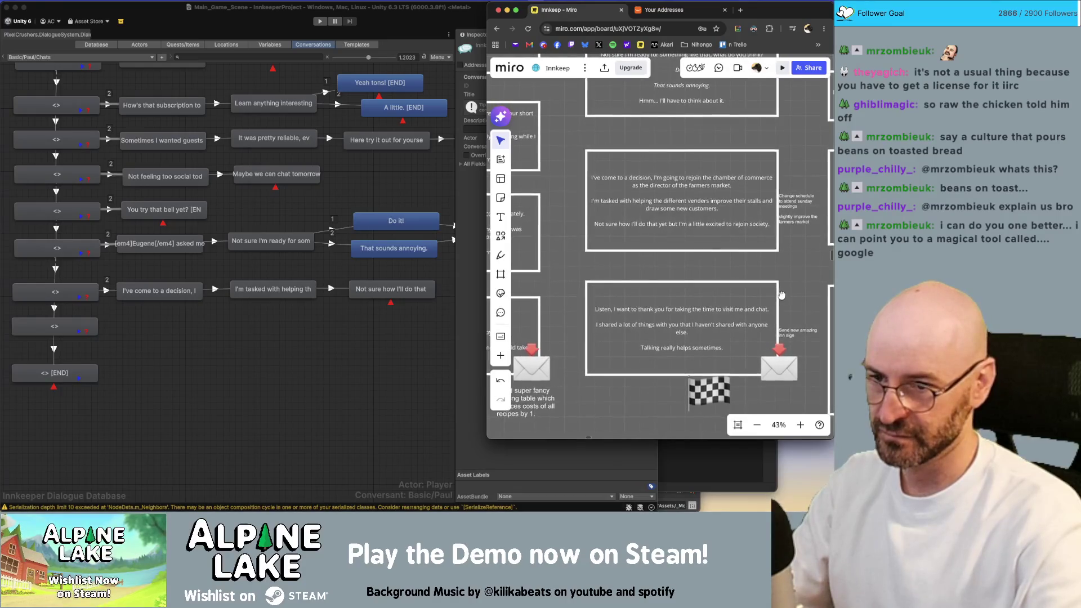
Paste another copy of the decision branch nodes and link the hub node to it.
click(637, 307)
right_click(145, 335)
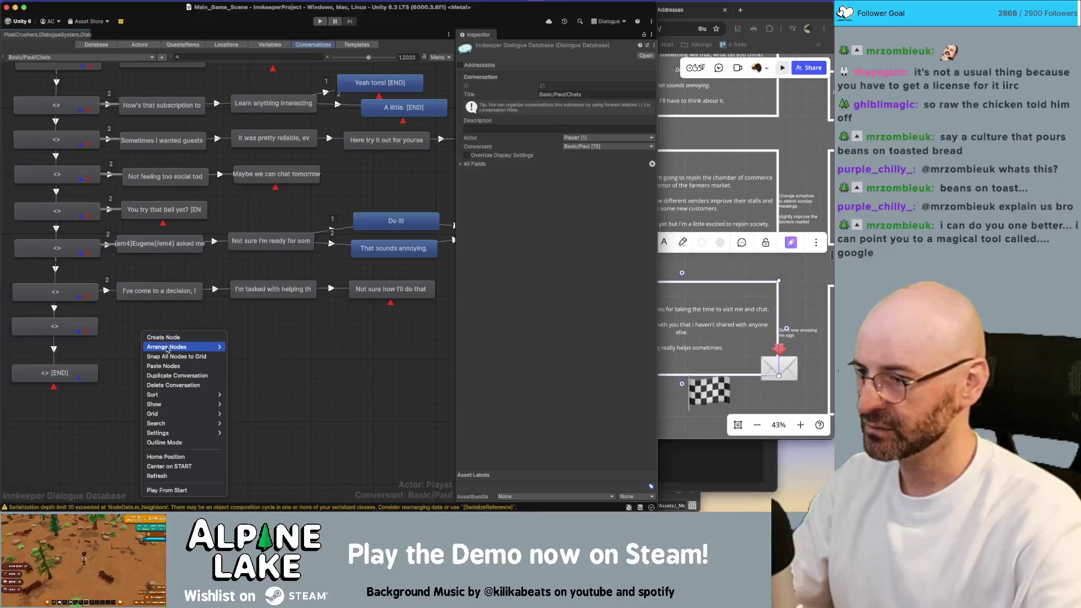
click(169, 365)
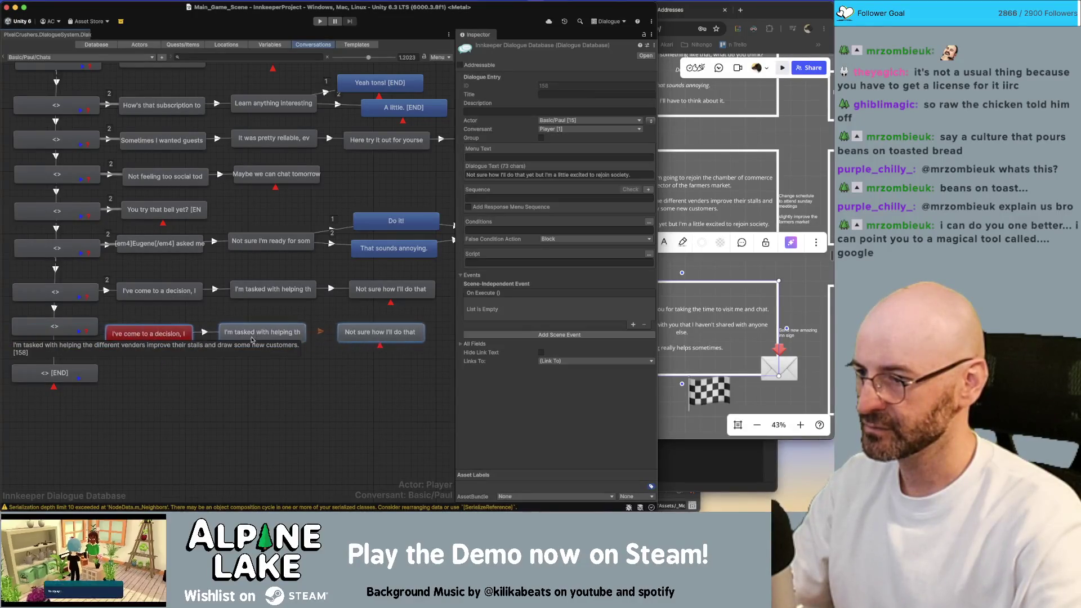
click(137, 337)
right_click(65, 327)
click(85, 341)
click(129, 326)
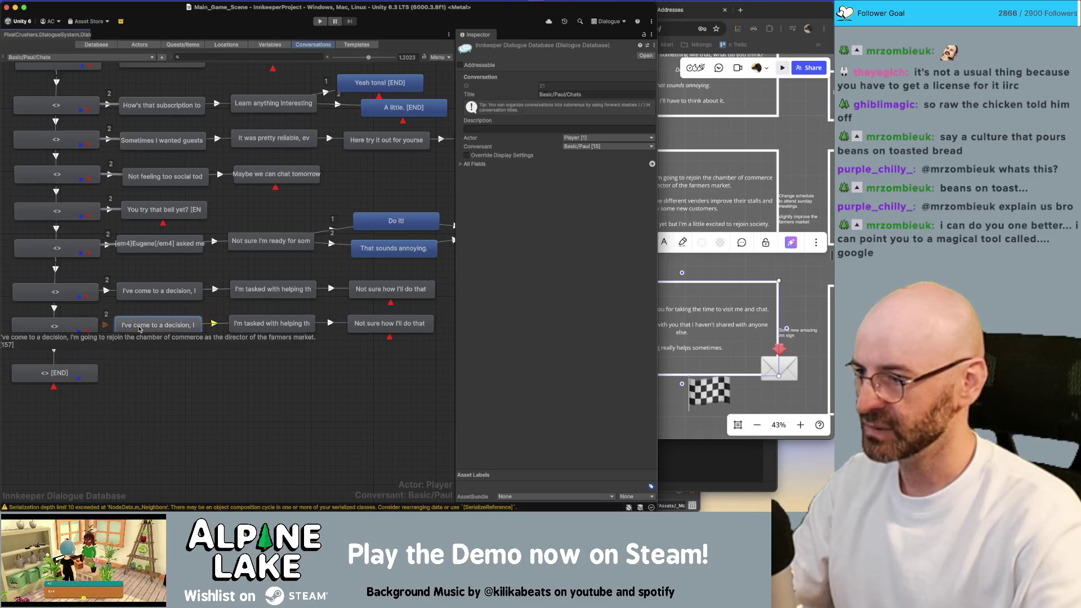
Inspect the decision branch's start node and its 'I've come to a decision' line.
click(107, 293)
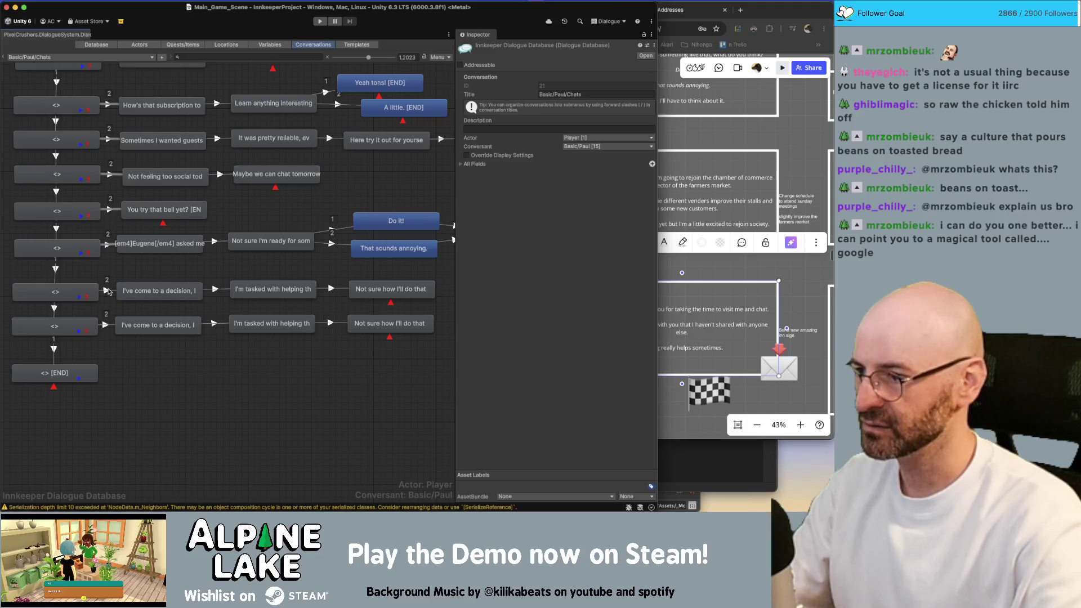
click(93, 294)
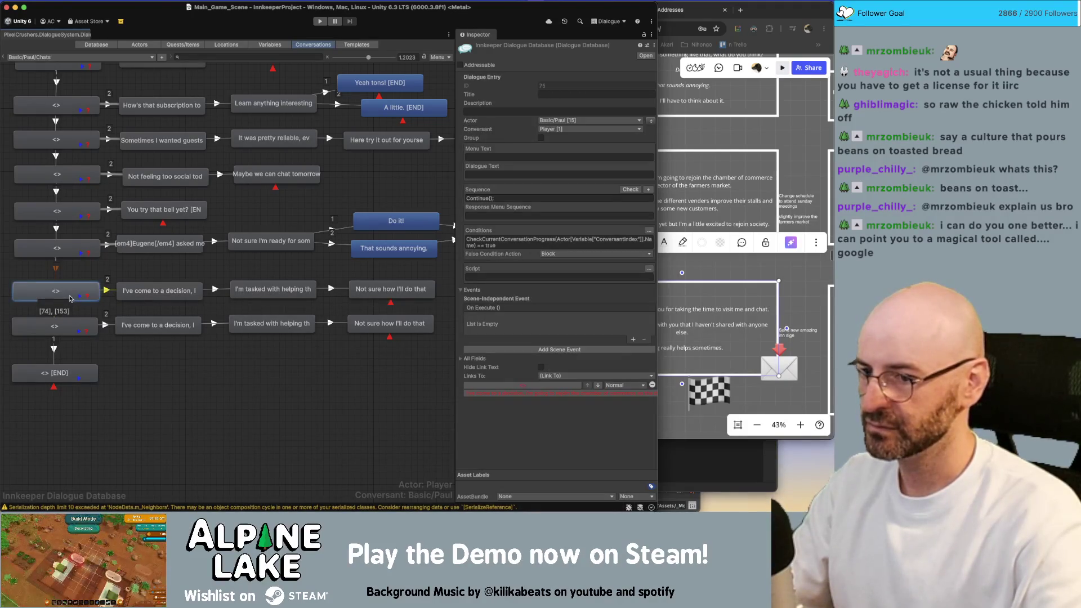
click(93, 305)
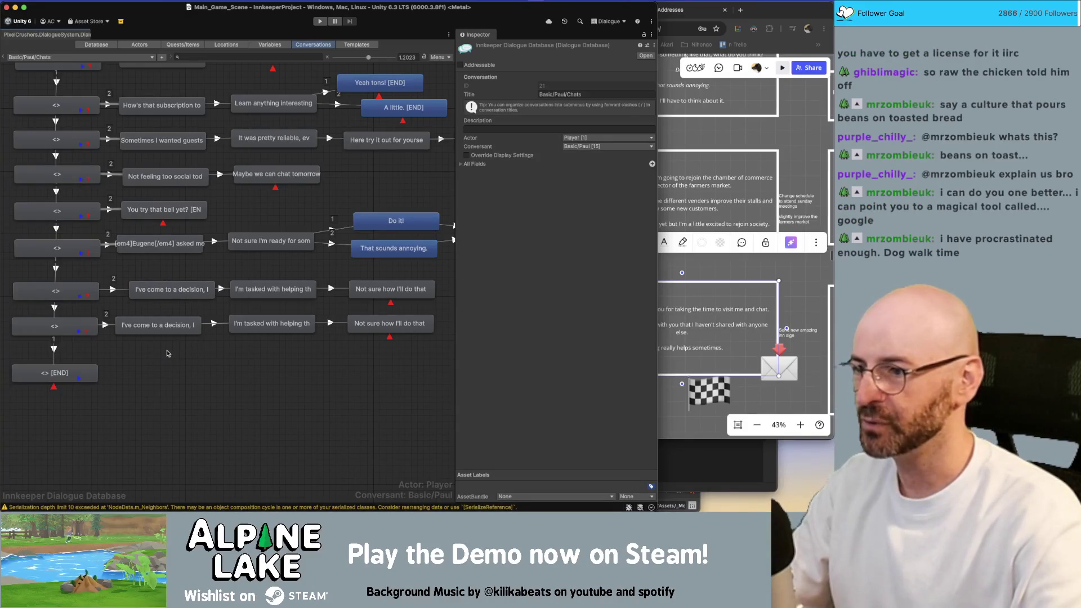
click(183, 331)
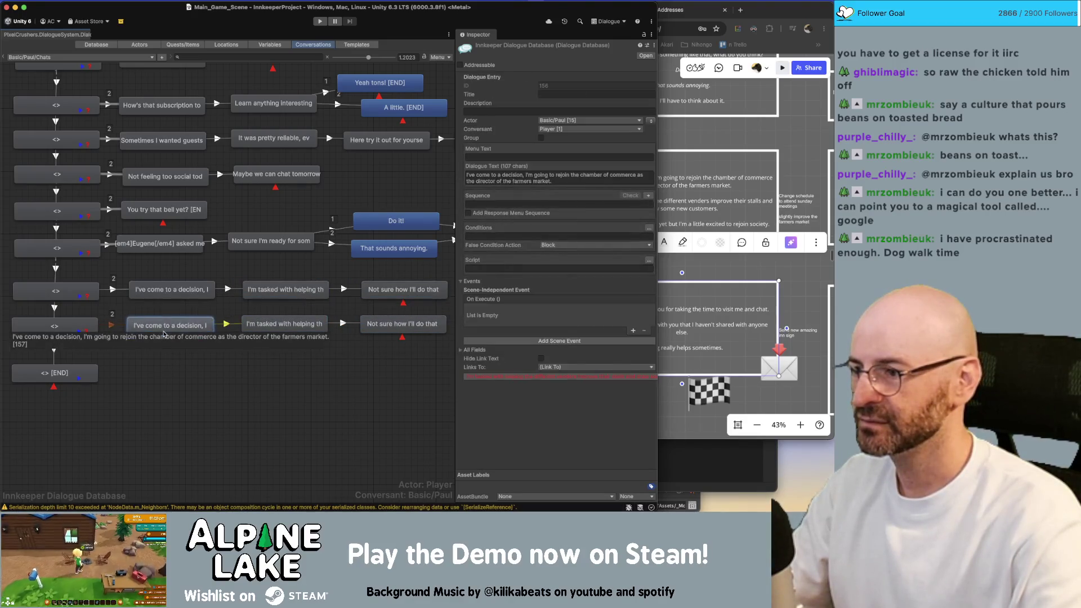
click(111, 295)
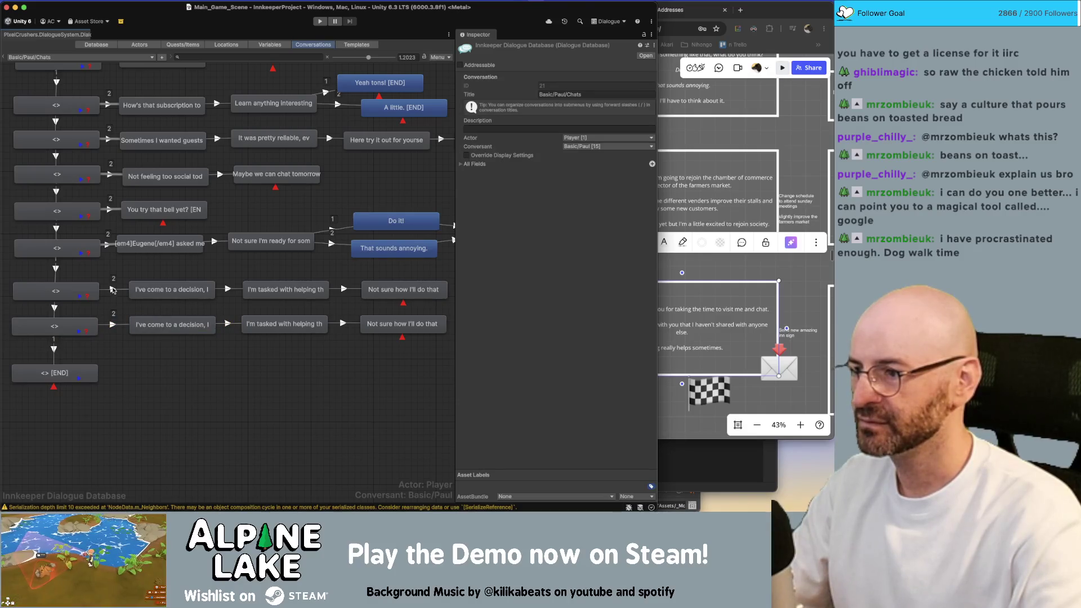
Set the links into the lower and upper decision branches to Below Normal priority.
click(111, 325)
click(586, 85)
click(579, 108)
click(112, 291)
click(582, 85)
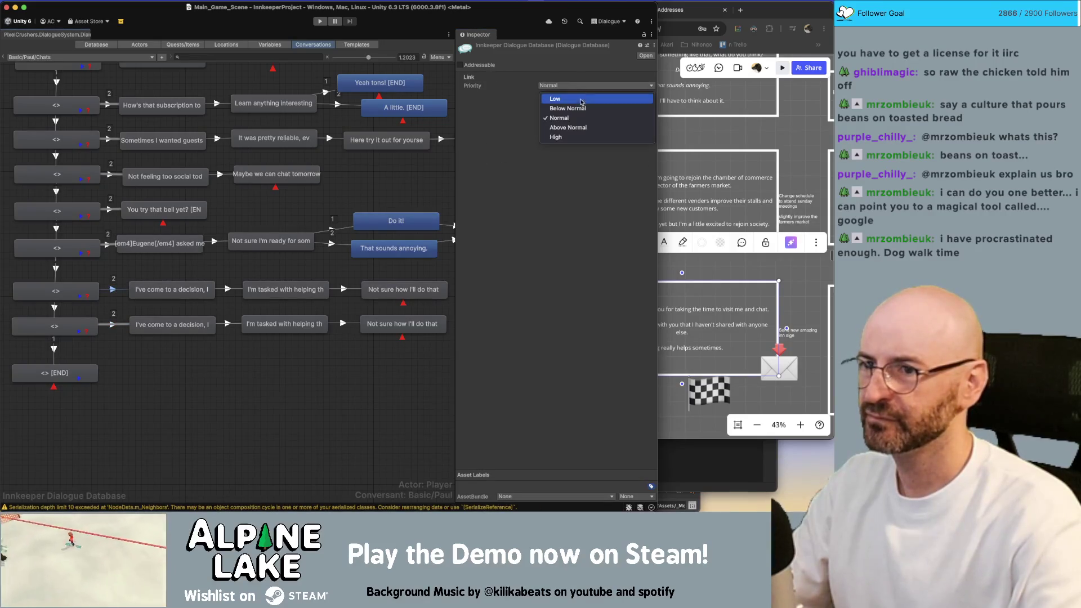
click(569, 108)
click(199, 380)
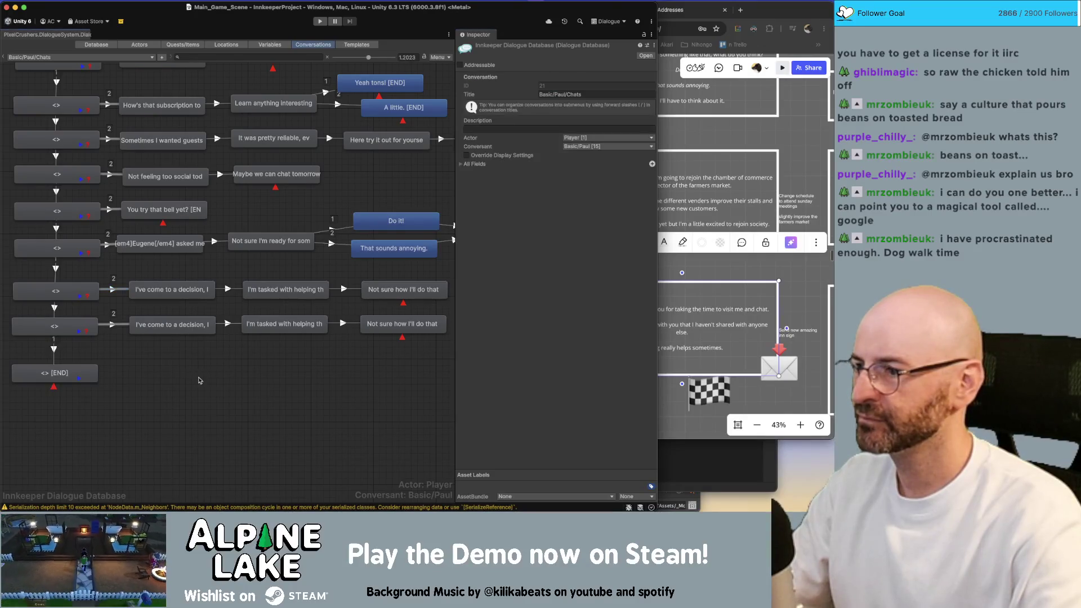
drag(239, 271, 178, 255)
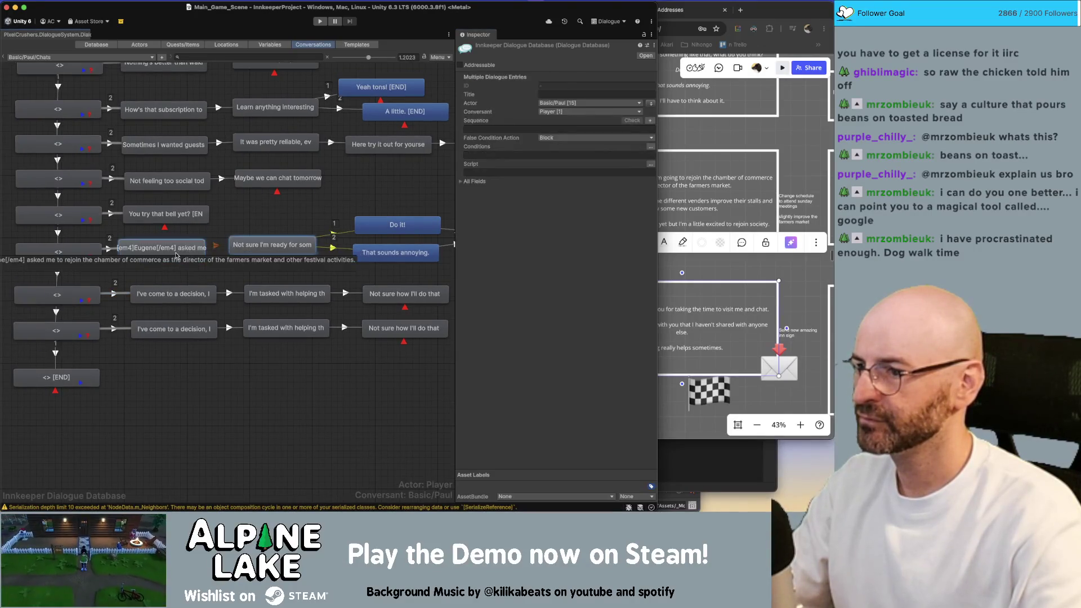
Paste the Miro 'Listen, I want to thank you…' line into the lower branch's first node.
click(231, 228)
drag(244, 322, 203, 319)
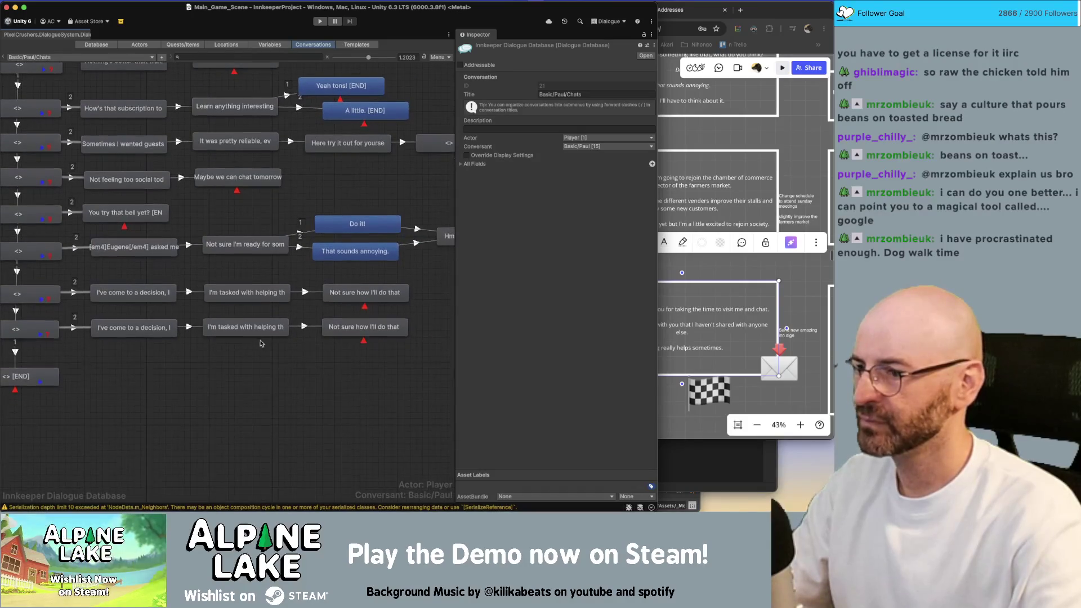
click(691, 309)
triple_click(690, 310)
key(ctrl+c)
click(94, 334)
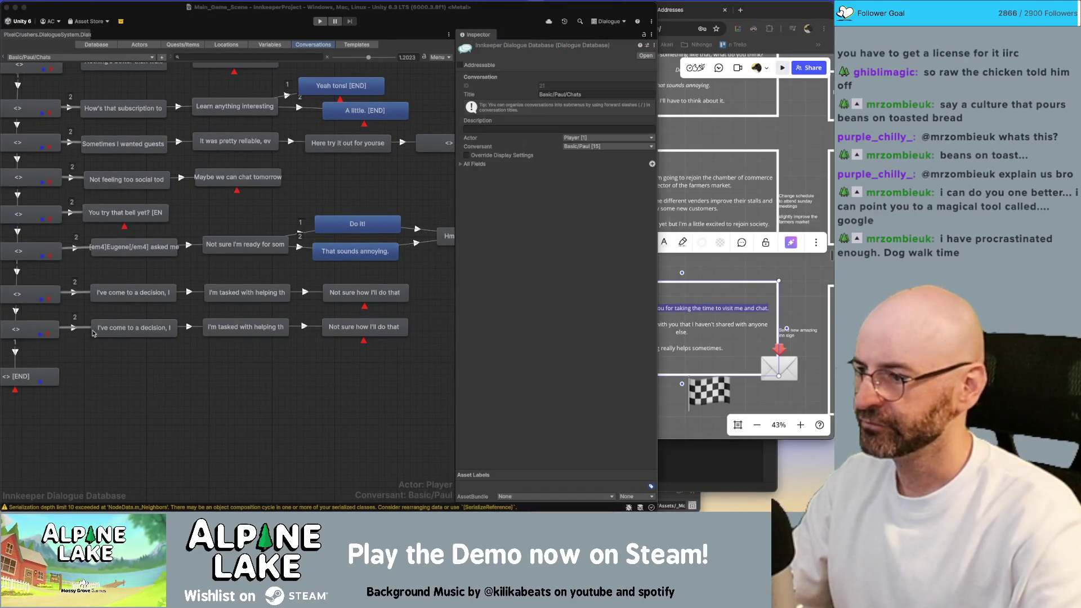
click(129, 328)
click(558, 177)
key(ctrl+v)
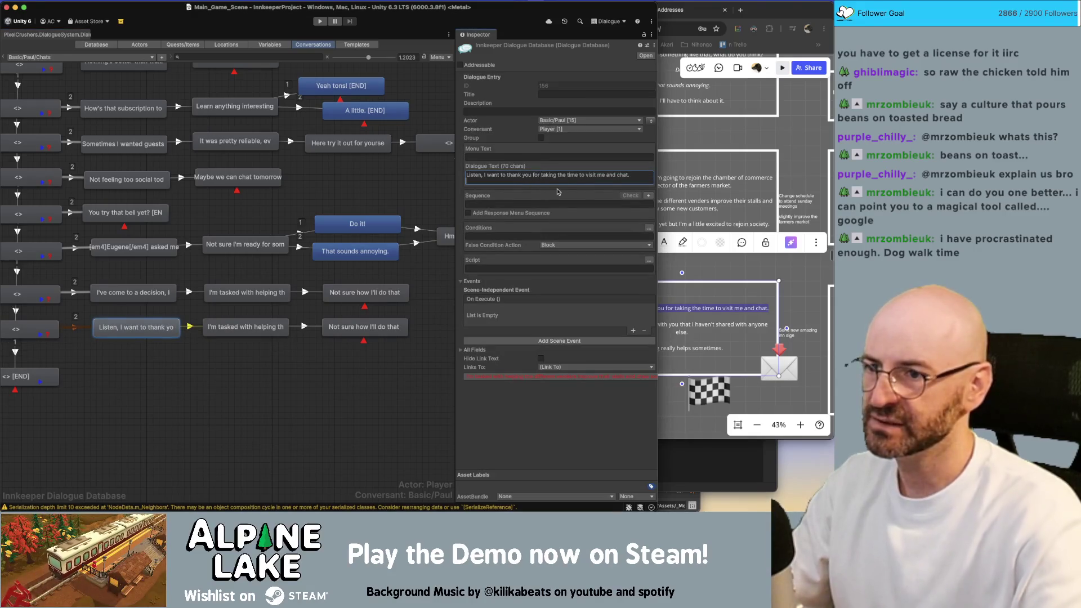
key(BackSpace)
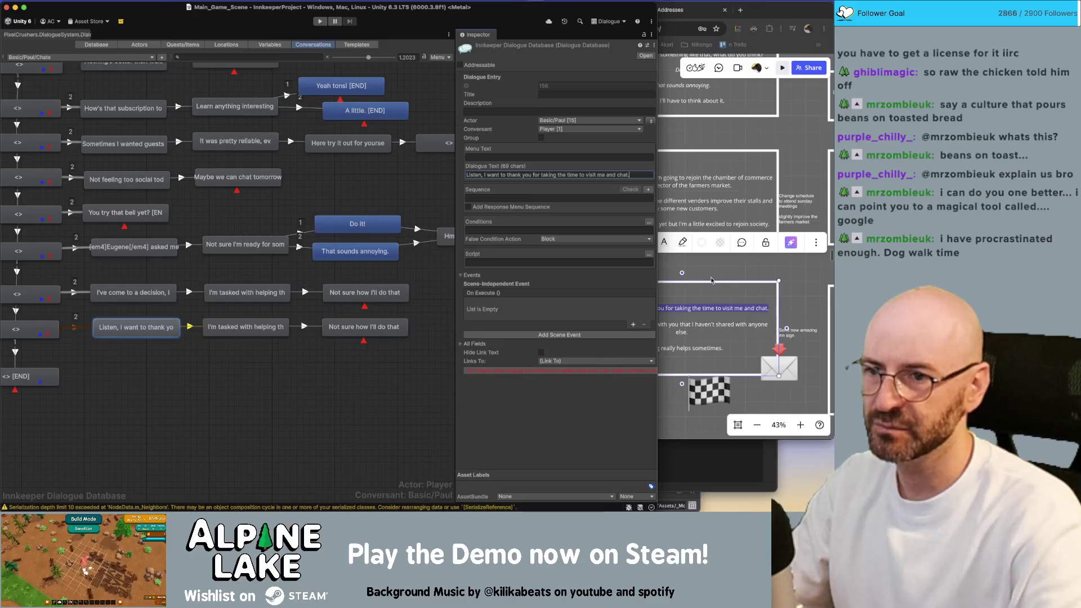
Replace the second node's text with the Miro line 'I shared a lot of things'.
click(713, 332)
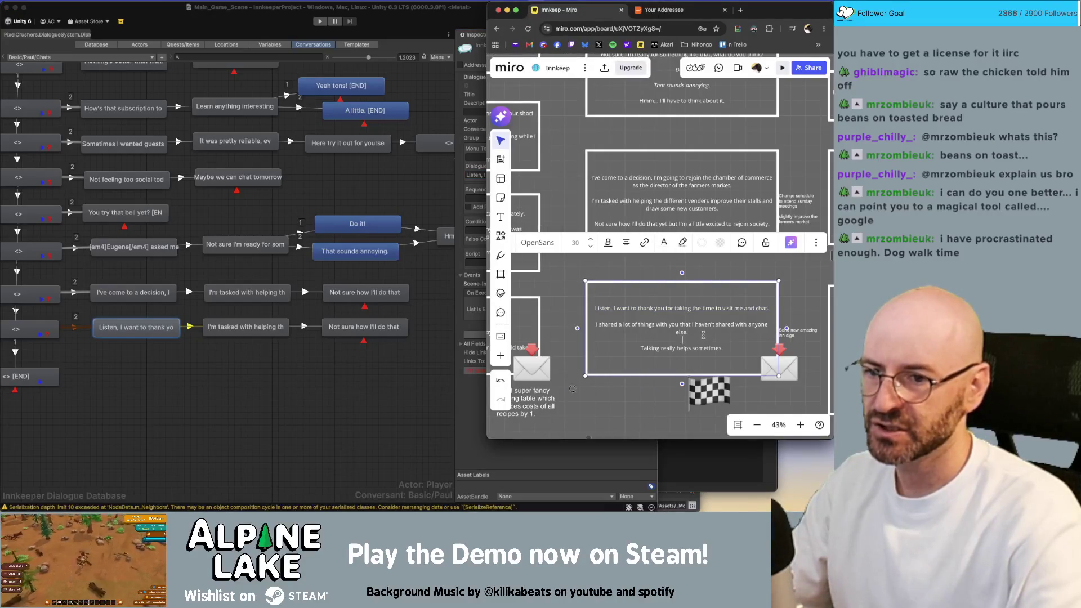
drag(705, 332, 604, 326)
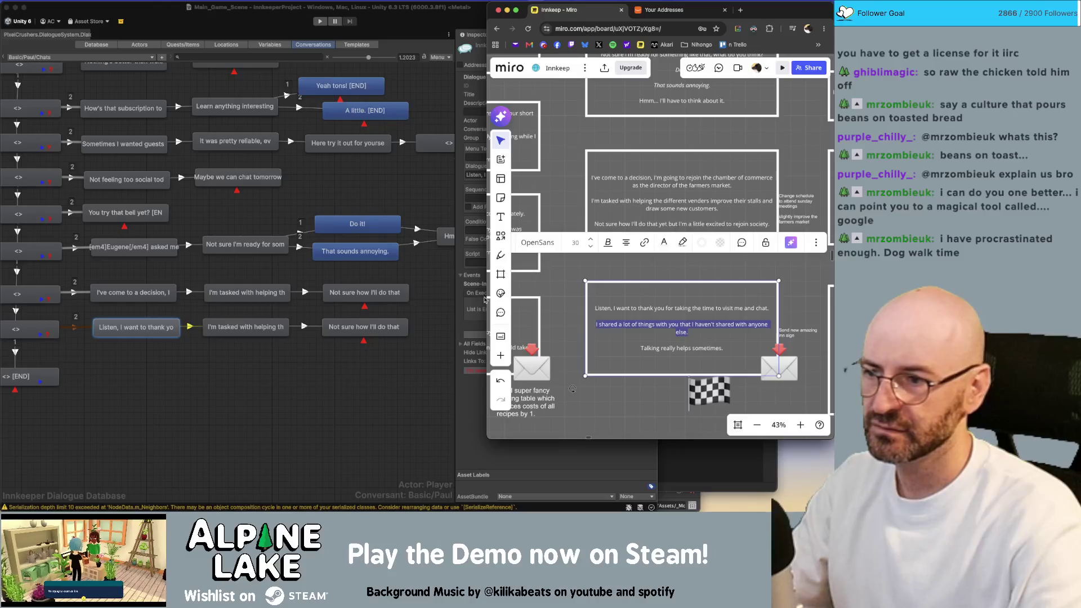
click(213, 361)
click(229, 328)
click(597, 175)
key(ctrl+a)
text(I shared a lot of things with you that I haven't shared with anyone else.)
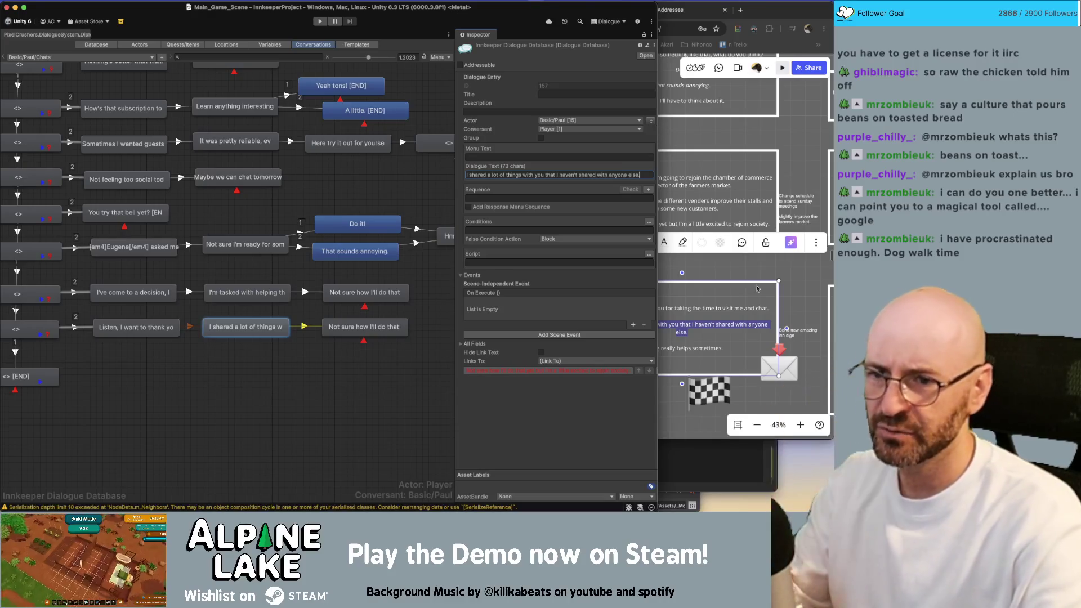
Make the third node read 'Talking to a friend really helps sometimes.'.
click(806, 285)
triple_click(690, 348)
key(ctrl+c)
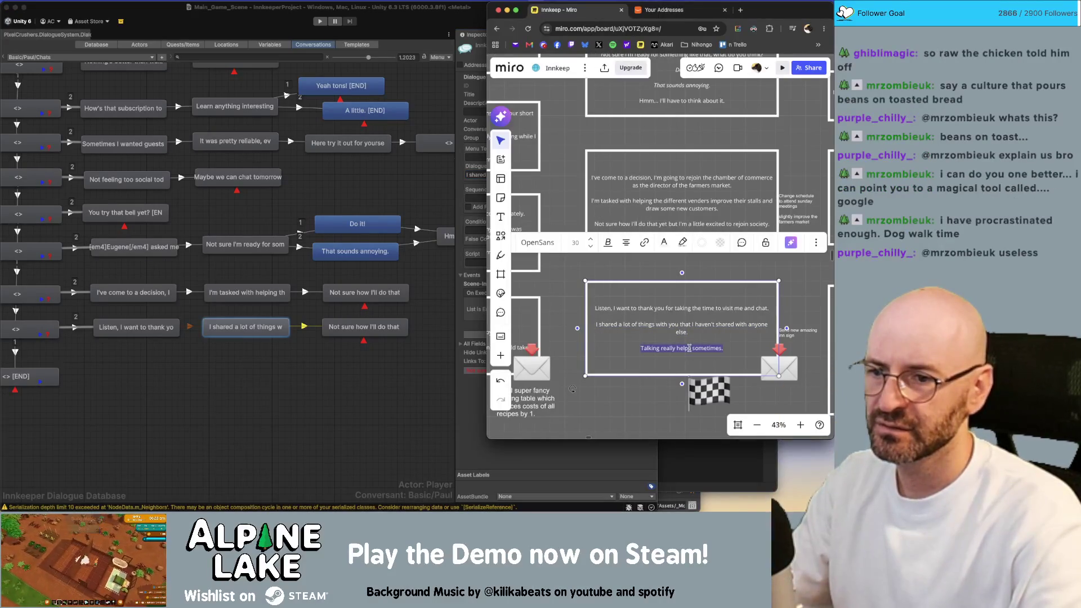
click(310, 374)
click(342, 330)
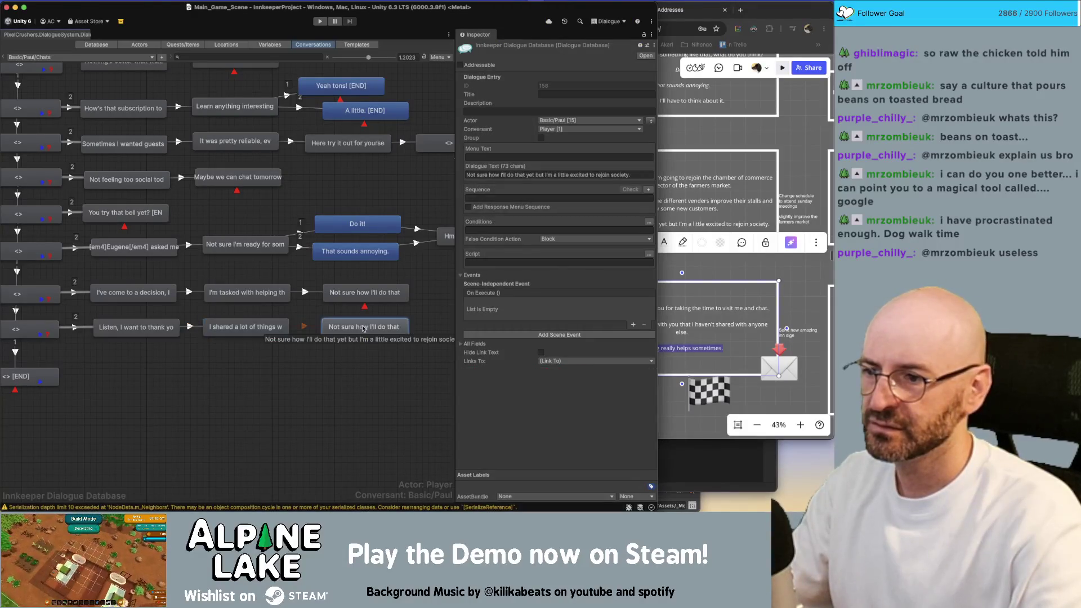
click(631, 175)
key(ctrl+v)
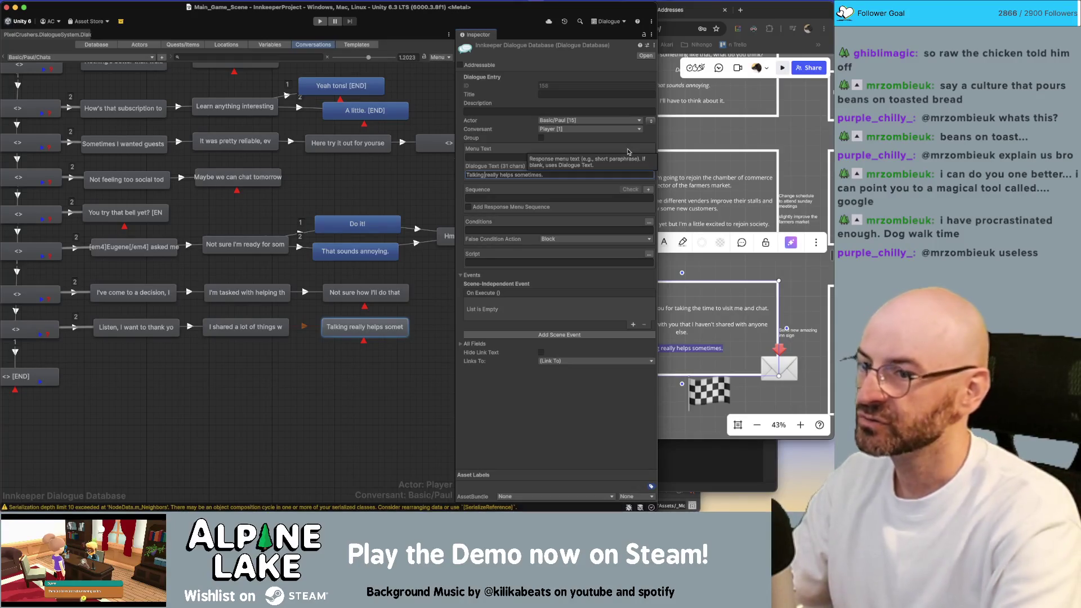
text(to a friend)
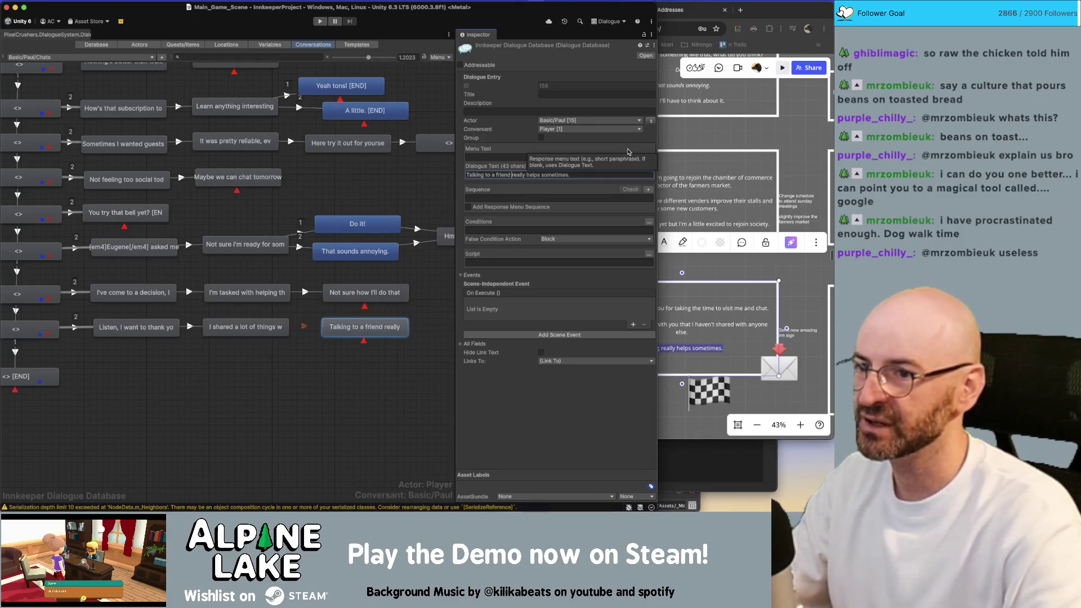
click(261, 371)
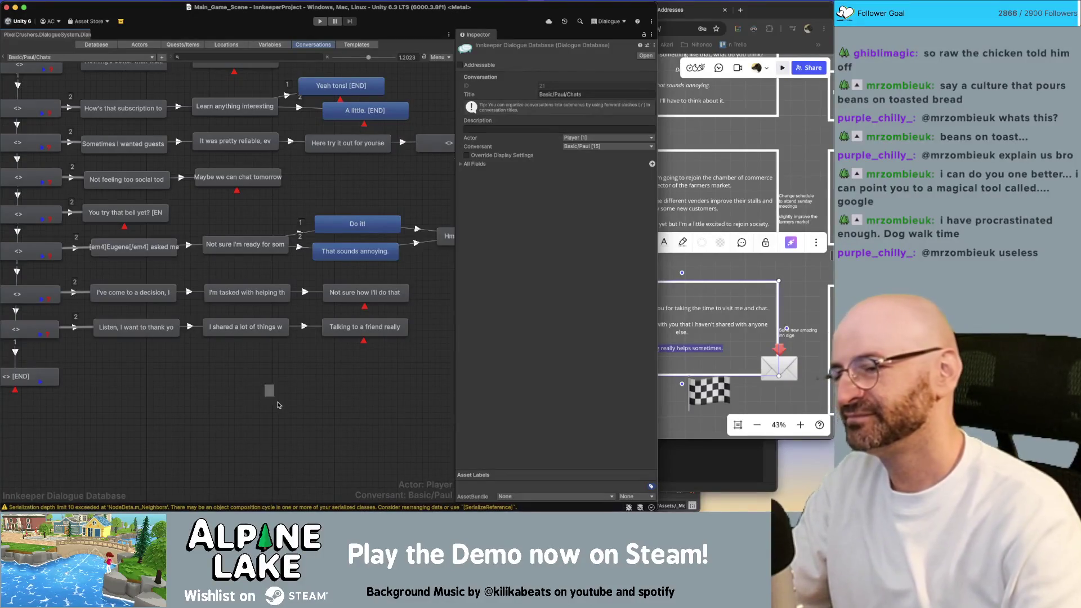
Shift the 'Do it!', 'That sounds annoying.' and 'Hmm...' reply nodes slightly right.
scroll(264, 366, right, 2)
scroll(265, 366, up, 1)
drag(316, 219, 261, 224)
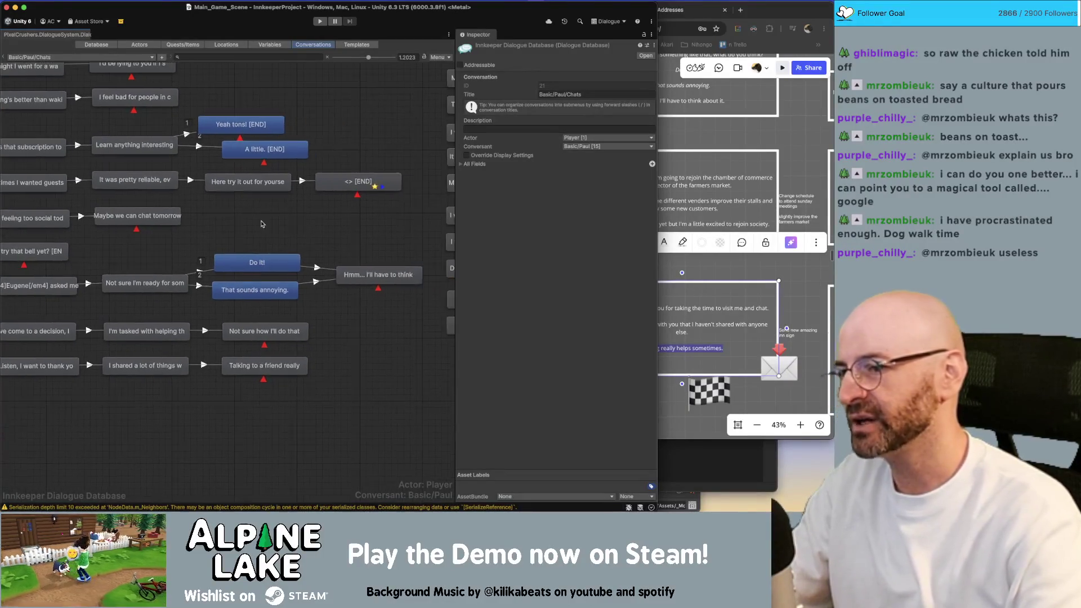
click(282, 263)
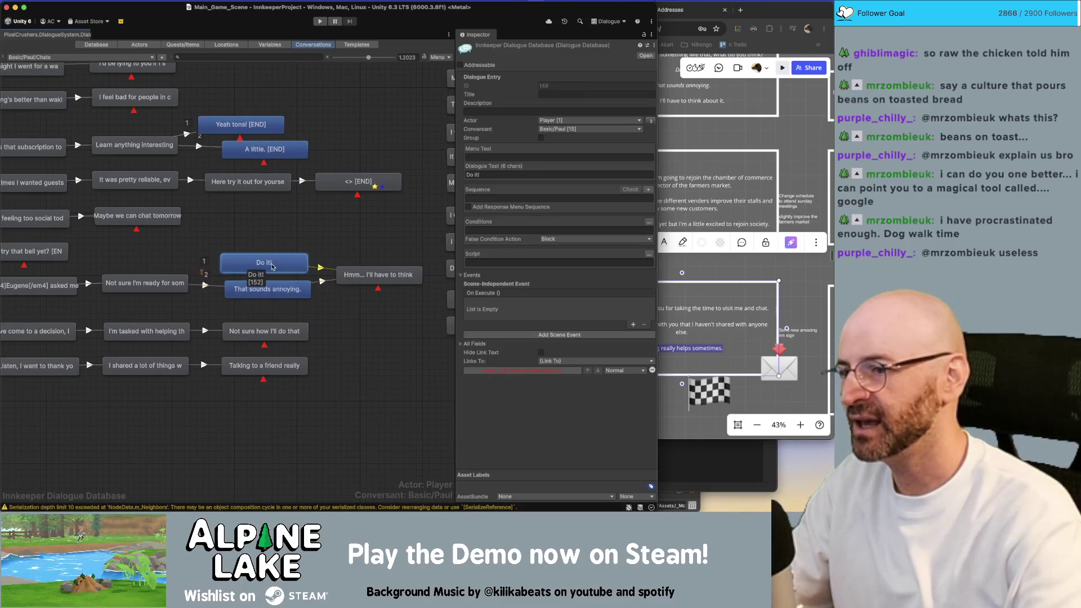
drag(378, 275, 379, 282)
mouse_move(278, 230)
mouse_down()
mouse_move(367, 284)
mouse_move(426, 298)
mouse_up()
drag(285, 290, 289, 290)
click(346, 282)
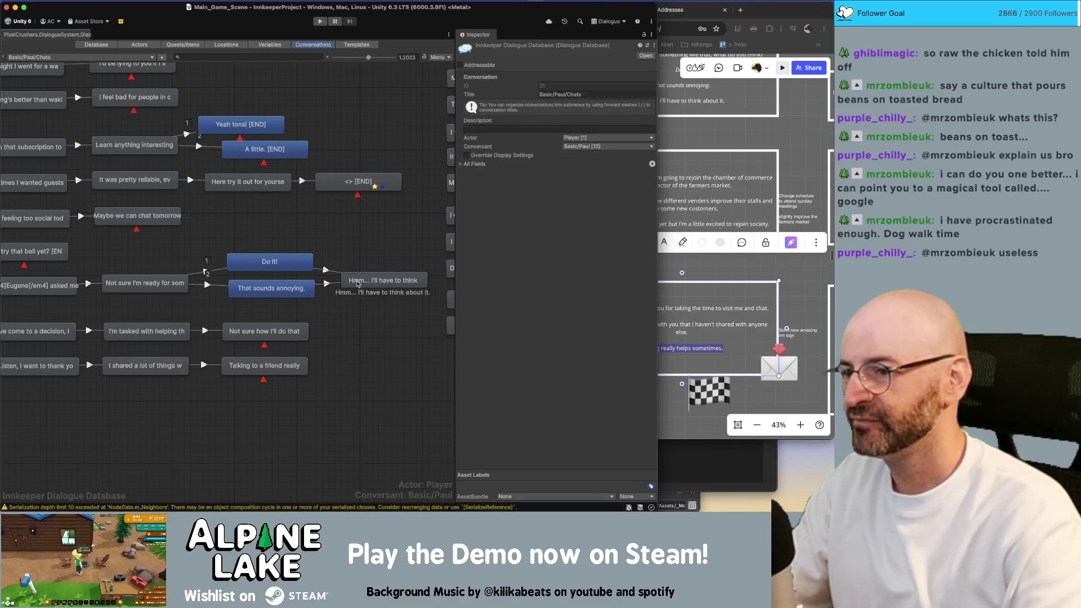
Zoom out to see the whole Paul's Chats conversation graph.
drag(343, 242, 366, 283)
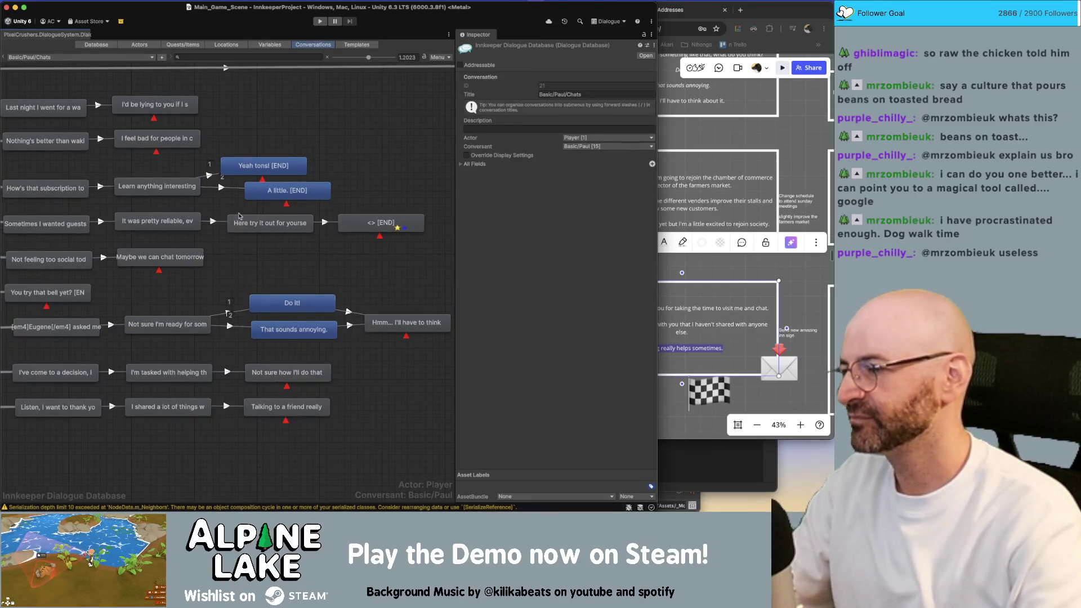
scroll(271, 371, down, 5)
scroll(271, 372, left, 4)
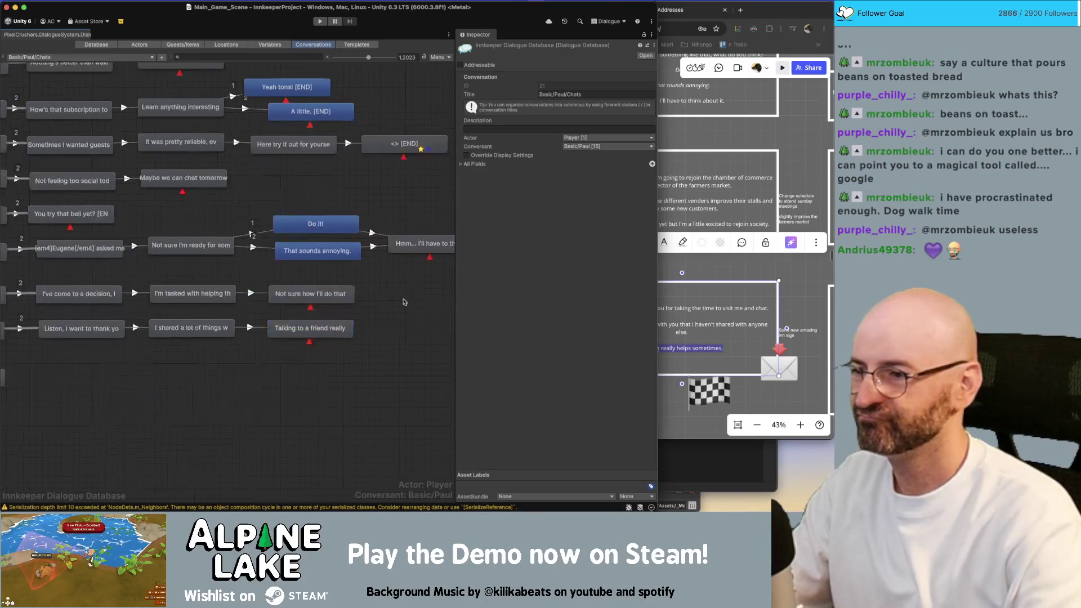
scroll(293, 358, down, 5)
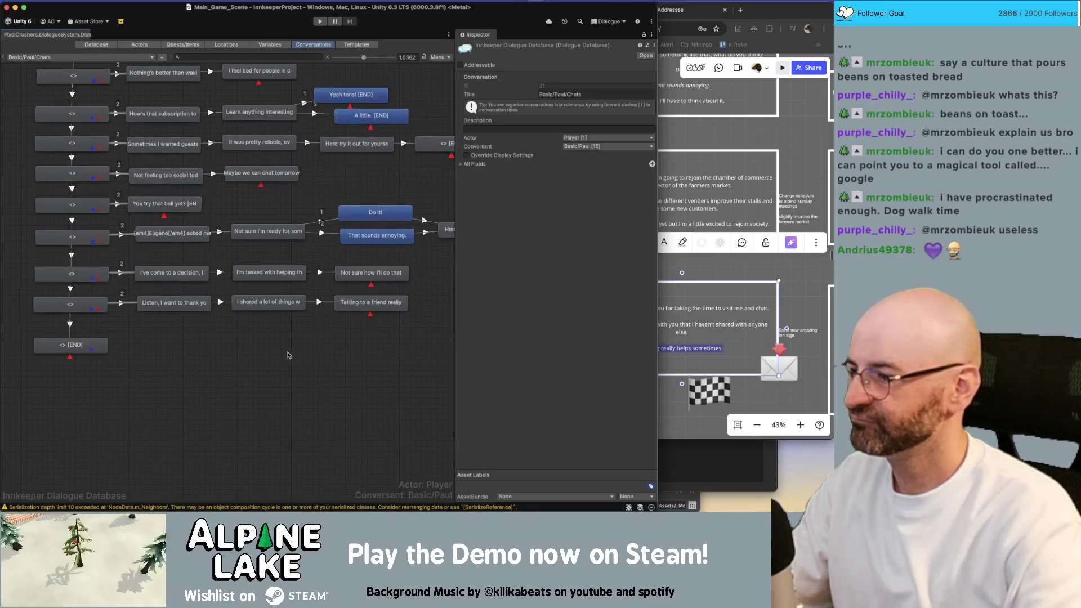
scroll(258, 345, down, 2)
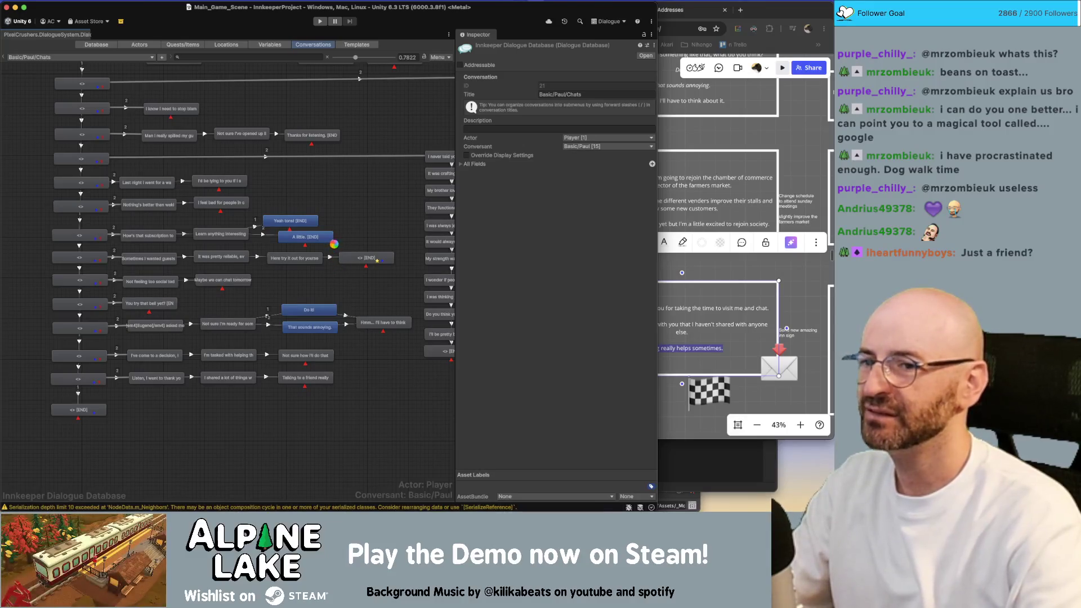
scroll(335, 246, down, 2)
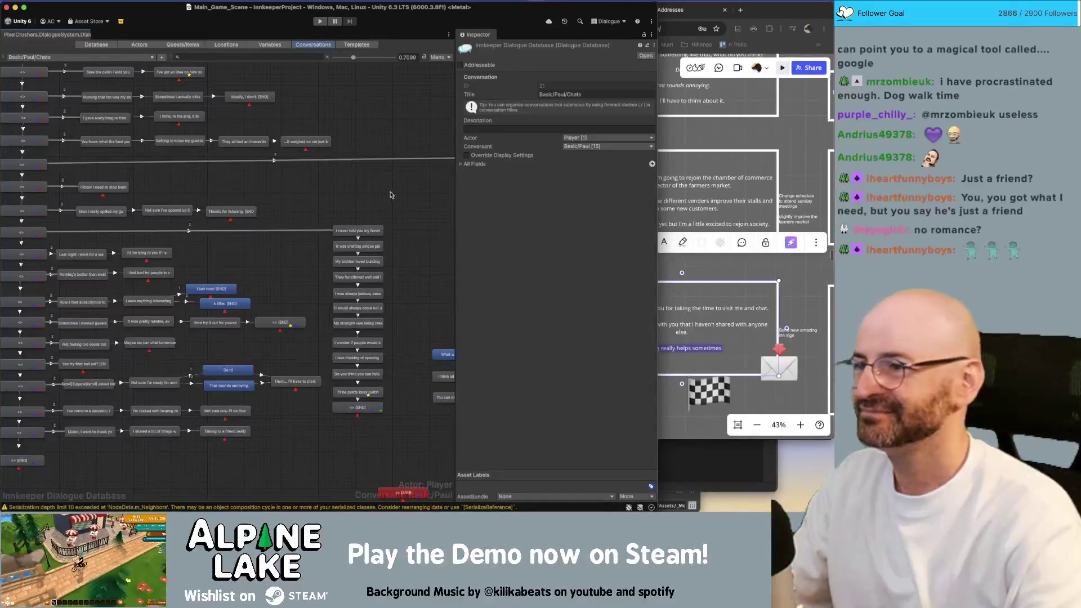
scroll(390, 195, down, 2)
drag(390, 194, 251, 230)
Delete the red END node from the Paul's Chats conversation.
scroll(252, 229, down, 3)
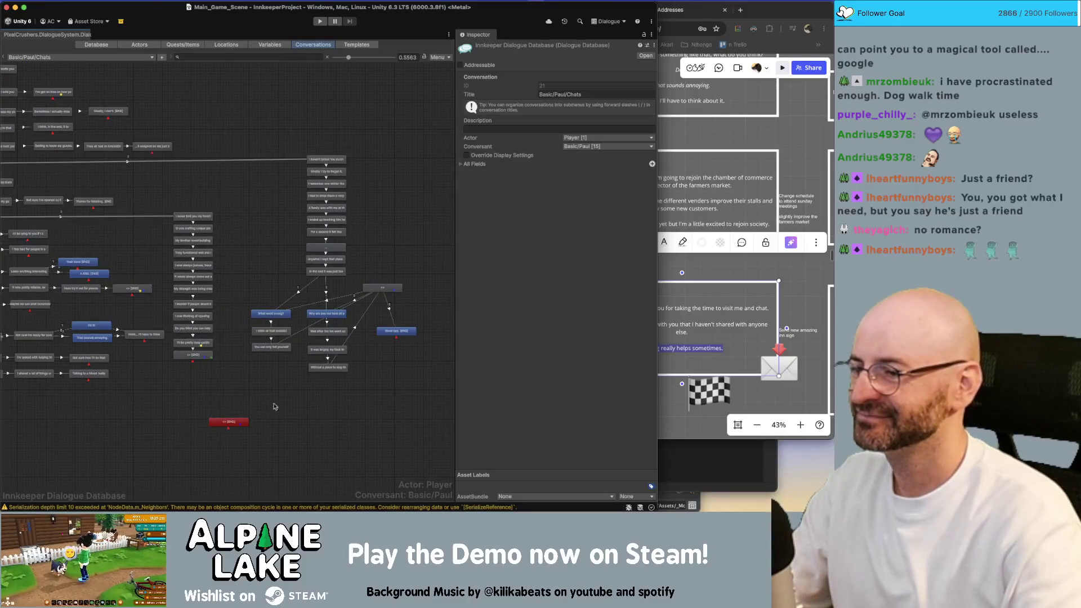
scroll(275, 406, left, 5)
drag(358, 420, 356, 419)
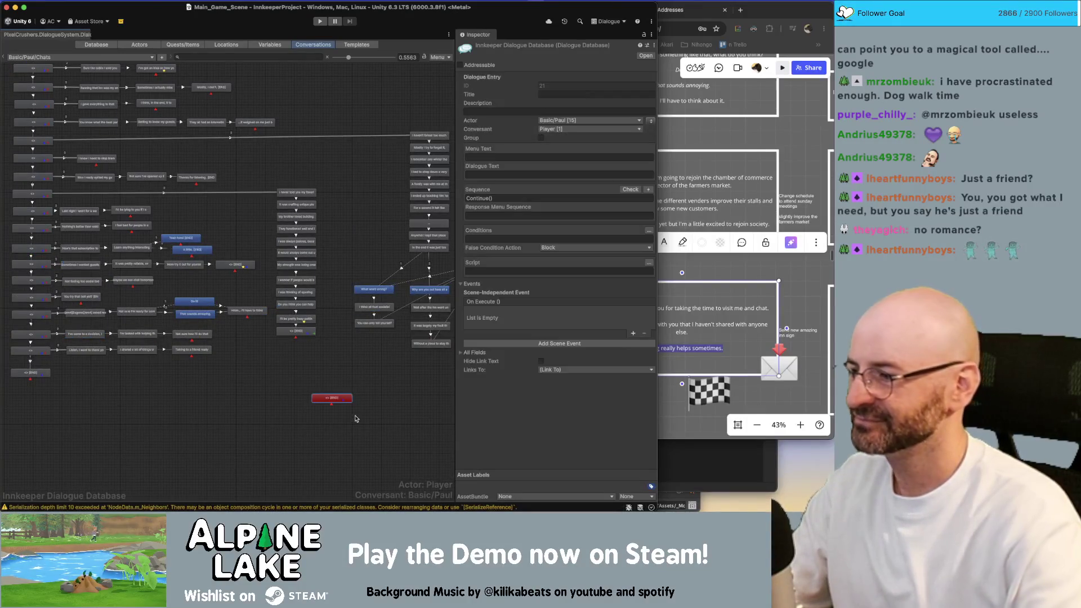
key(Delete)
key(Escape)
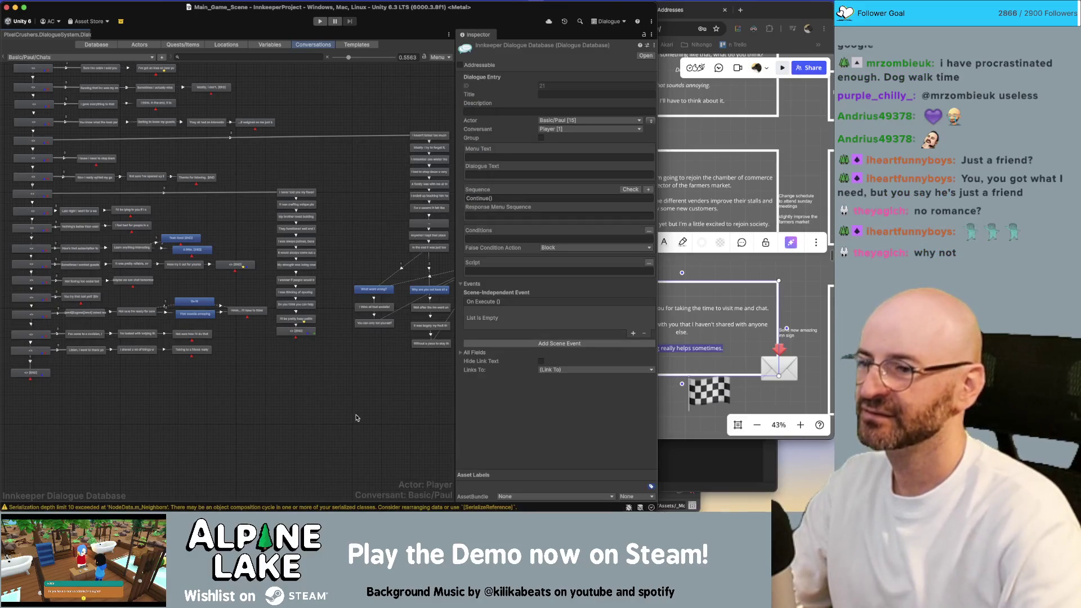
Nudge the right-hand cluster of dialogue nodes slightly down.
scroll(338, 394, right, 5)
scroll(327, 351, down, 3)
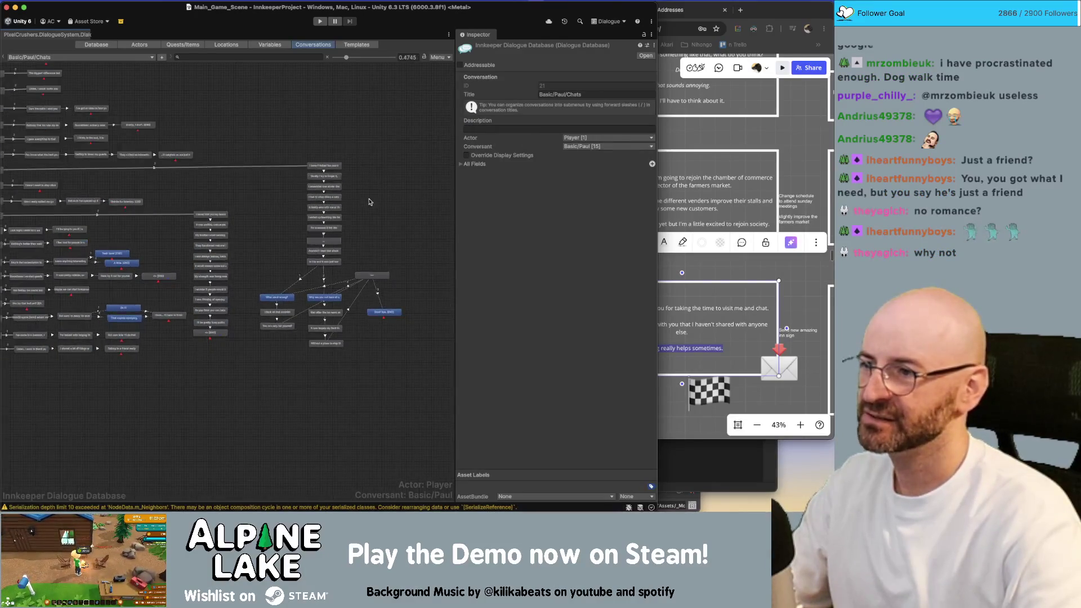
drag(440, 146, 260, 367)
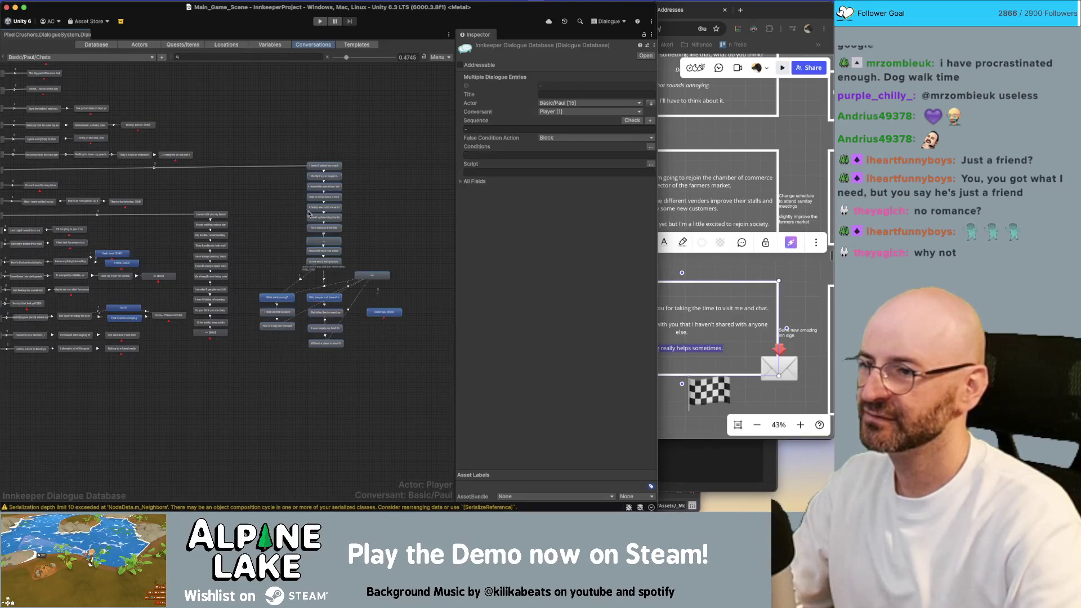
drag(325, 169, 324, 176)
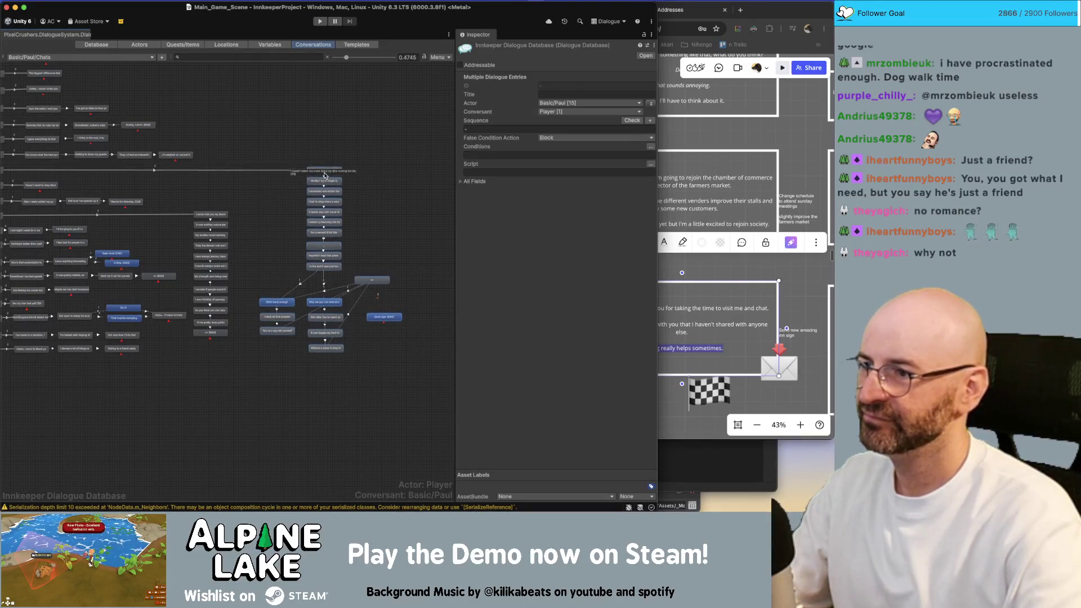
click(276, 215)
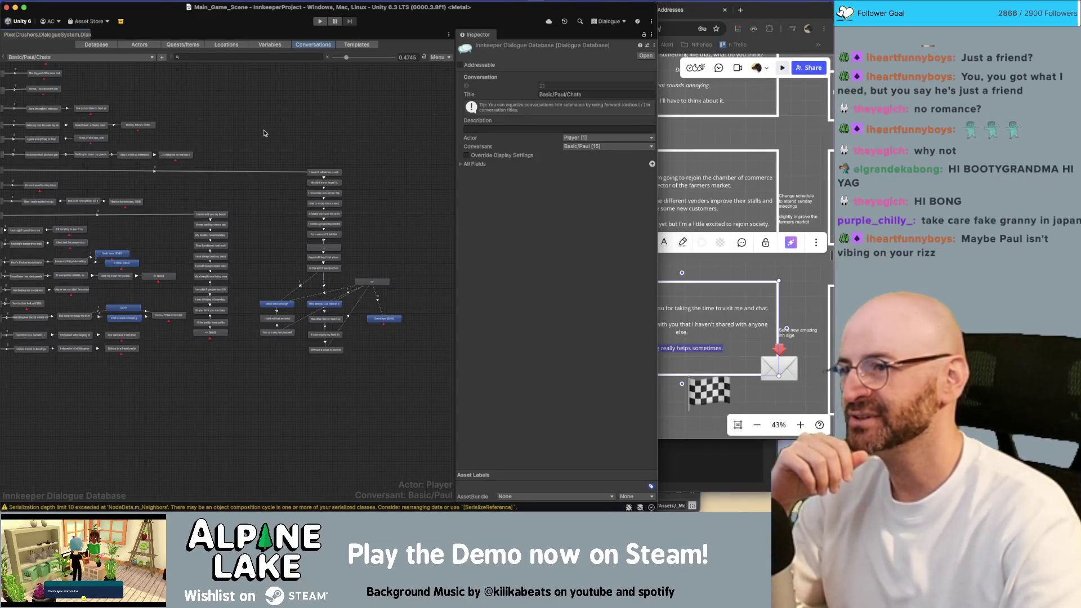
Pan across the rearranged conversation graph, then return to the Miro board.
drag(265, 133, 317, 130)
scroll(340, 139, up, 3)
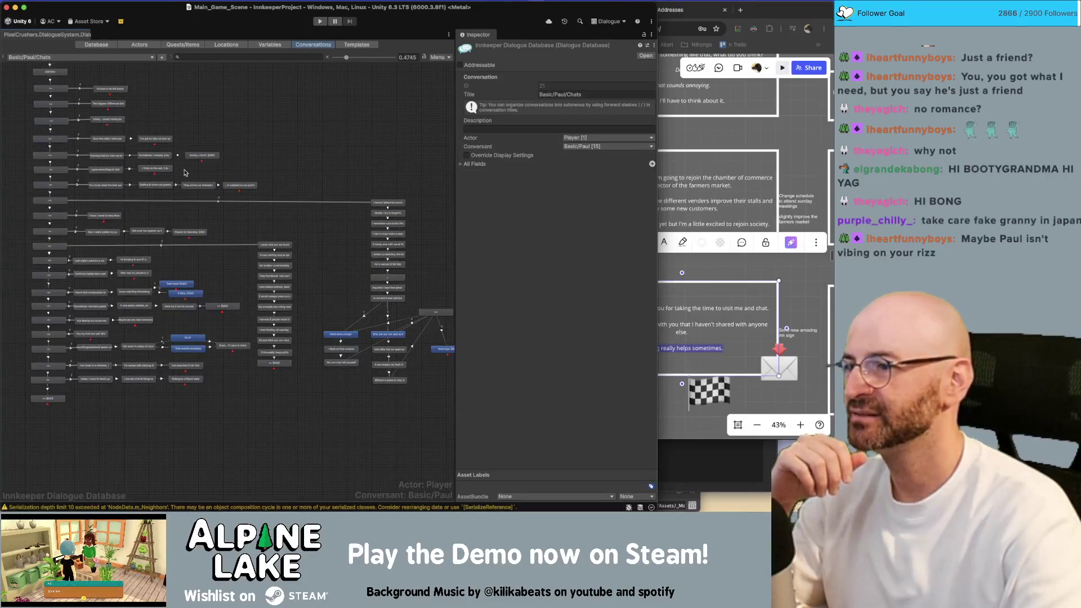
scroll(274, 201, up, 1)
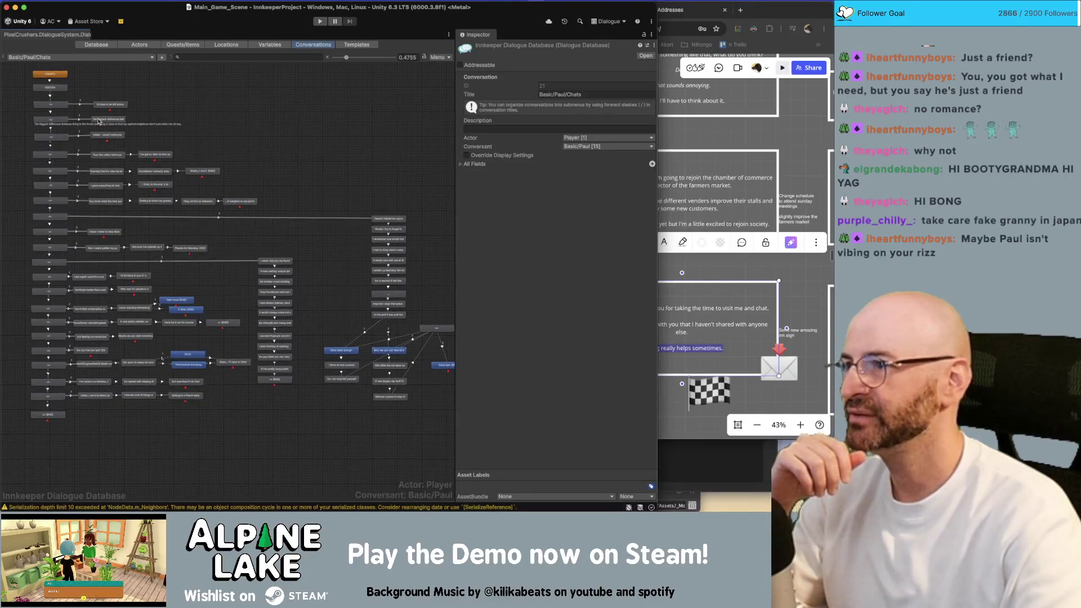
scroll(310, 216, down, 1)
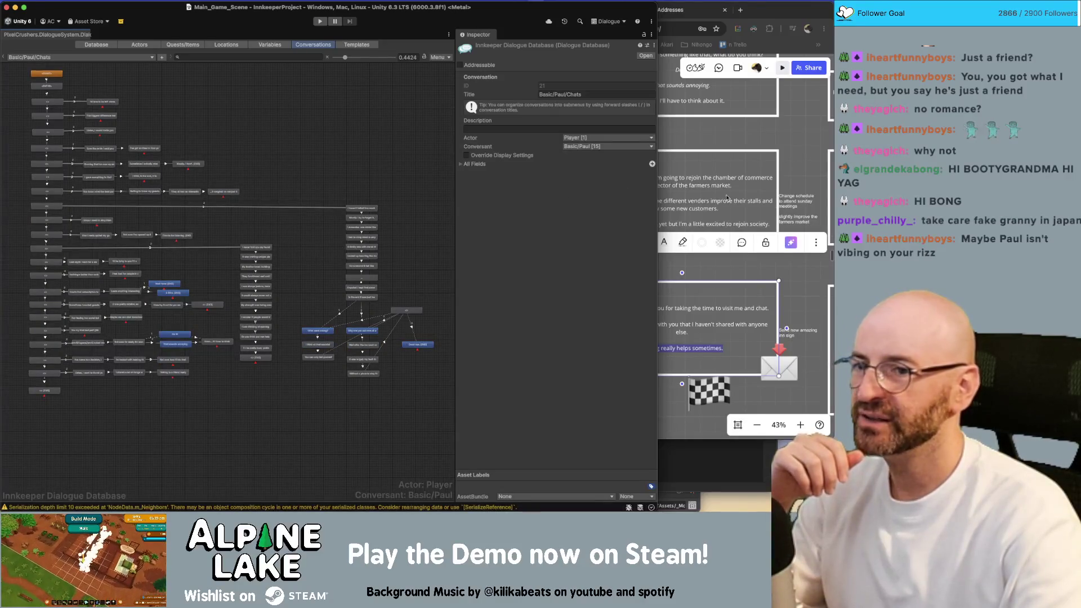
click(794, 271)
scroll(736, 279, down, 10)
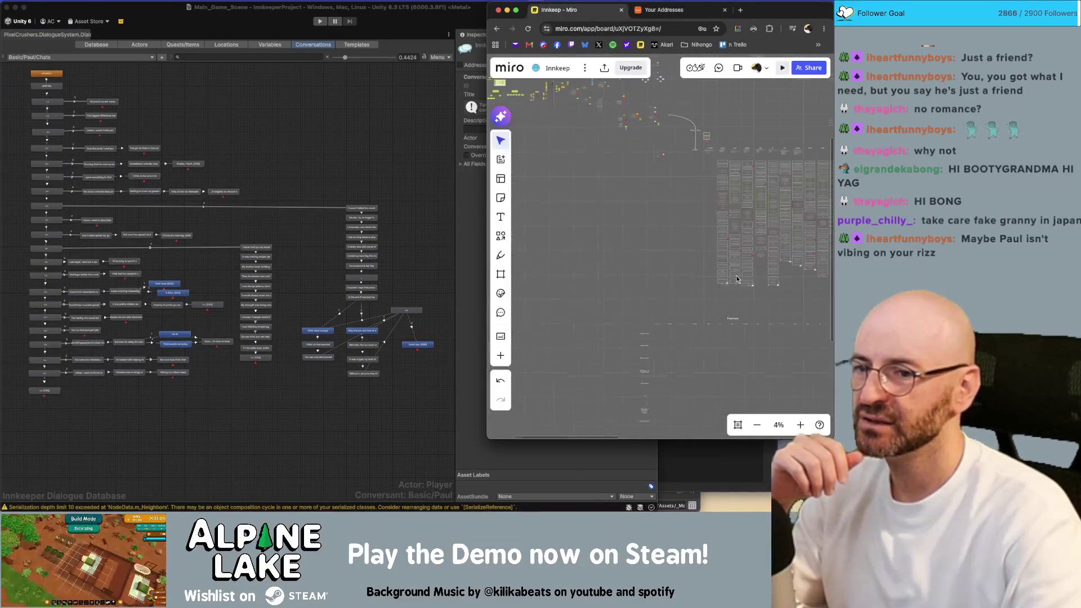
Move the 'Send new amazing inn sign' envelope and the schedule-change note up beside Paul's card.
scroll(752, 206, up, 5)
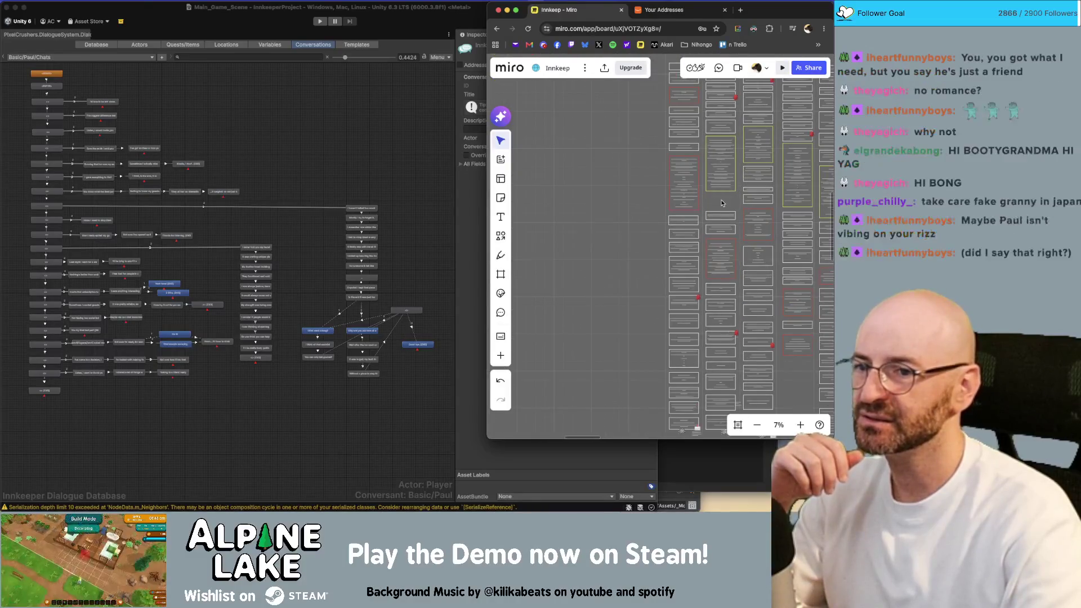
scroll(699, 164, down, 1)
drag(696, 391, 712, 216)
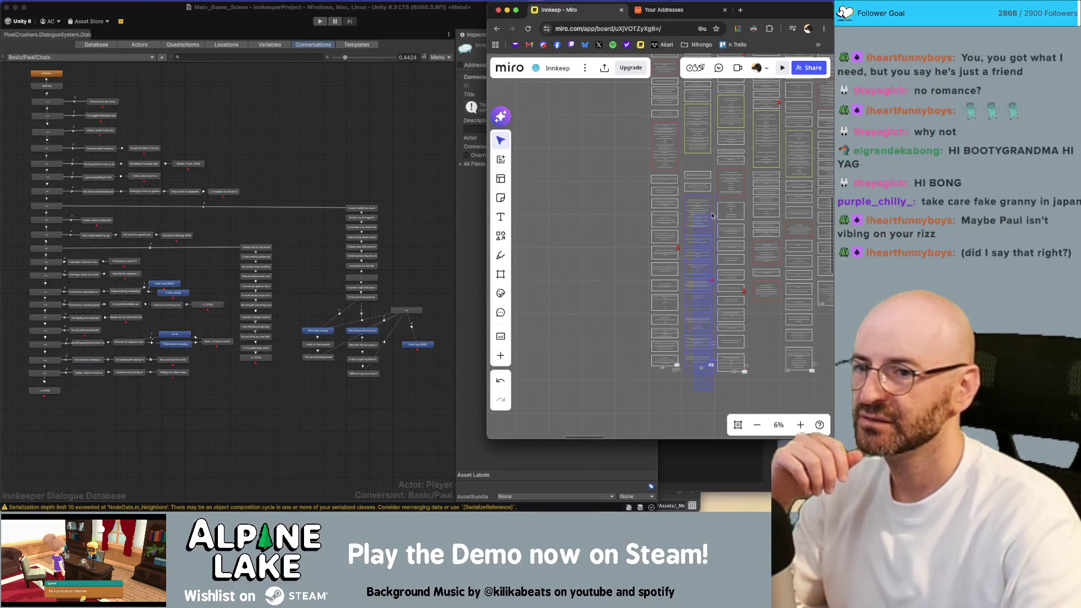
drag(708, 174, 699, 165)
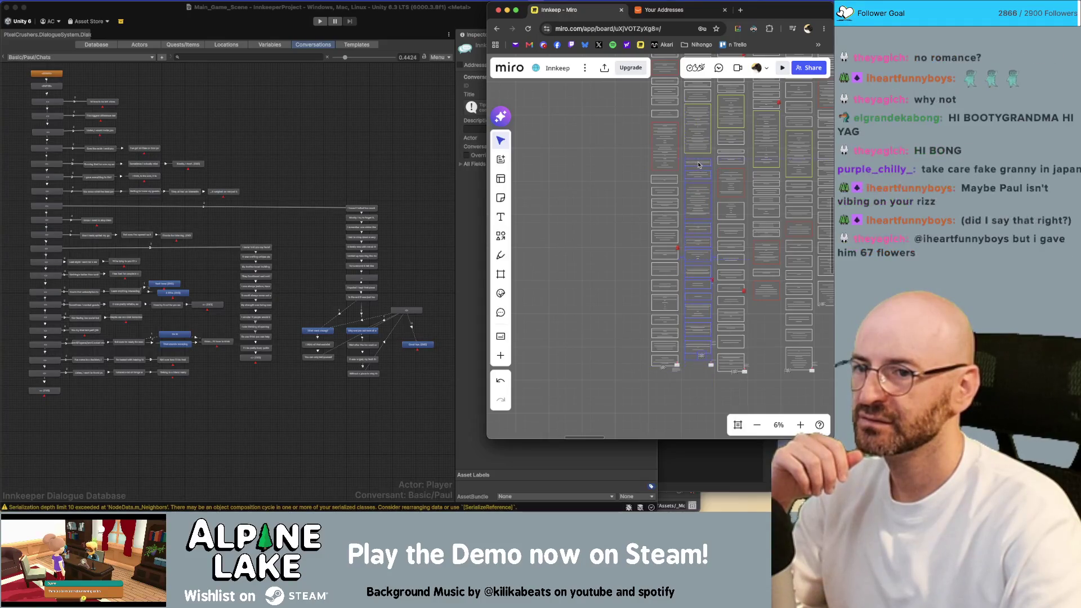
scroll(704, 360, up, 5)
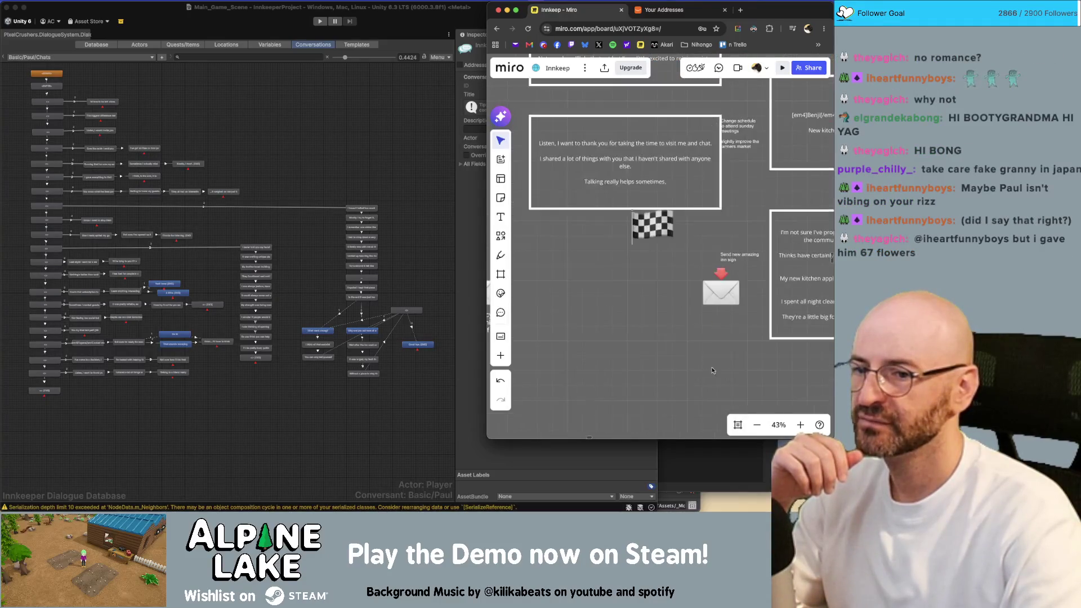
drag(721, 291, 726, 173)
scroll(705, 253, up, 3)
click(725, 248)
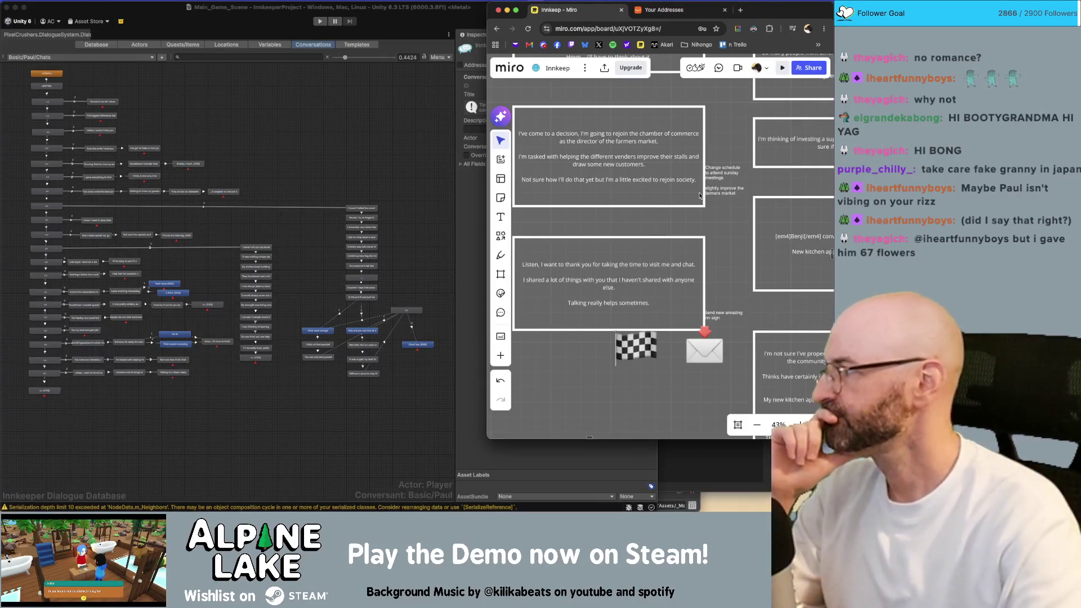
click(201, 398)
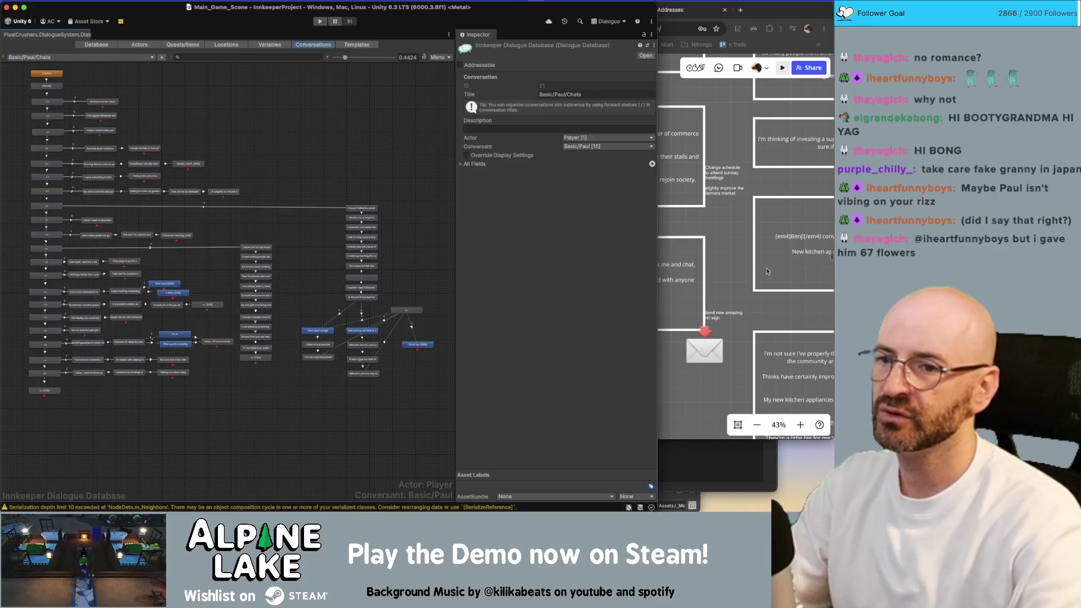
Maximise Unity and switch to the Gamedev layout with scene view, assets and console.
click(735, 241)
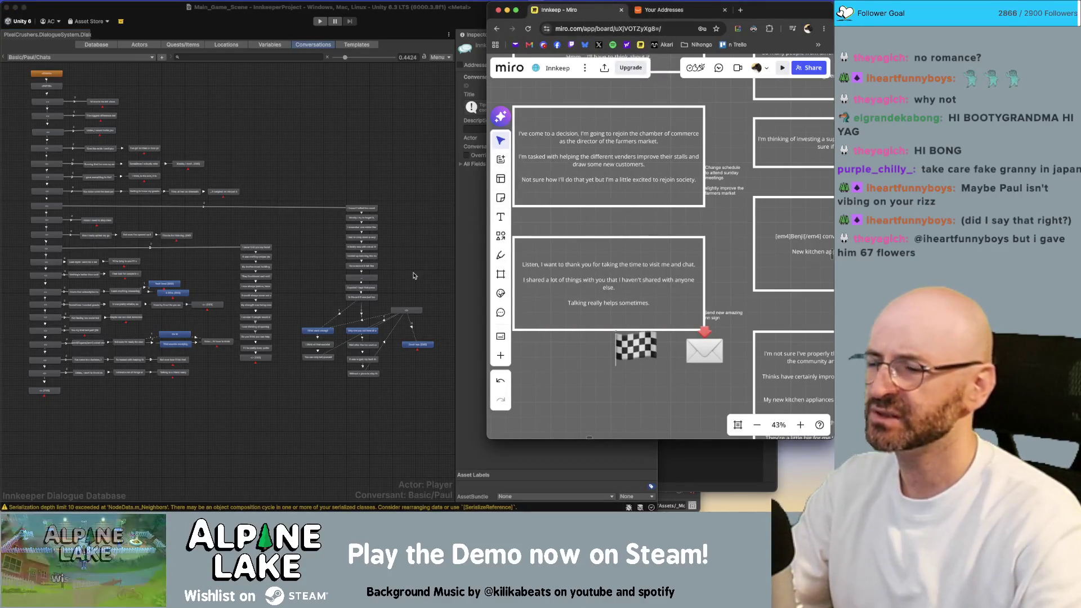
click(262, 428)
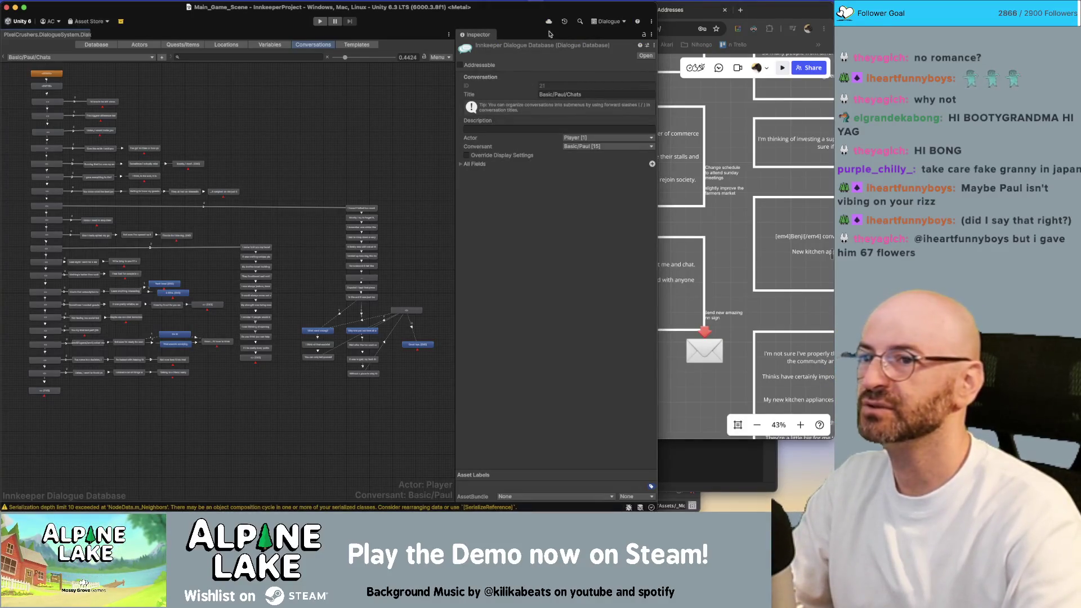
double_click(583, 9)
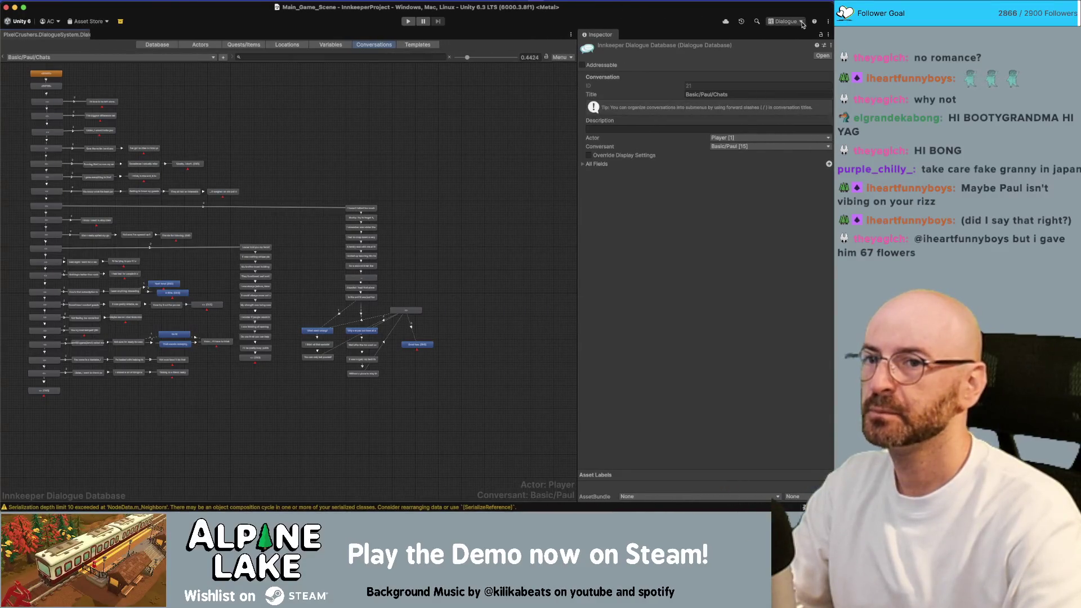
click(786, 21)
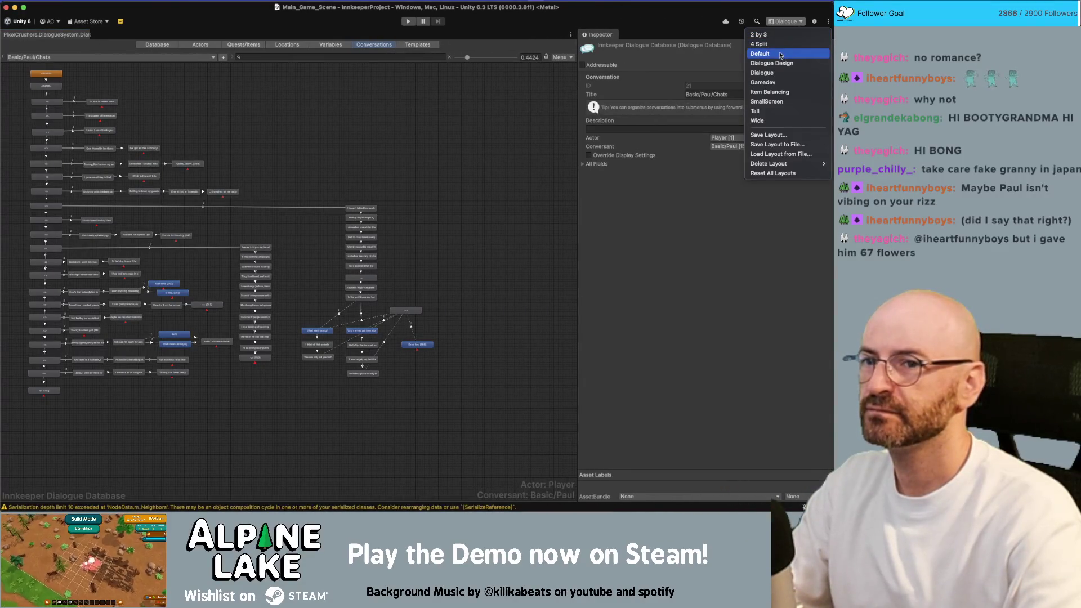
click(783, 82)
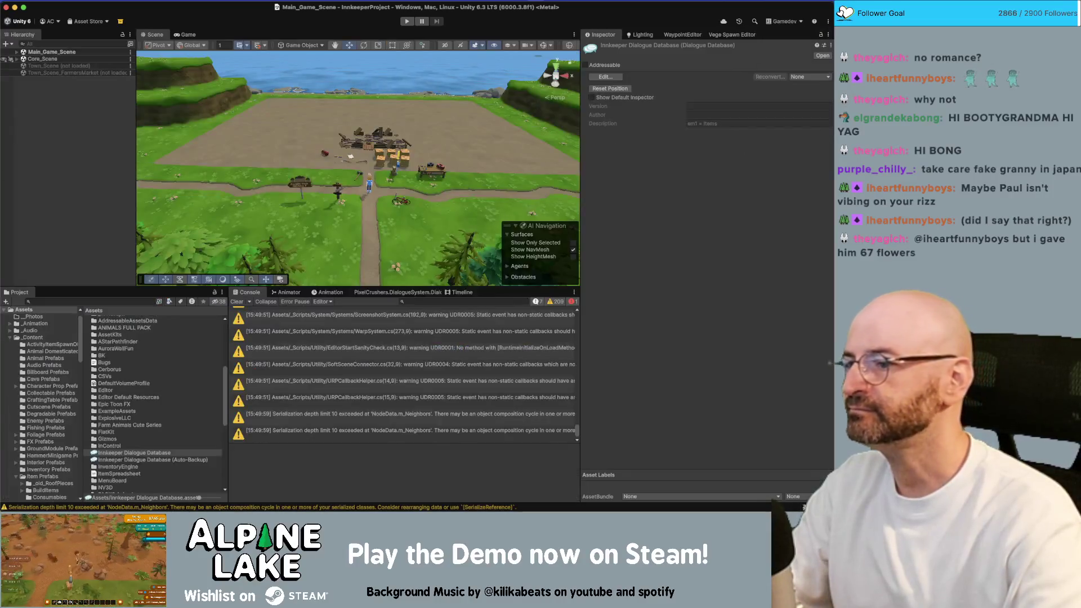
click(55, 176)
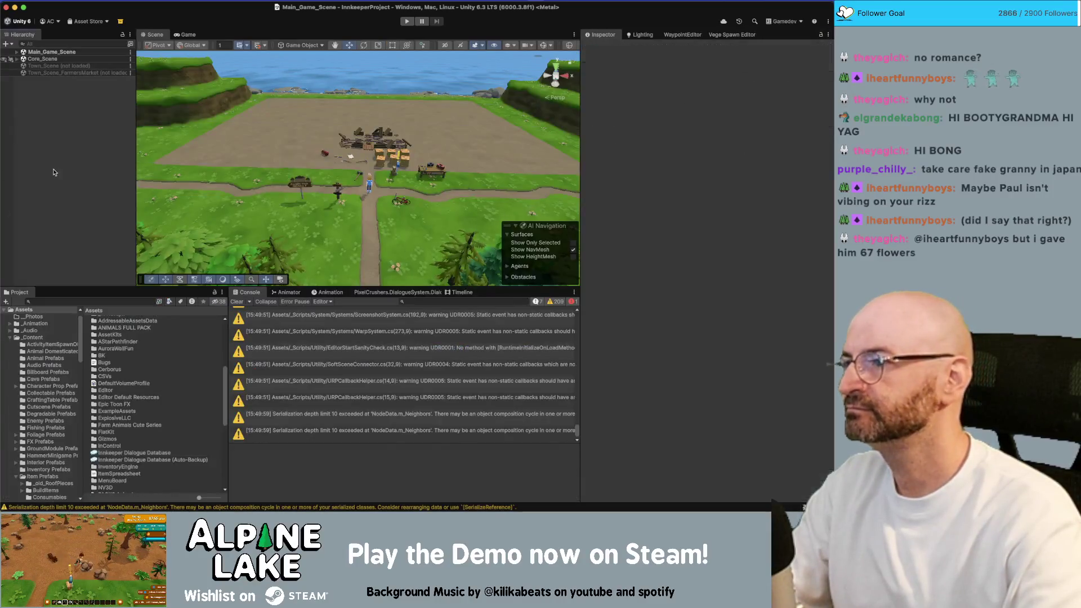
Search 'paul schedule' and review Schedule Paul Default's tasks and day-start conversations.
click(87, 300)
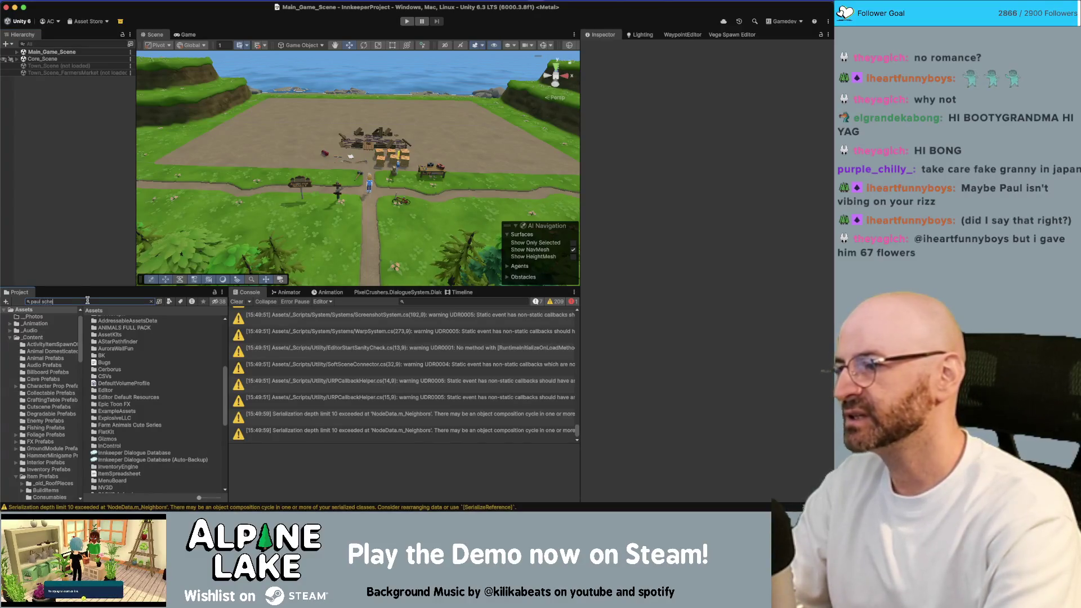
text(paul schedule)
click(125, 318)
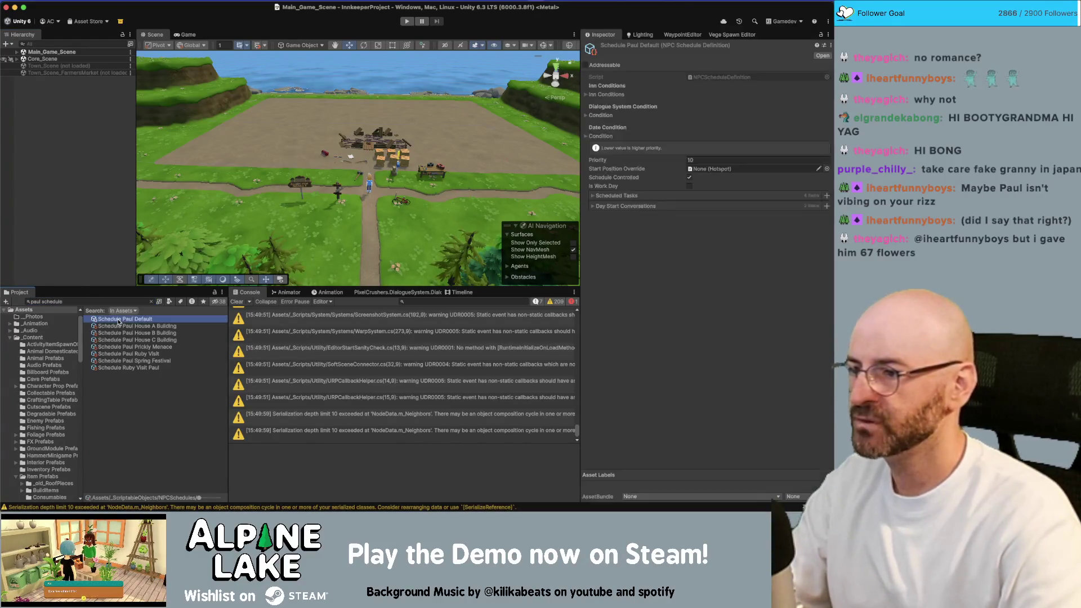
click(593, 196)
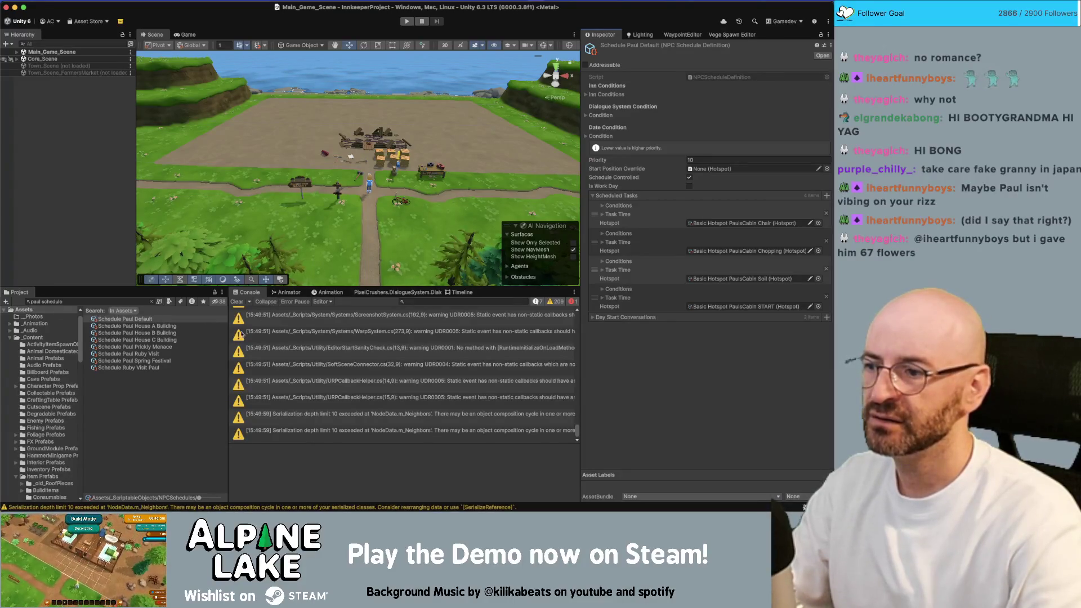
click(157, 391)
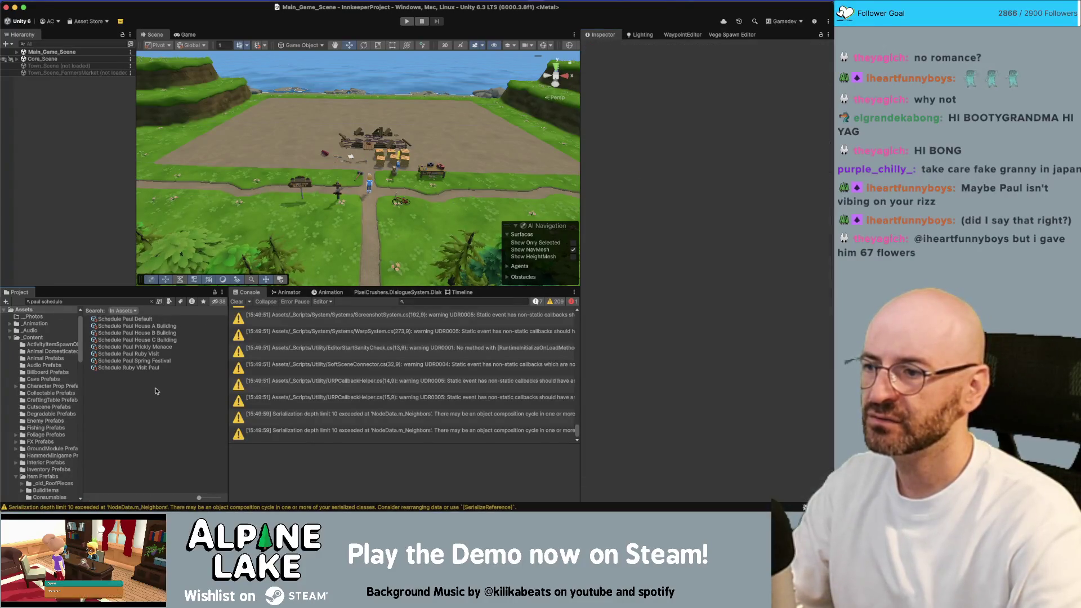
click(133, 319)
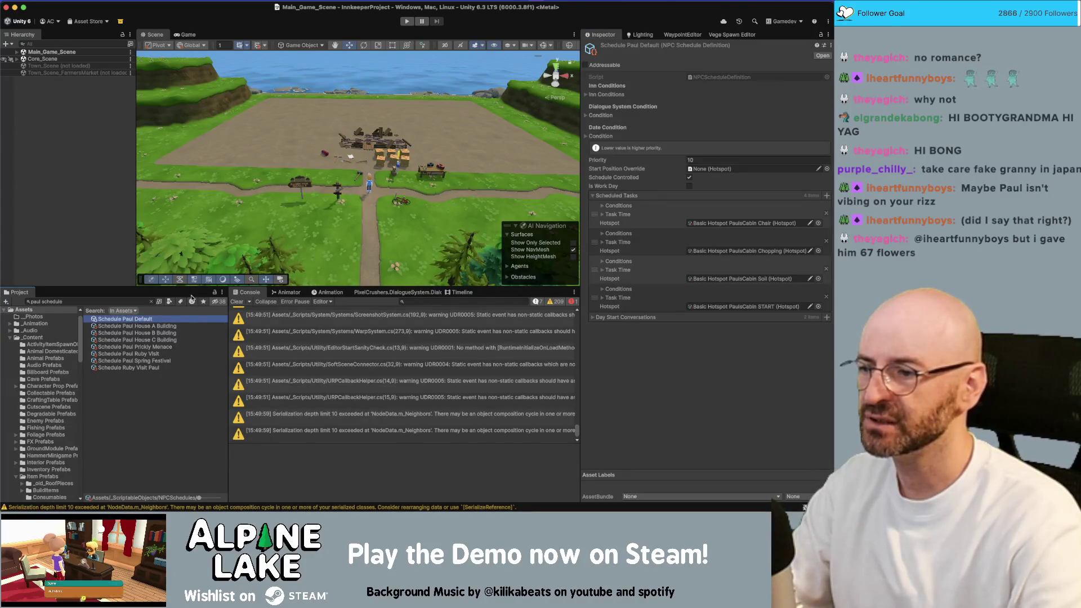
click(159, 329)
click(154, 319)
Search 'sch sundaymeeting' and show Schedule Carlos Meeting Day in the Inspector.
click(148, 302)
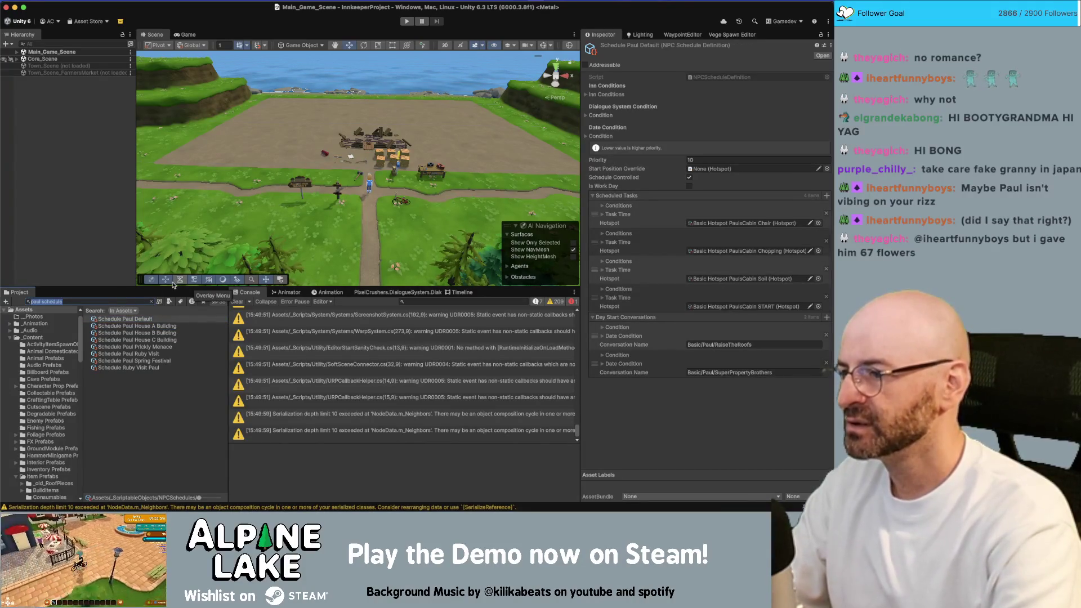
text(sch)
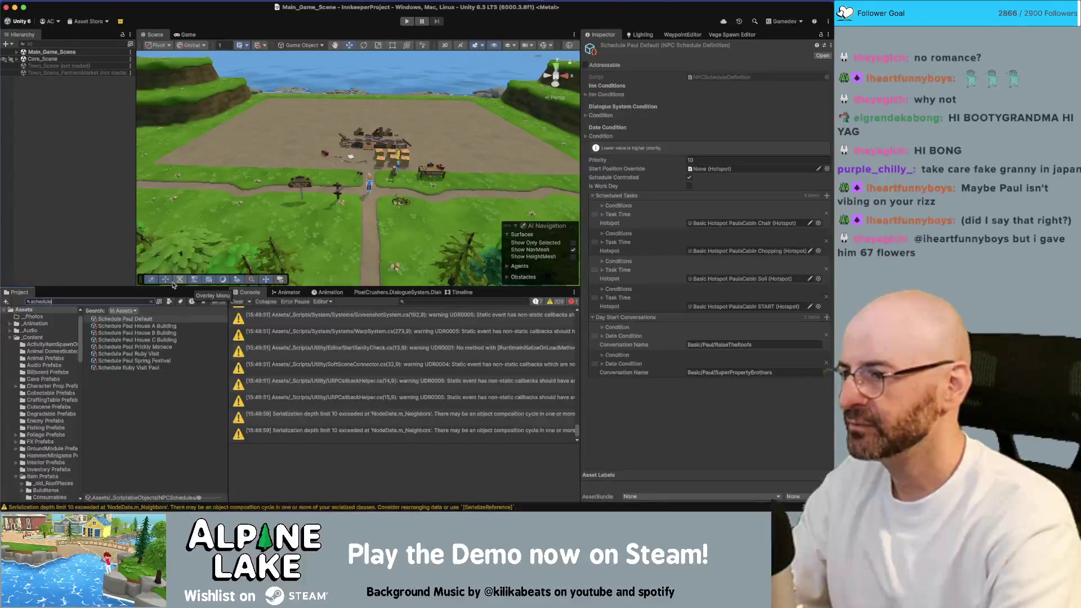
text( sunday)
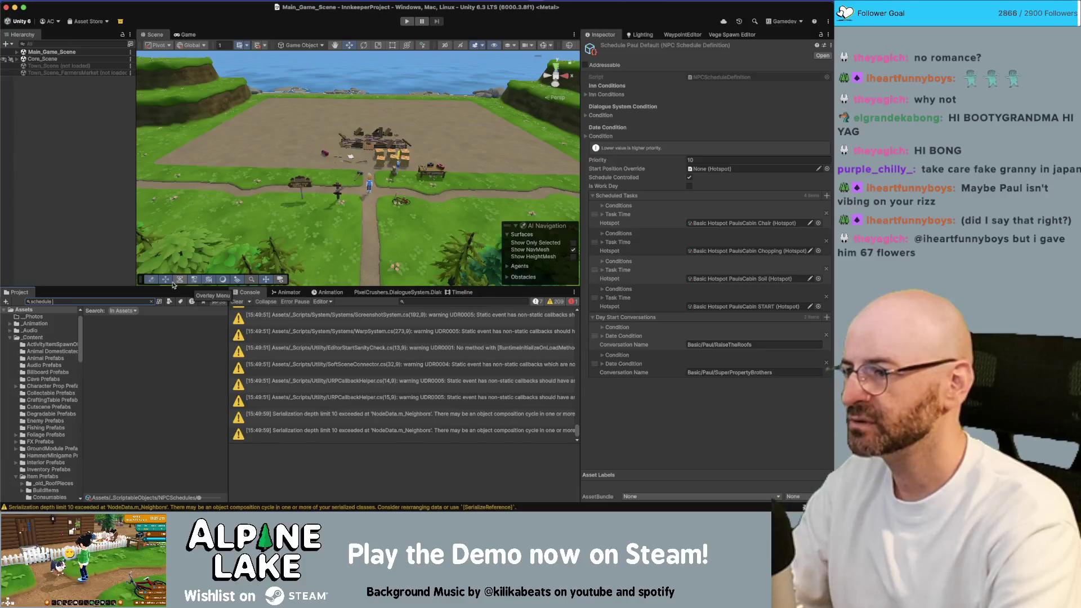
text(meeting)
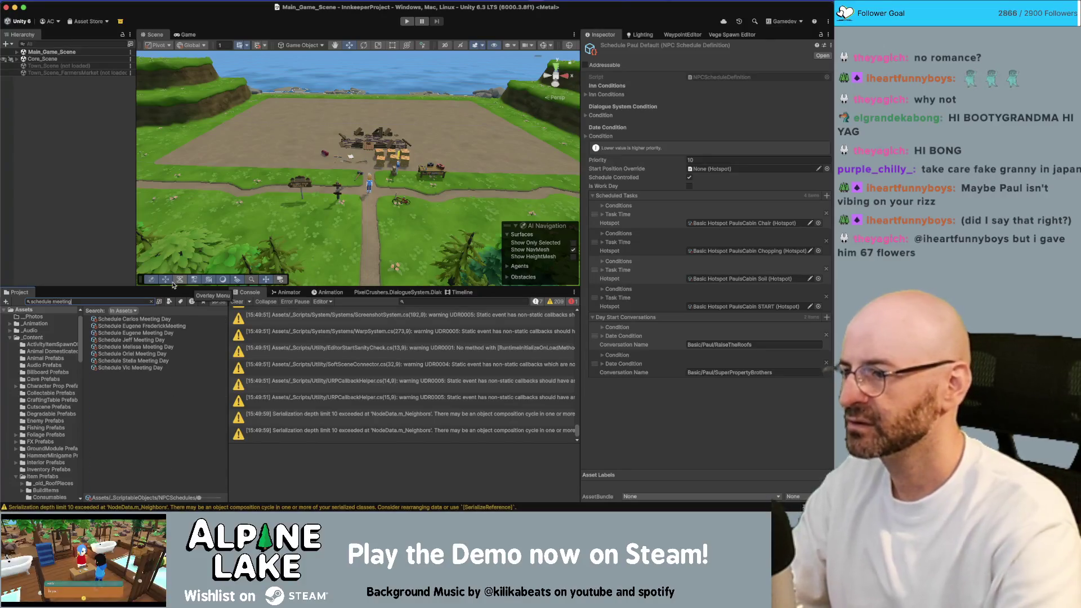
click(154, 319)
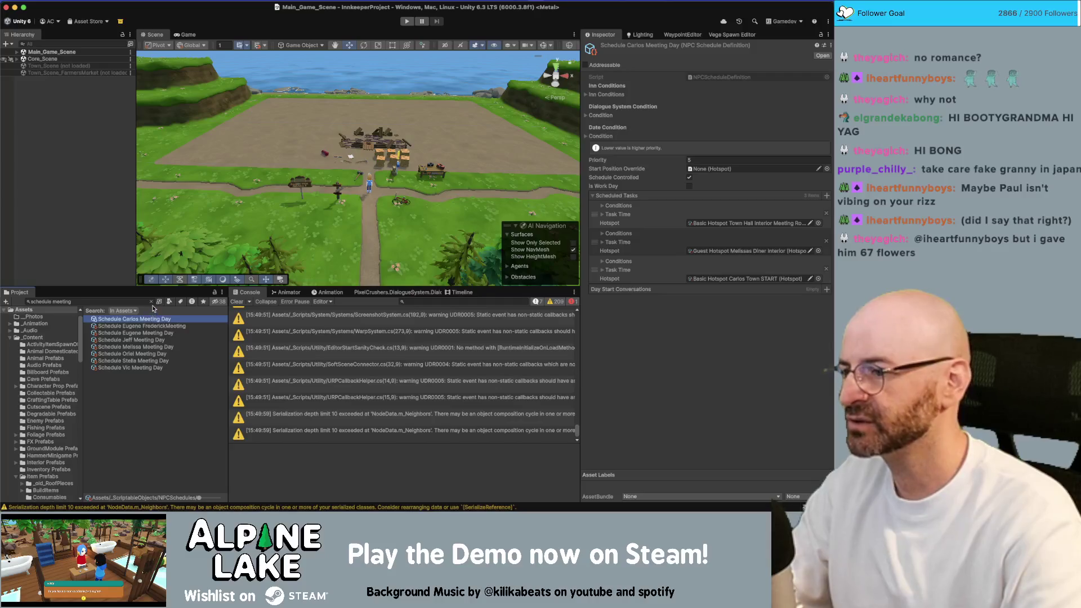
Duplicate Schedule Carlos Meeting Day and rename the copy 'Schedule Paul Meeting Day'.
key(super+d)
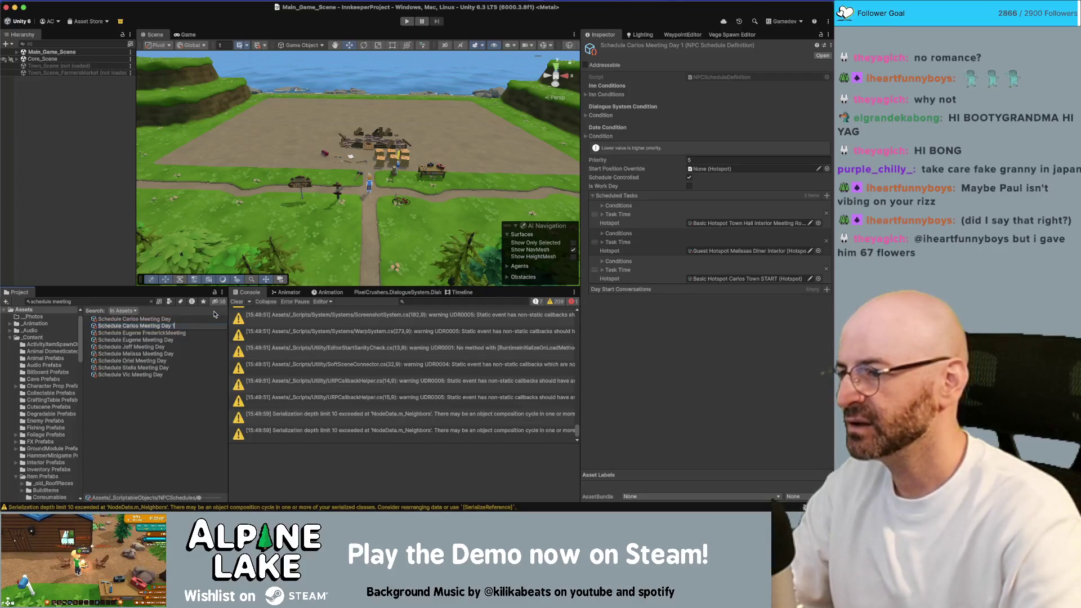
key(BackSpace)
key(BackSpace)
key(alt+Left)
key(alt+Left)
key(alt+Left)
key(alt+shift+Right)
text(Paul)
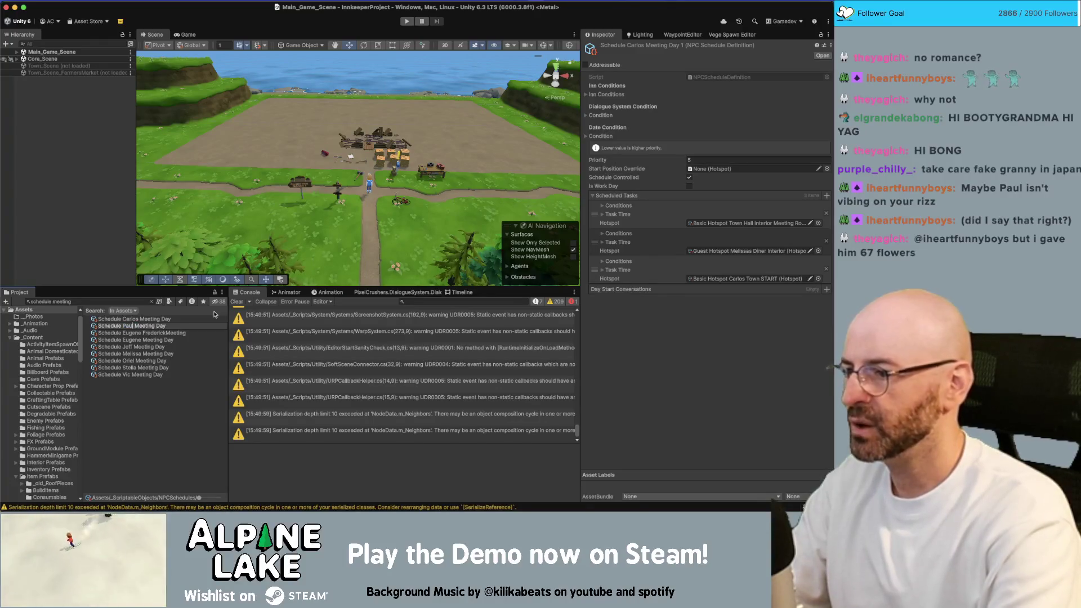
key(Return)
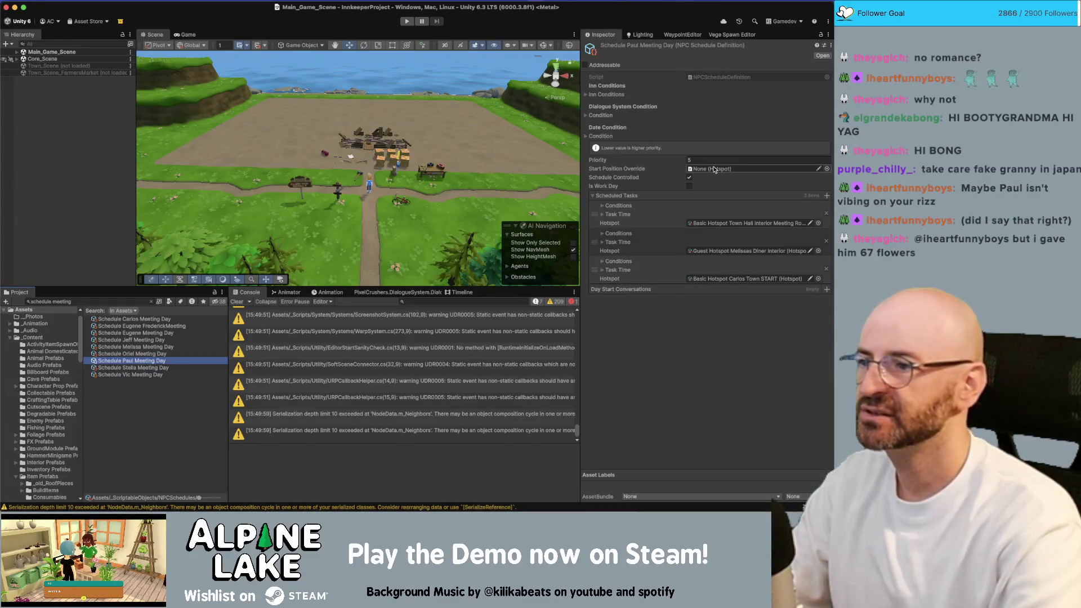
mouse_move(420, 200)
mouse_down()
mouse_move(420, 225)
mouse_move(369, 196)
mouse_up()
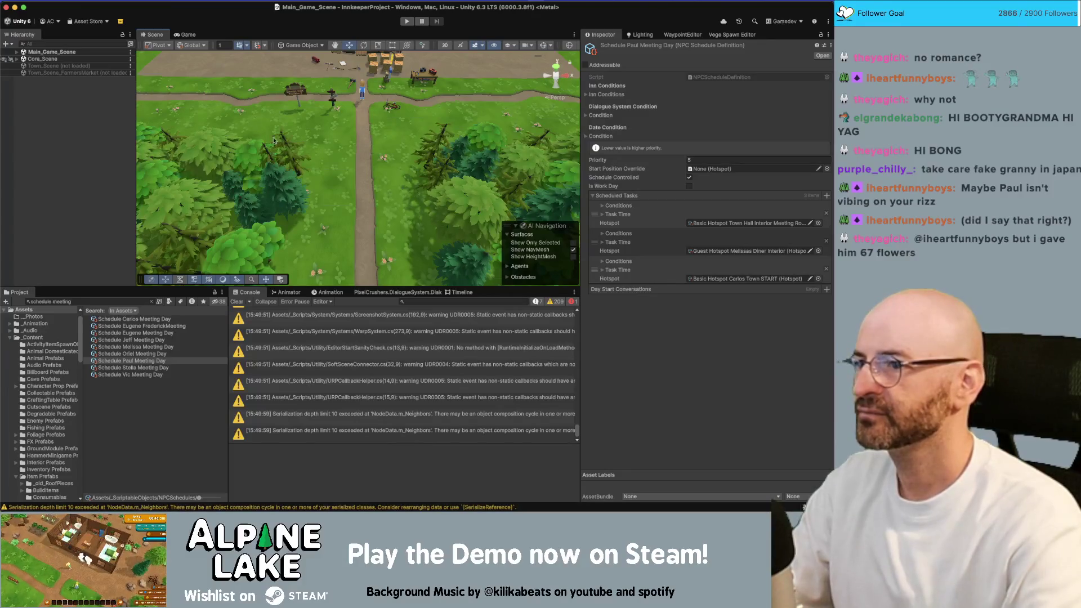
Bring the forest path into view and select the [Warp] Visitors Center waypoint.
drag(295, 100, 373, 192)
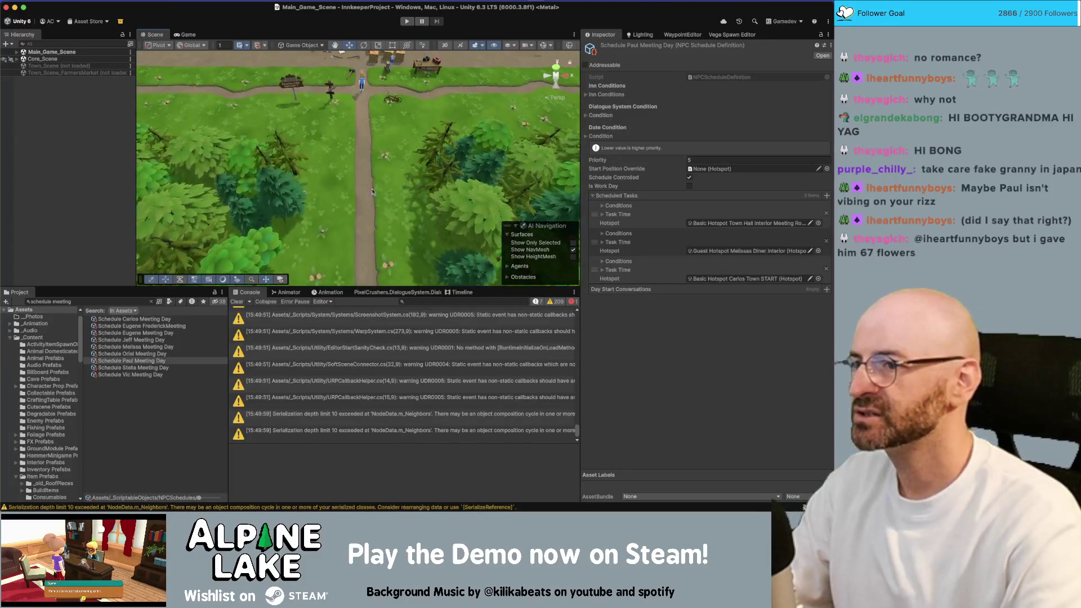
mouse_move(332, 94)
mouse_down()
mouse_move(365, 167)
mouse_move(361, 224)
mouse_up()
scroll(366, 160, up, 5)
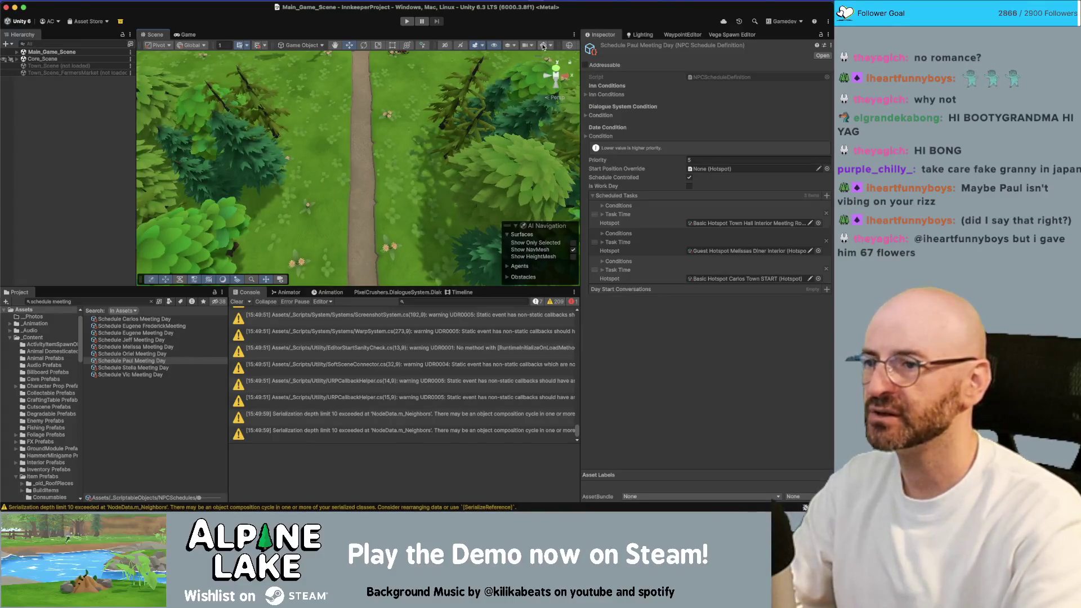
mouse_move(419, 112)
mouse_down()
mouse_move(414, 92)
mouse_move(413, 141)
mouse_move(389, 167)
mouse_up()
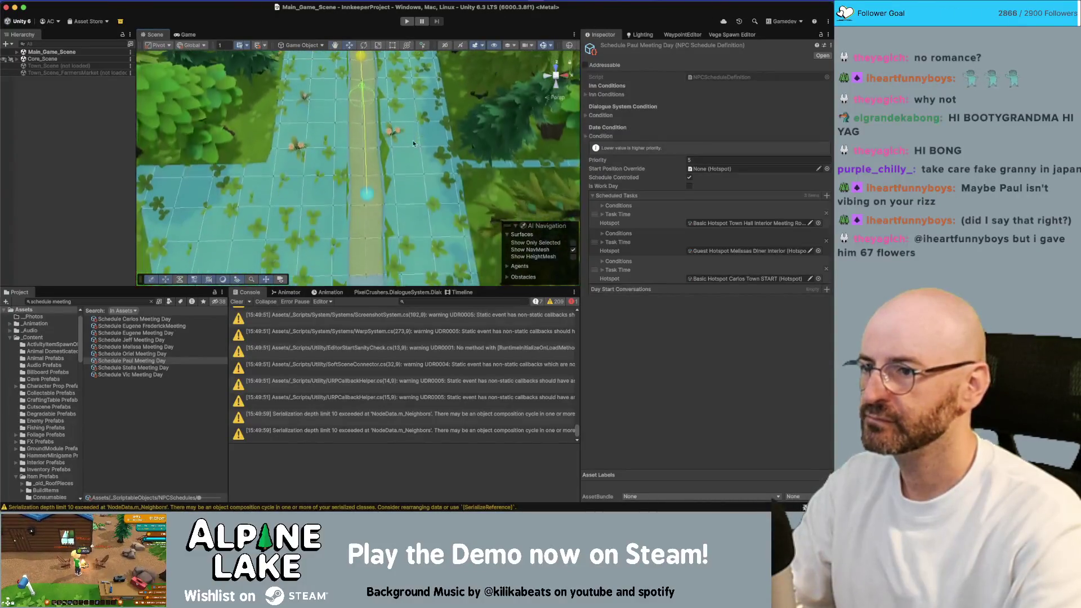
click(371, 196)
click(90, 192)
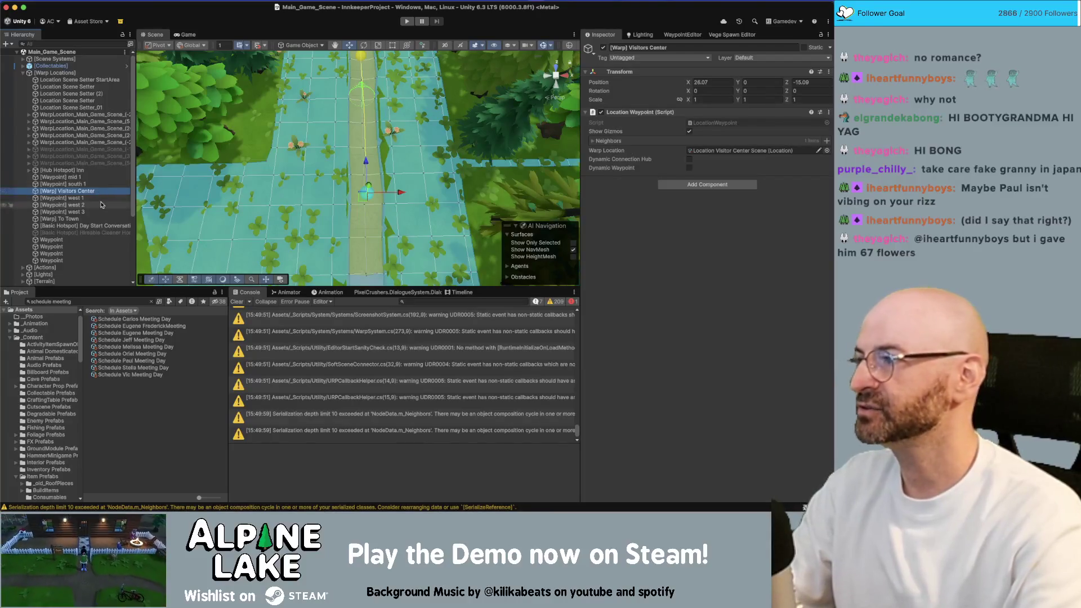
Frame the Inn hub hotspot for reference, then return to the forest path waypoints.
mouse_move(316, 126)
mouse_down()
mouse_move(336, 82)
mouse_move(160, 194)
mouse_move(161, 161)
mouse_move(138, 121)
mouse_up()
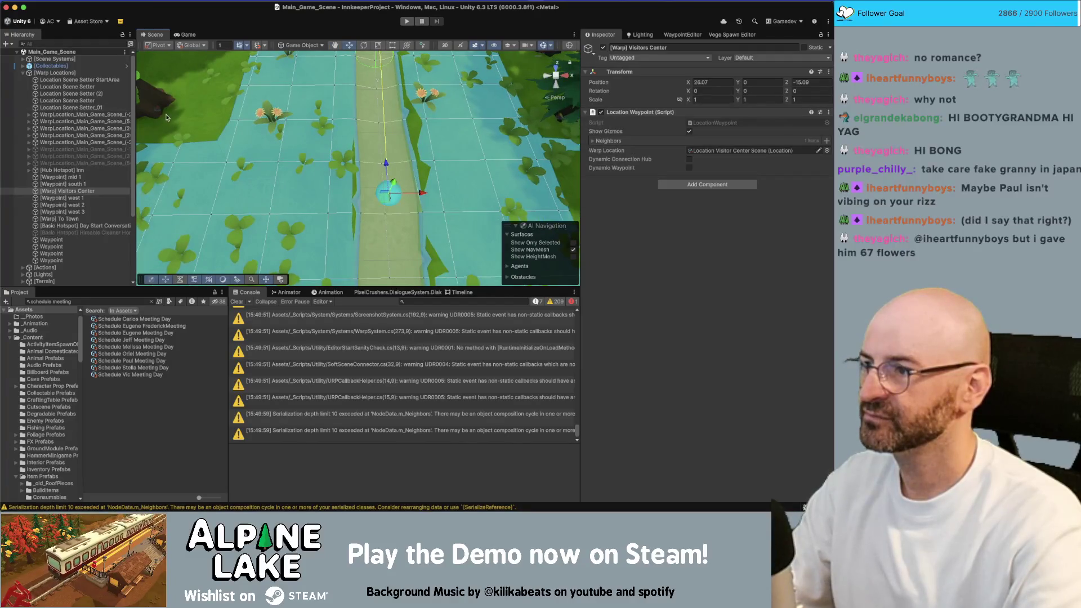
click(89, 171)
key(f)
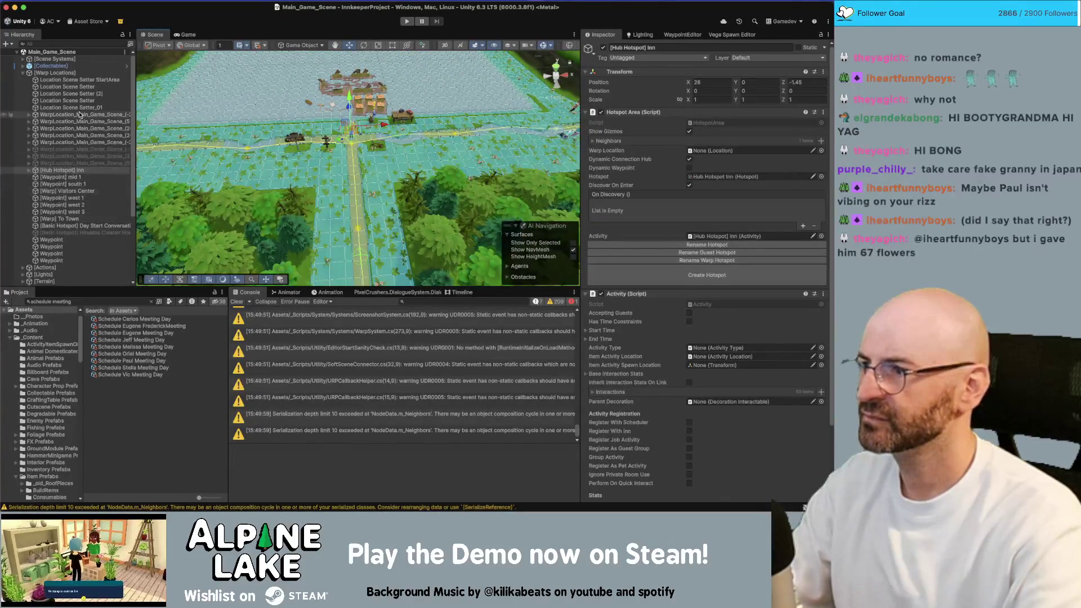
mouse_move(294, 159)
mouse_down()
mouse_move(305, 203)
mouse_move(319, 200)
mouse_up()
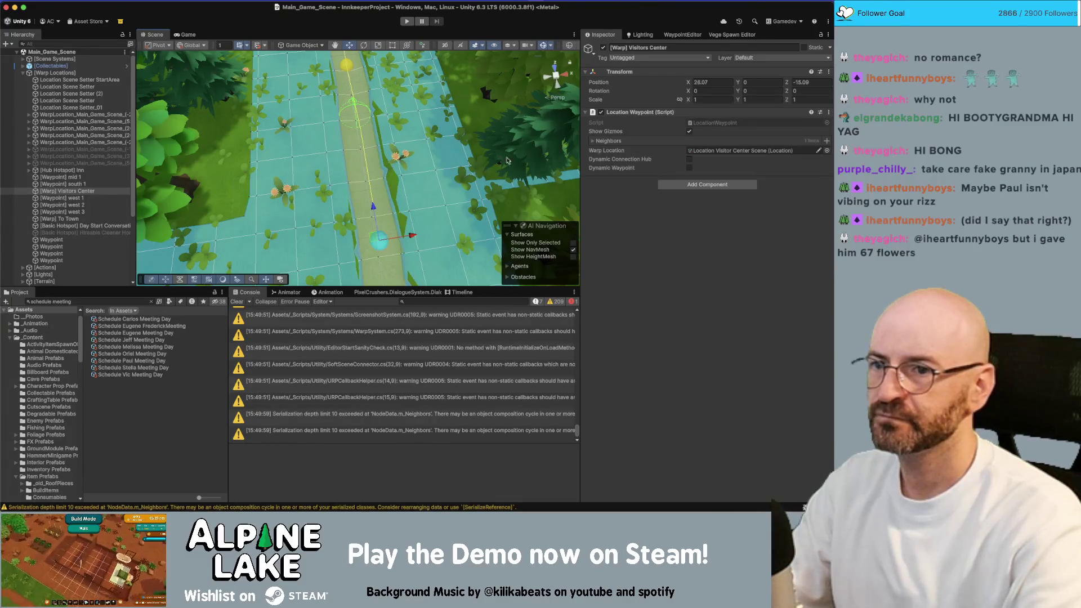
drag(395, 135, 348, 83)
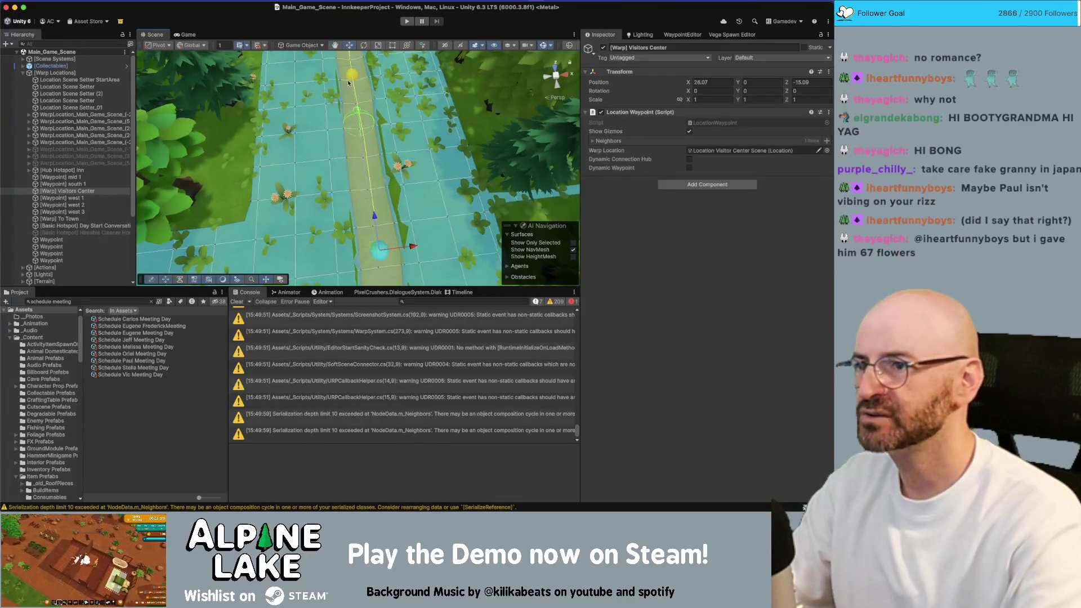
Duplicate waypoint south 1 and place the copy down the path at X 25.92, Z -13.31.
click(352, 78)
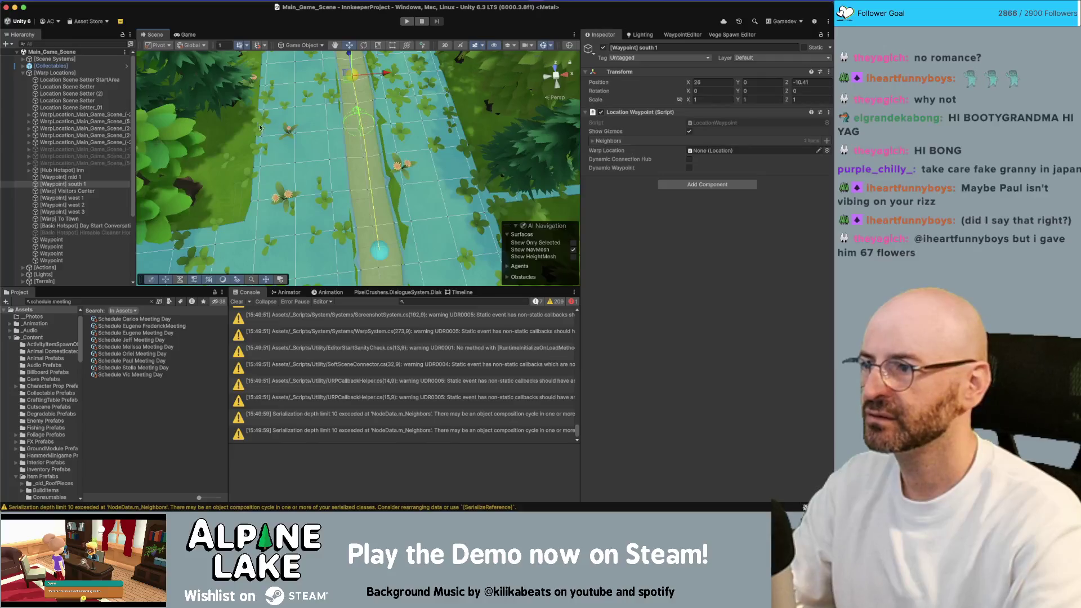
key(super+d)
drag(340, 89, 299, 185)
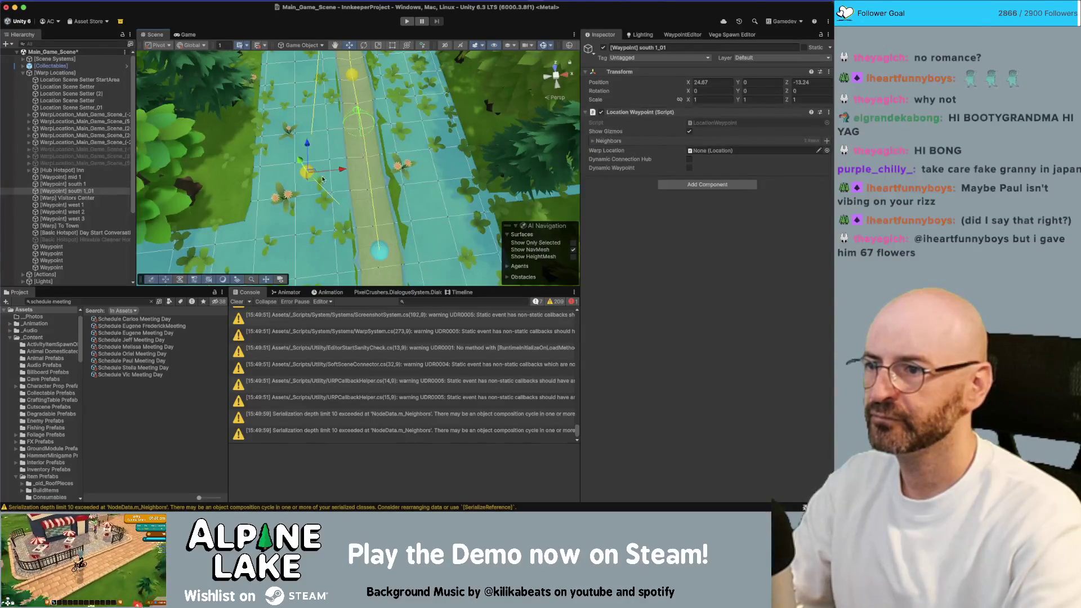
drag(313, 180, 365, 176)
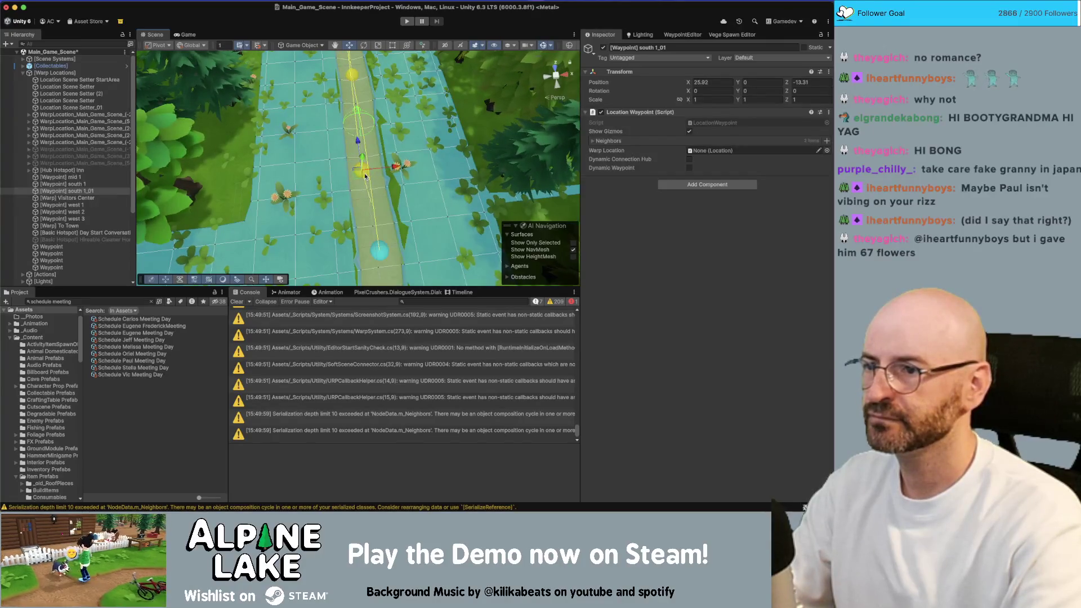
scroll(430, 133, up, 3)
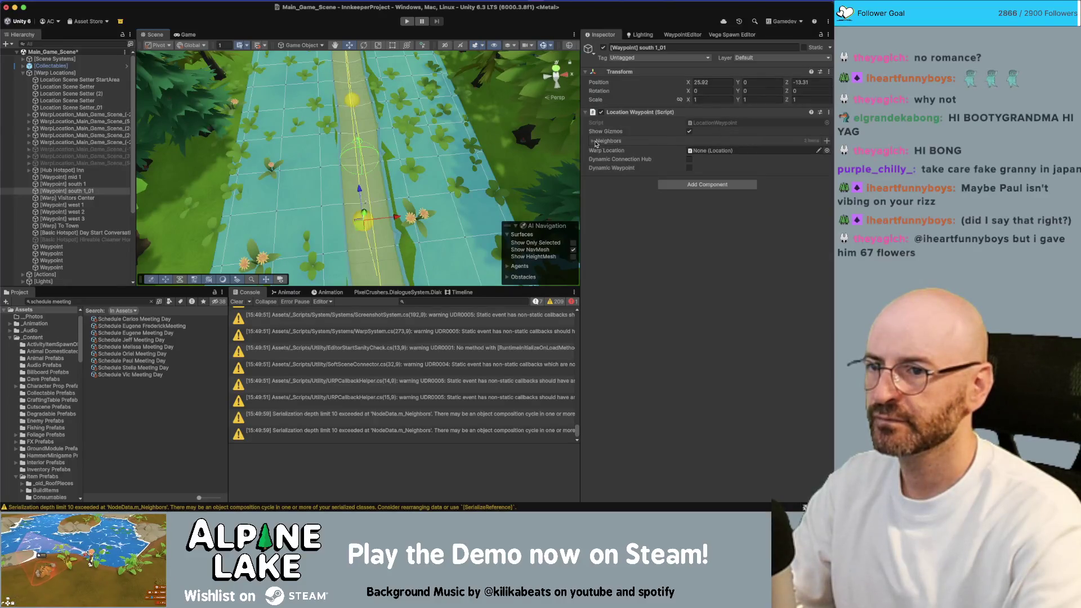
Clear south 1_01's inherited neighbours and connect it to south 1 alone with the WaypointEditor.
right_click(811, 142)
click(791, 187)
shift+click(351, 99)
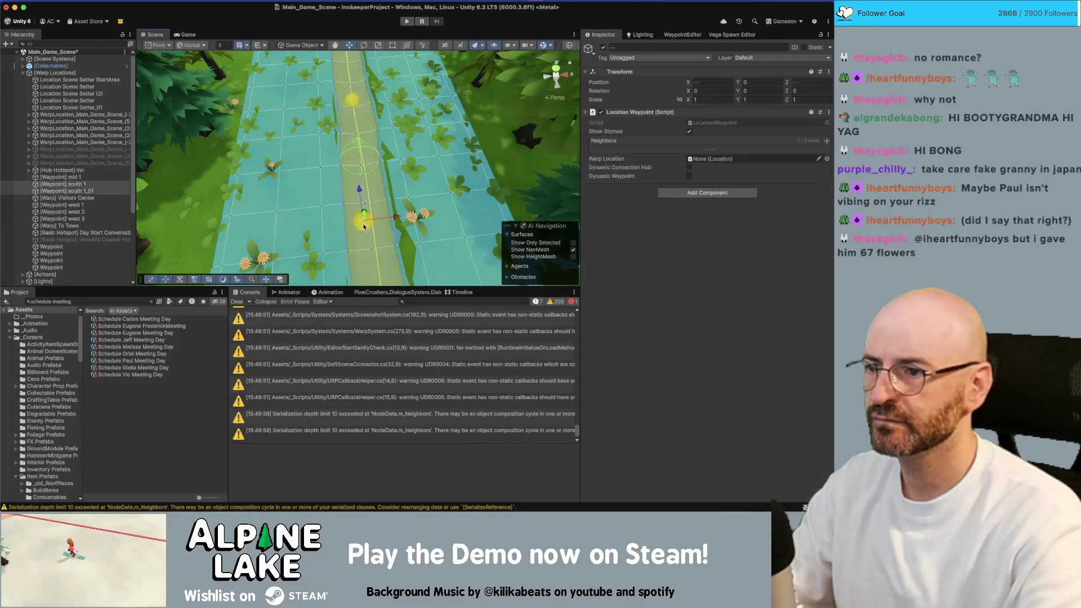
click(683, 34)
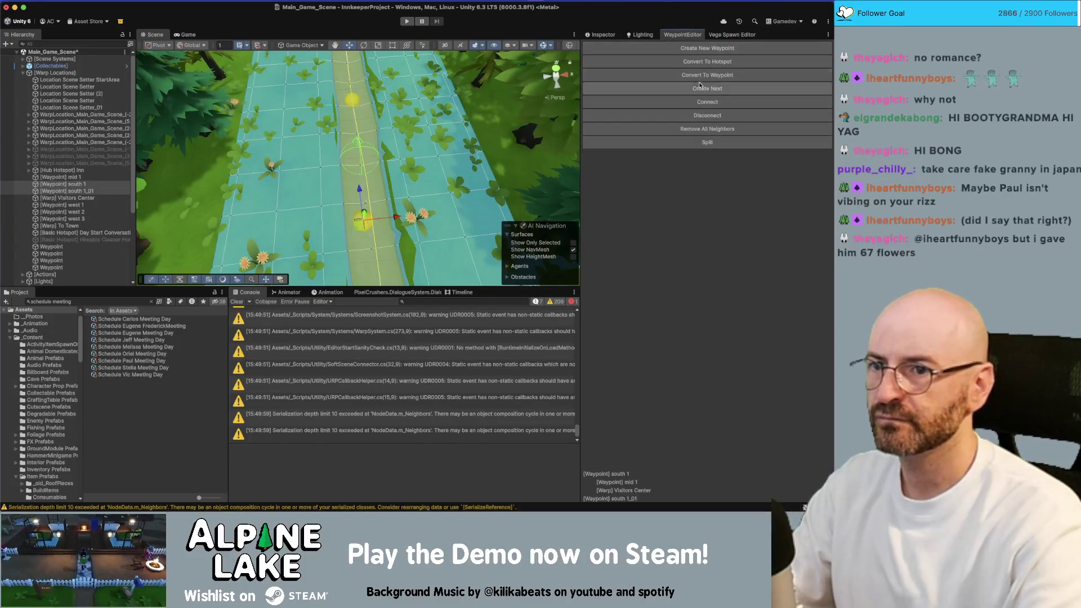
click(708, 102)
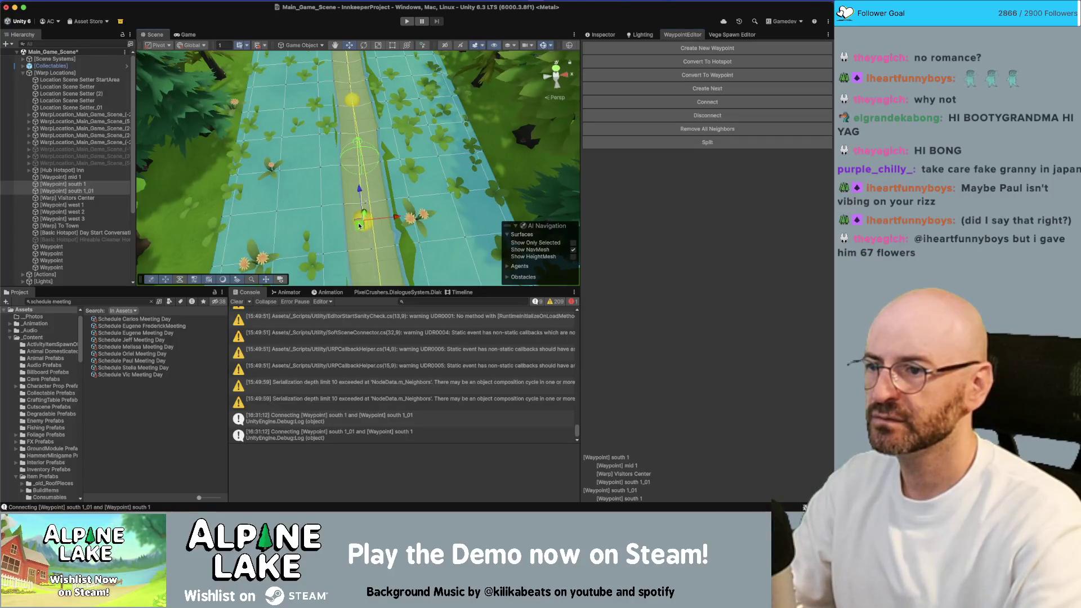
click(90, 191)
Add a Hotspot Area component to south 1_01 and remove its Location Waypoint component.
click(603, 34)
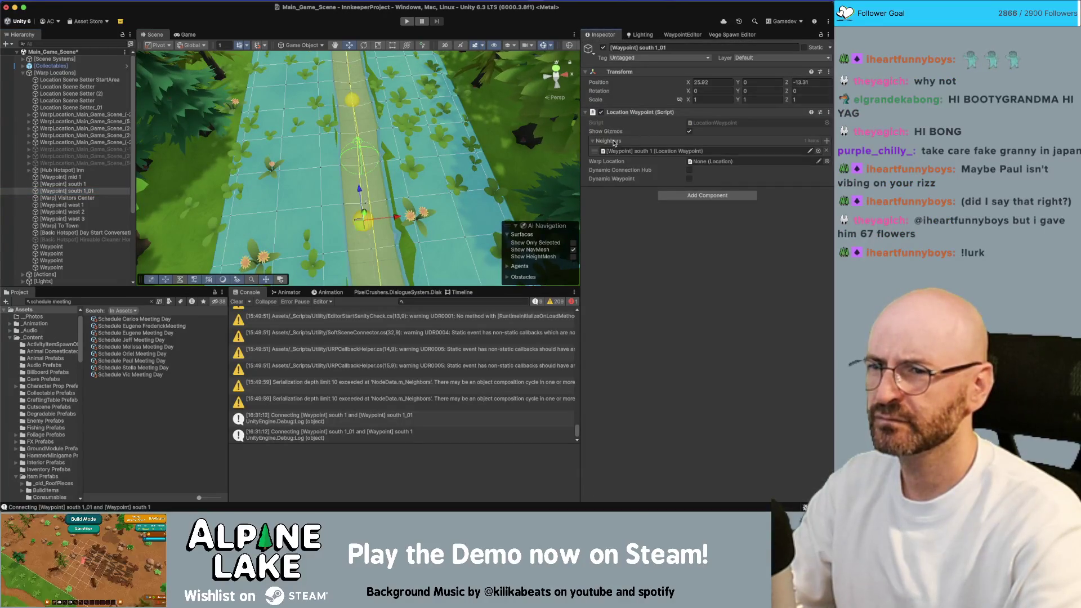
click(682, 197)
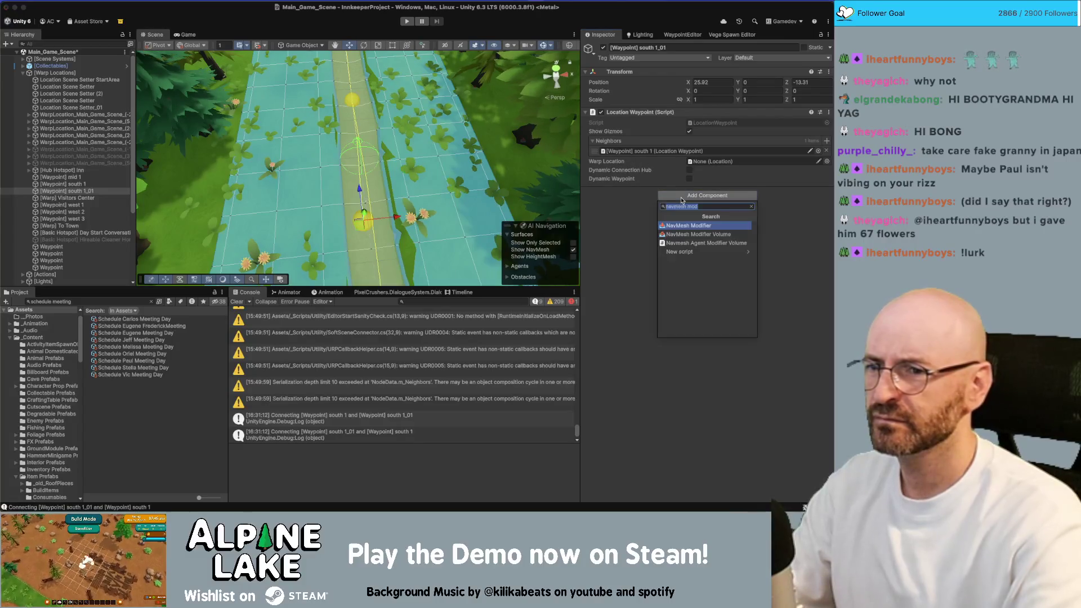
key(Return)
key(ctrl+z)
click(682, 197)
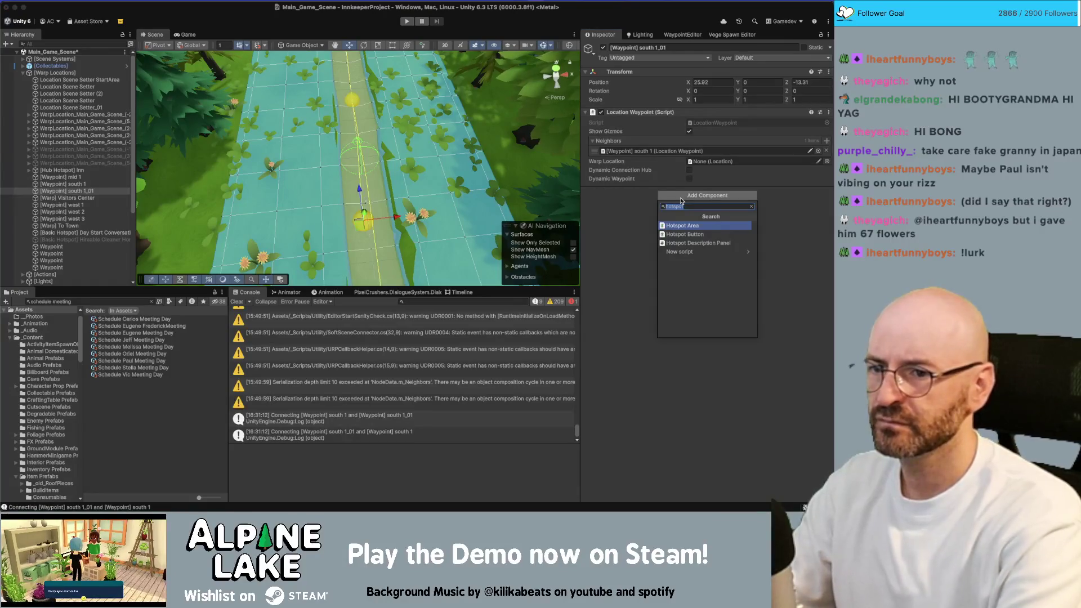
key(Down)
key(Down)
key(Up)
key(Up)
key(Return)
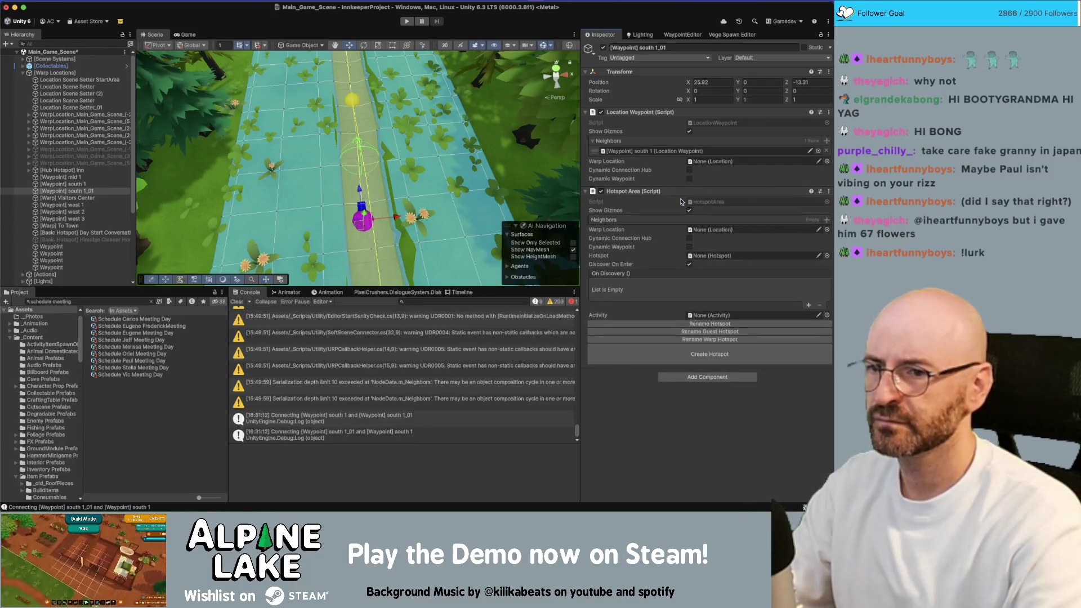
right_click(668, 112)
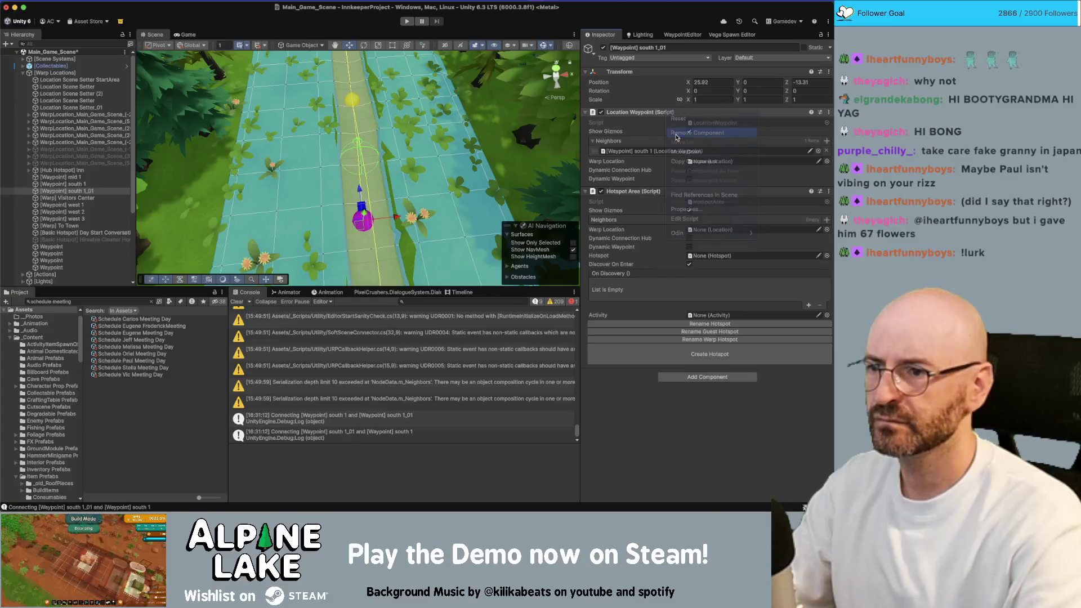
click(677, 134)
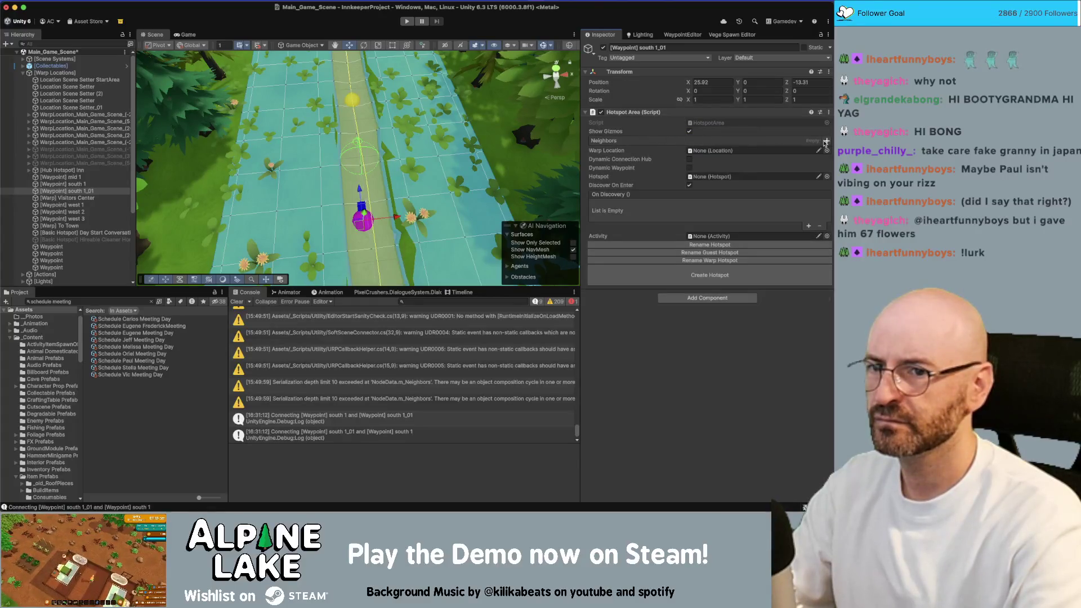
Make south 1 and south 1_01 mutual neighbours and create a new Basic Hotspot Inn asset.
click(826, 142)
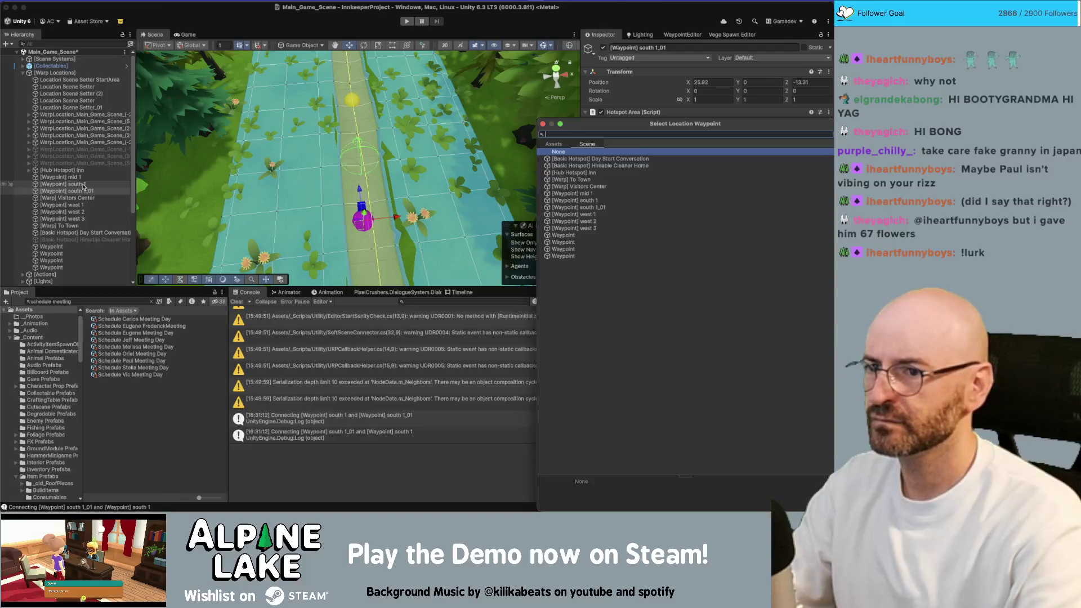
double_click(593, 202)
drag(349, 186, 265, 181)
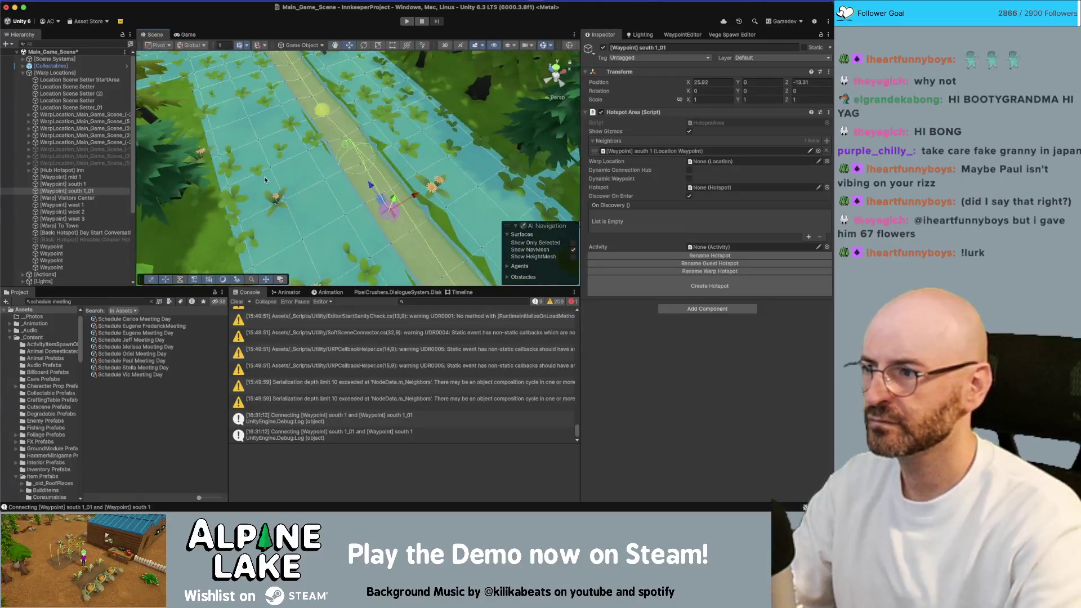
click(62, 184)
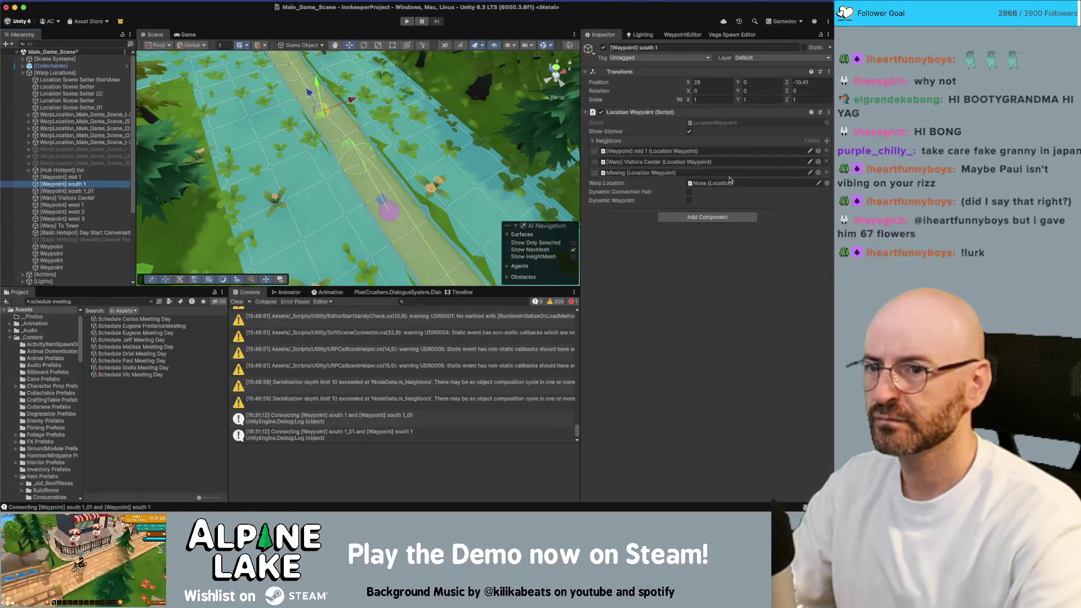
mouse_move(67, 191)
mouse_down()
mouse_move(192, 169)
mouse_move(637, 177)
mouse_up()
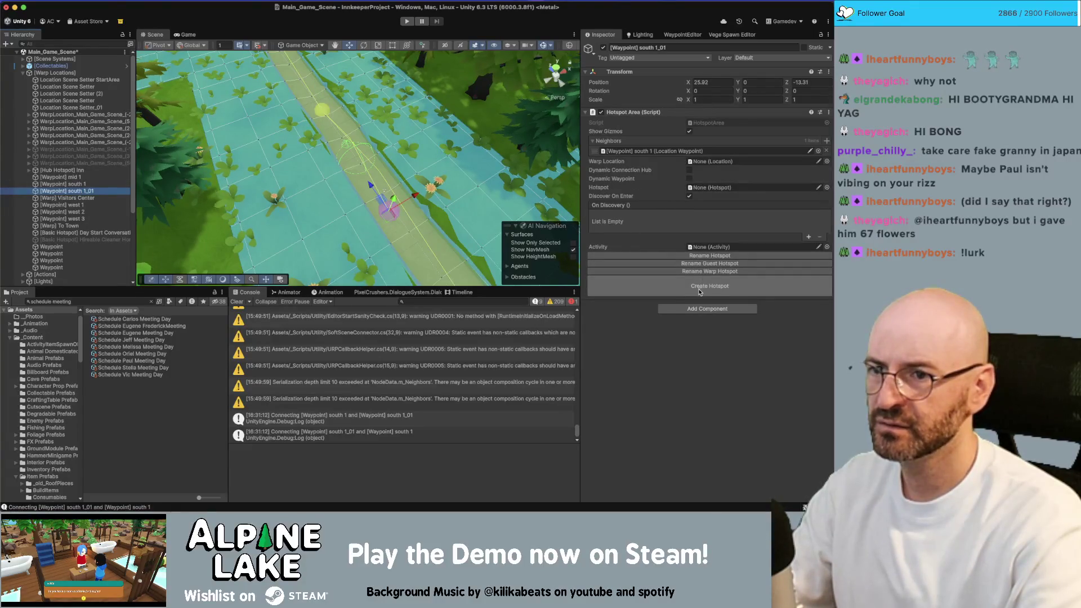
click(699, 289)
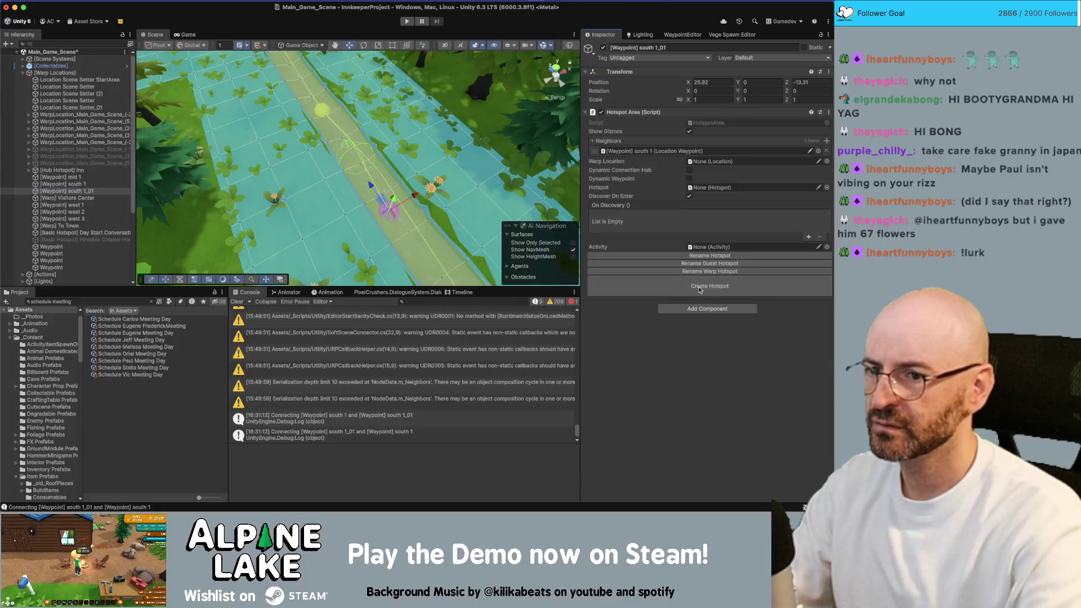
click(700, 191)
Rename the new hotspot asset to 'Basic Hotspot Inn Paul Meetingday START'.
double_click(700, 192)
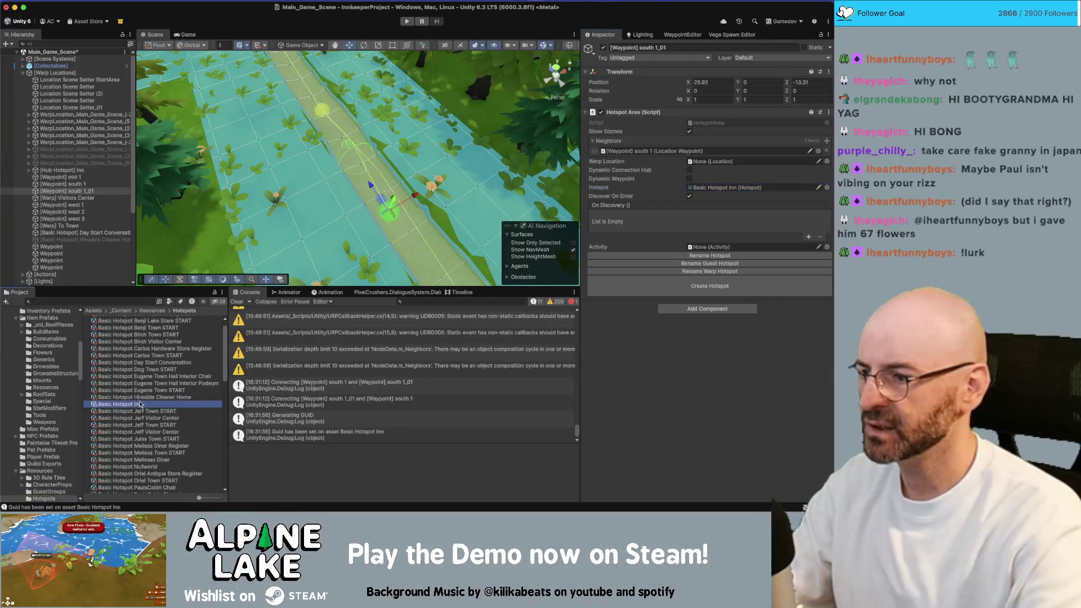
key(Return)
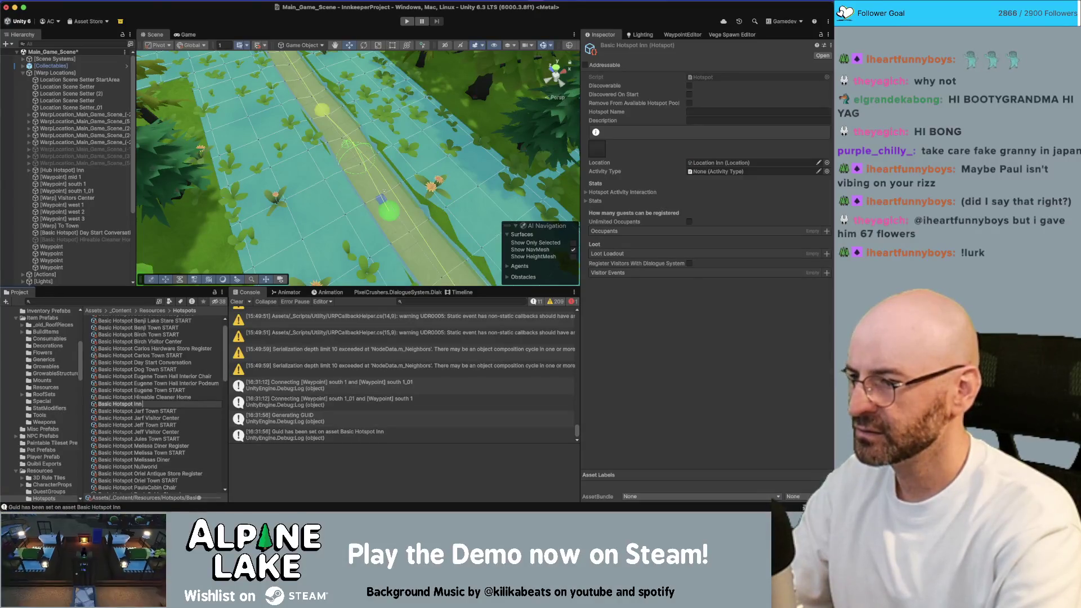
text(Paul)
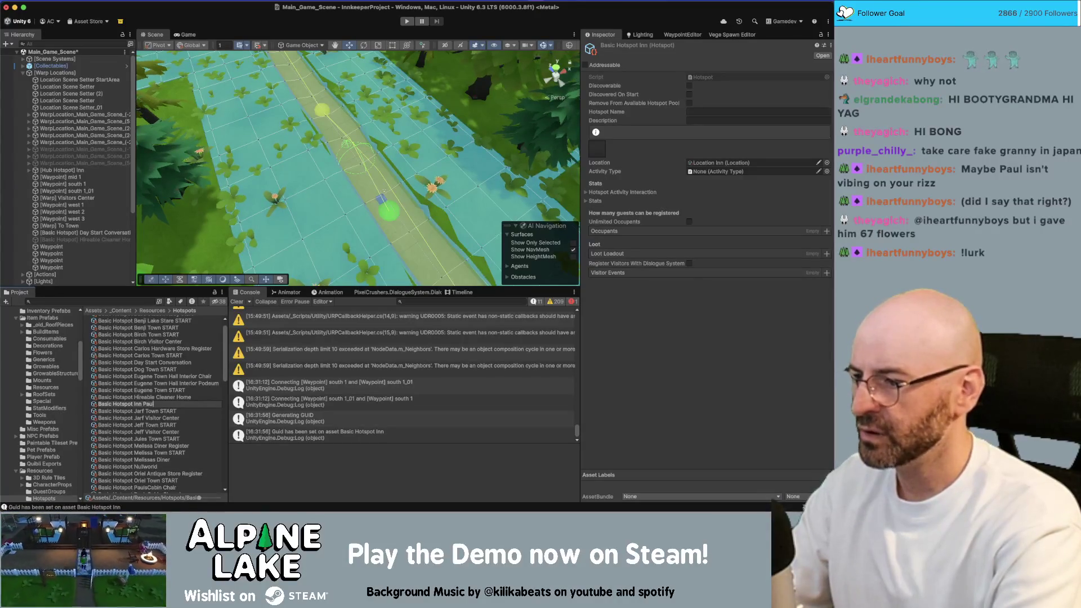
text( Meetingday START)
key(Return)
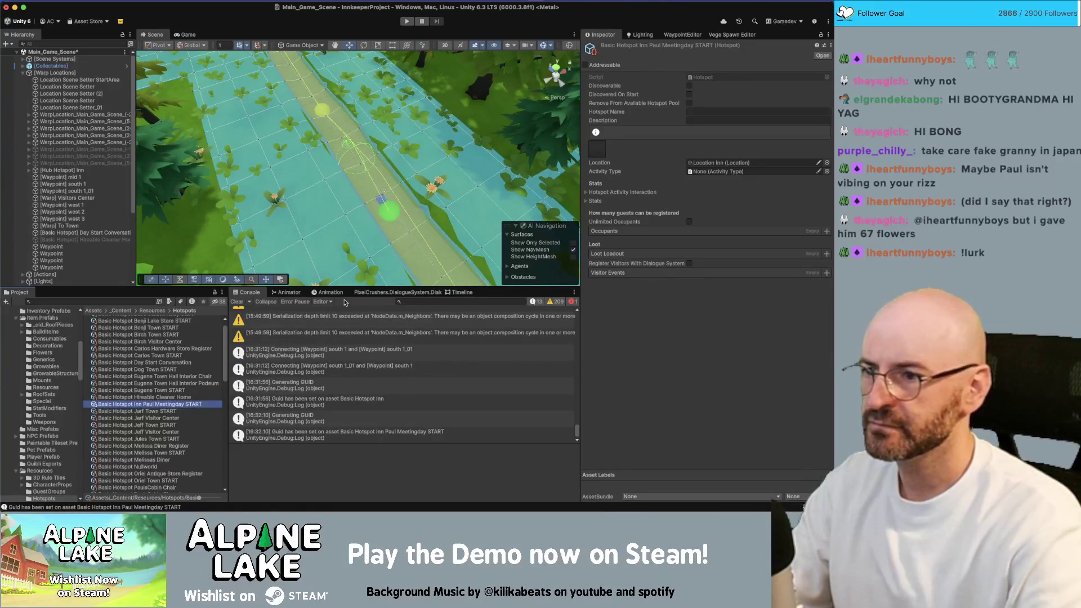
Rename the south 1_01 scene object after its hotspot and turn off Discover On Enter.
click(94, 192)
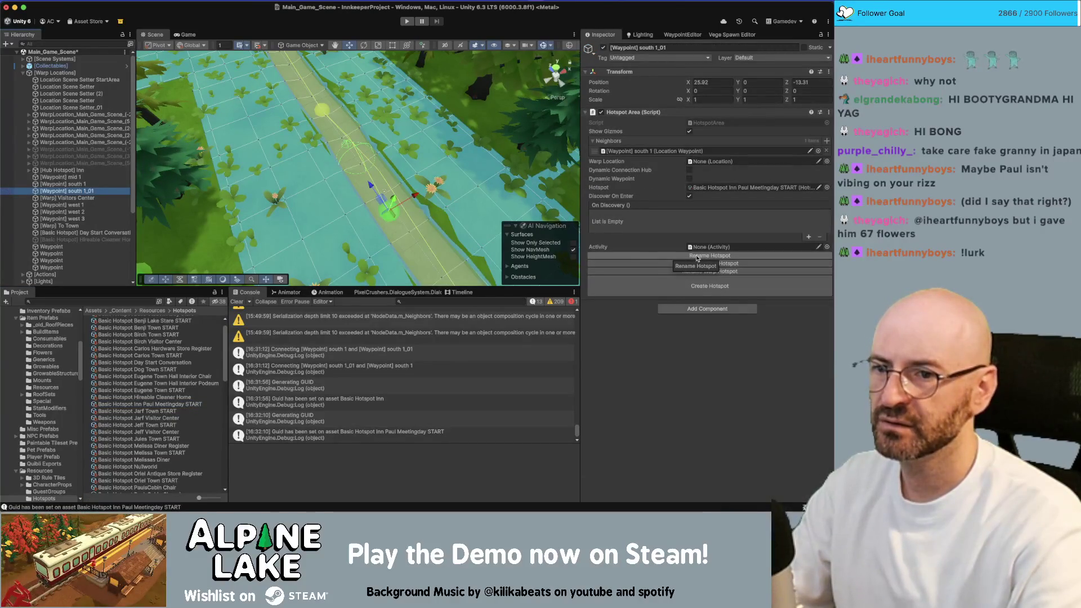
click(656, 256)
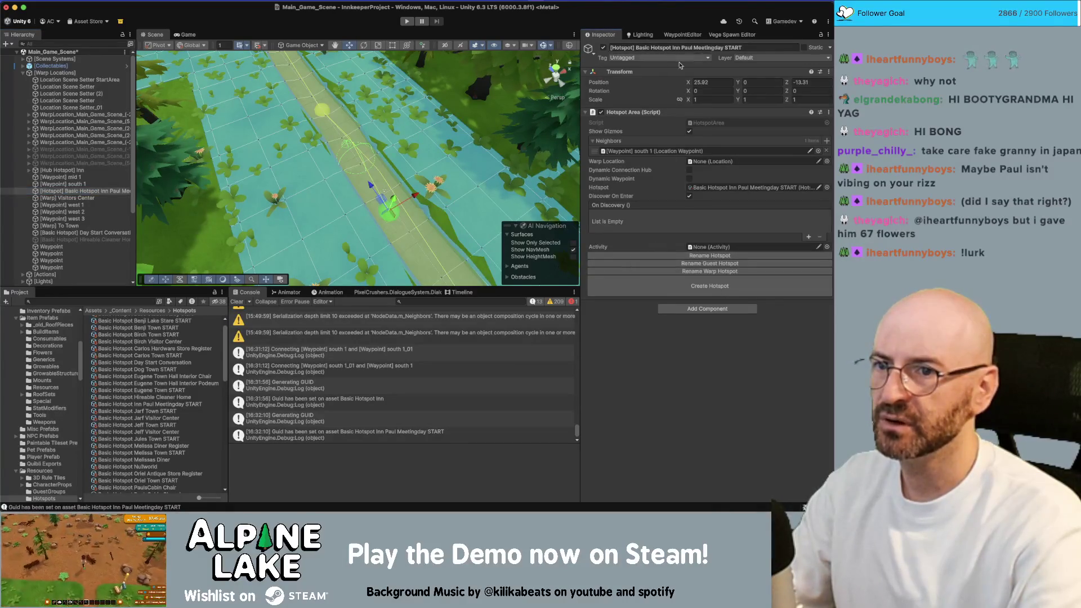
drag(326, 185, 343, 177)
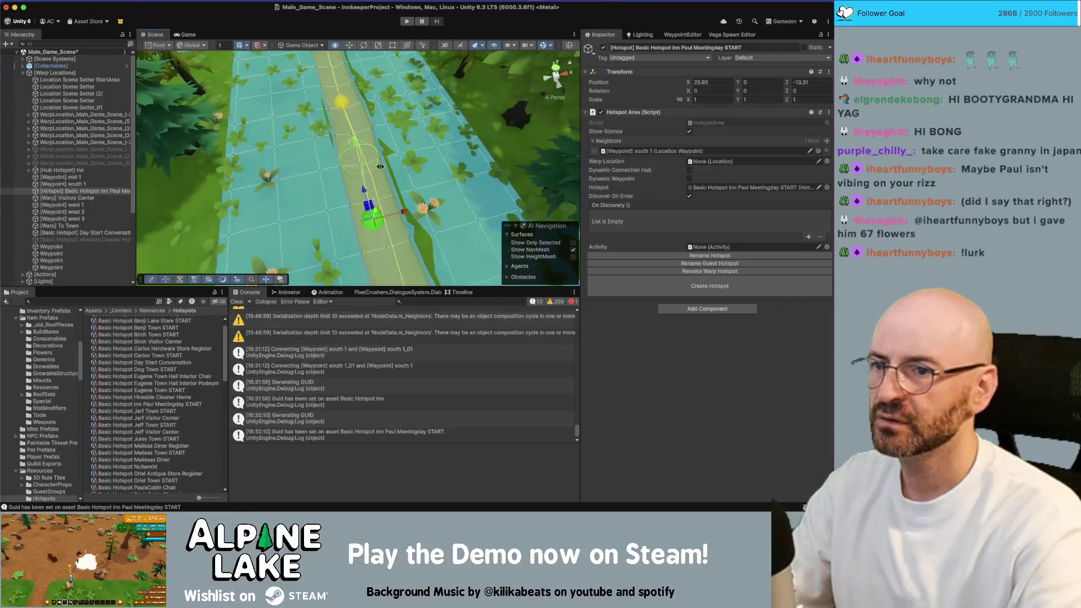
click(609, 141)
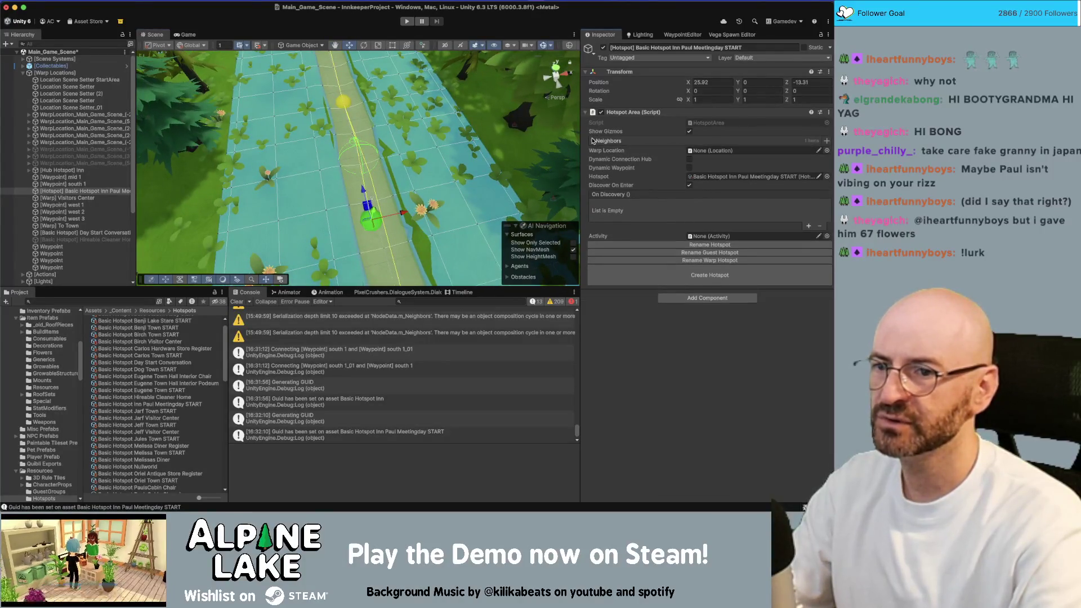
click(689, 186)
click(689, 185)
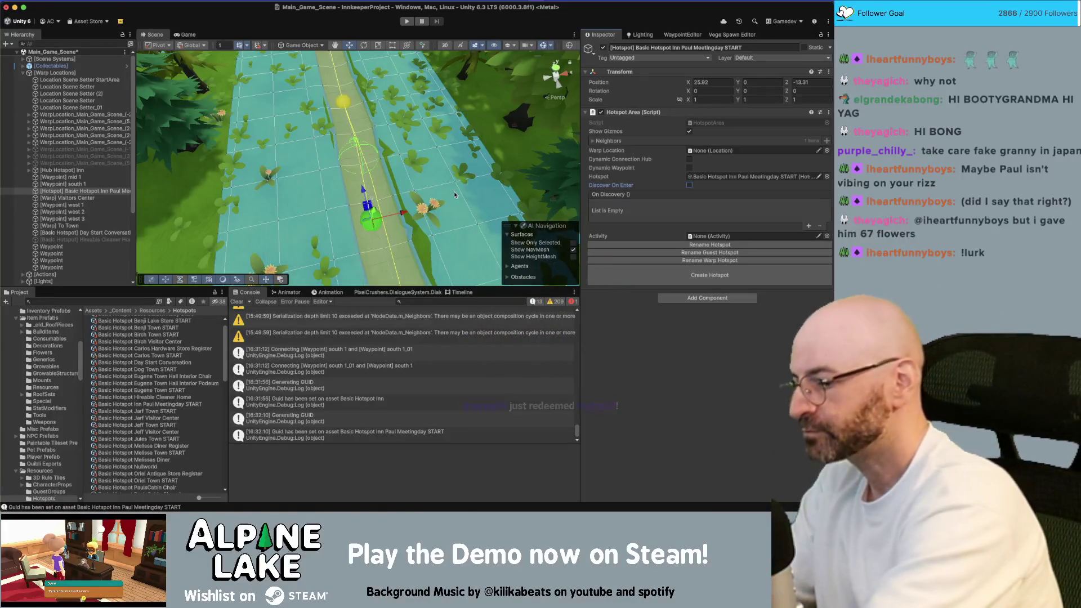
key(alt)
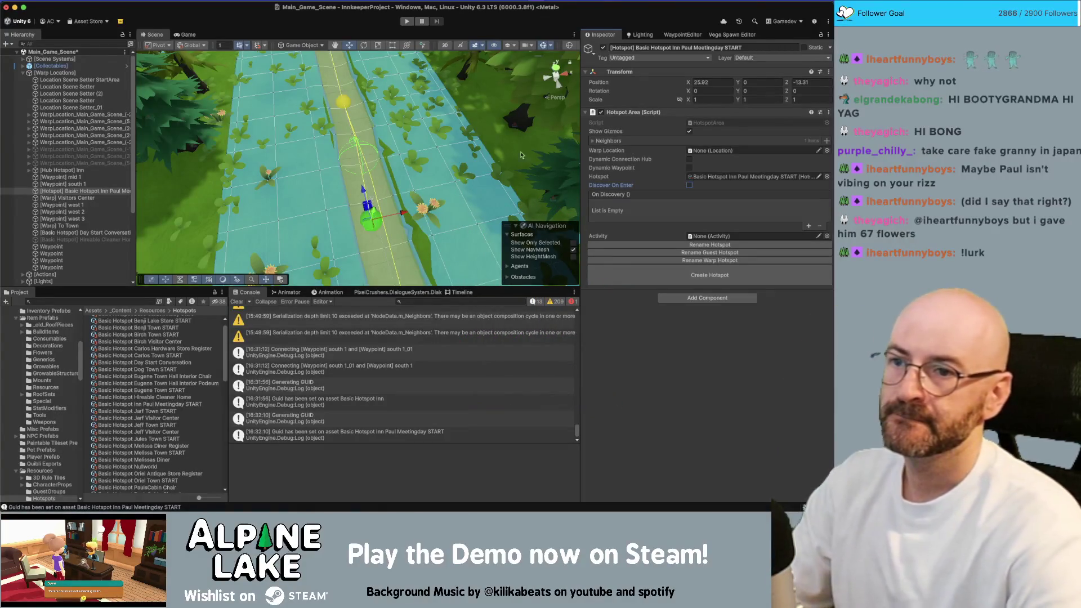
drag(436, 157, 416, 153)
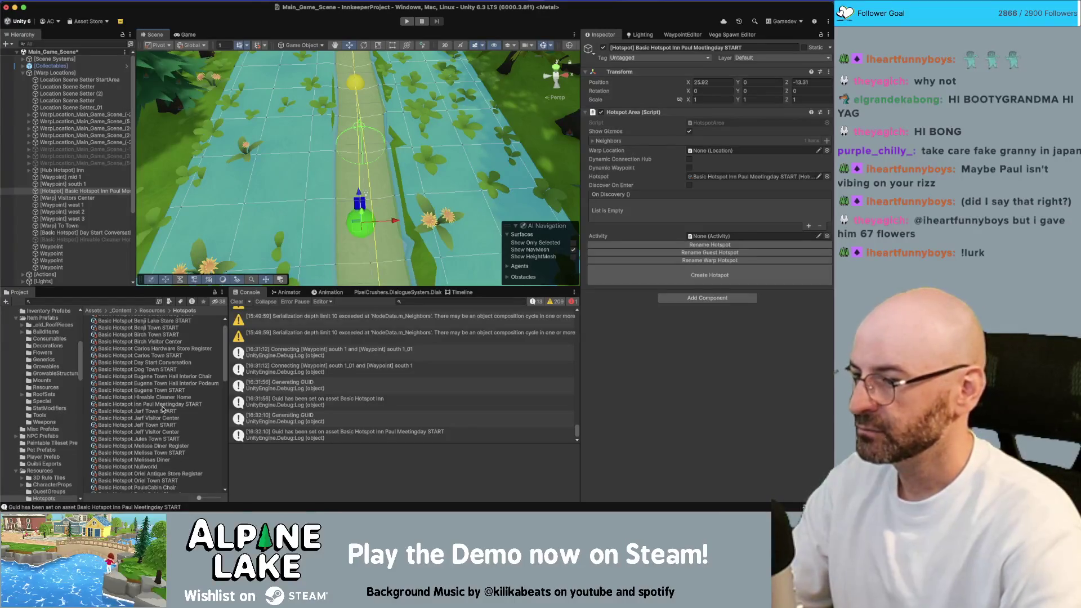
click(124, 299)
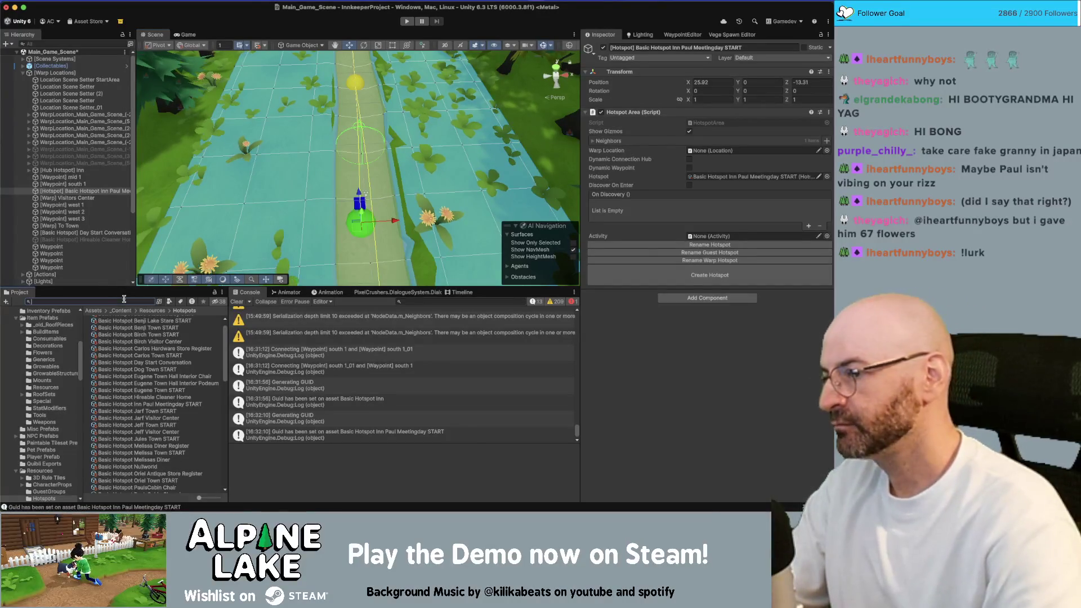
Set Schedule Paul Meeting Day's Start Position Override to the Inn Paul Meetingday START hotspot.
key(BackSpace)
text(paul sched)
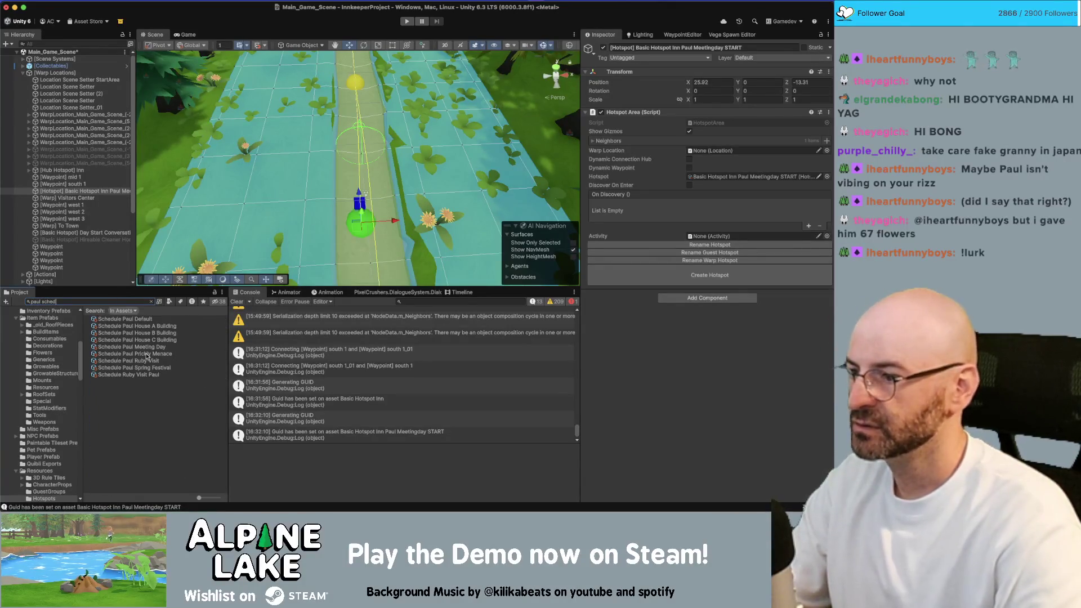
click(151, 347)
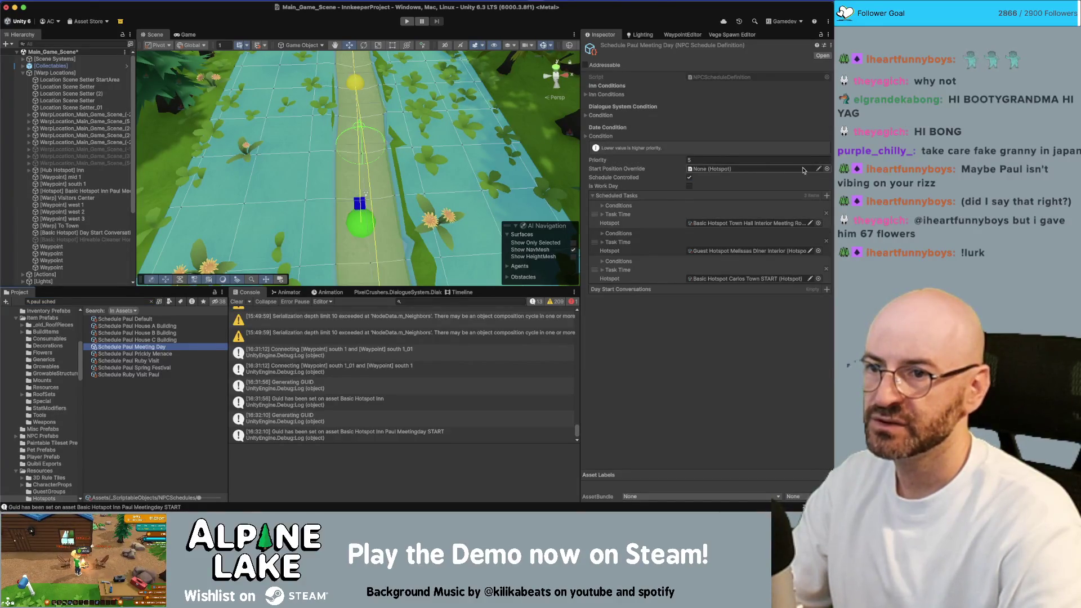
click(827, 168)
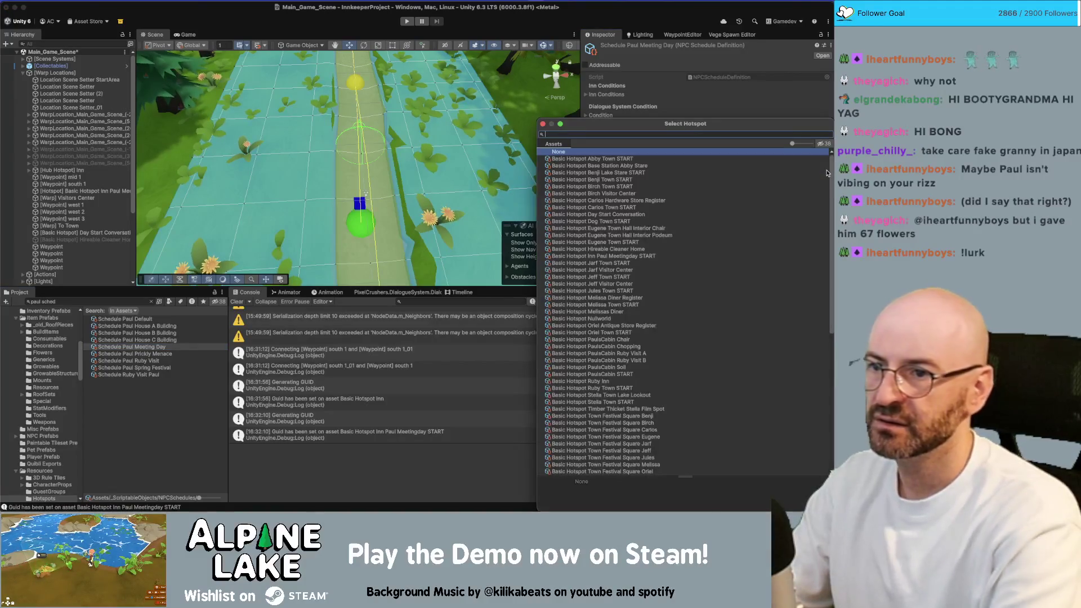
text(paul)
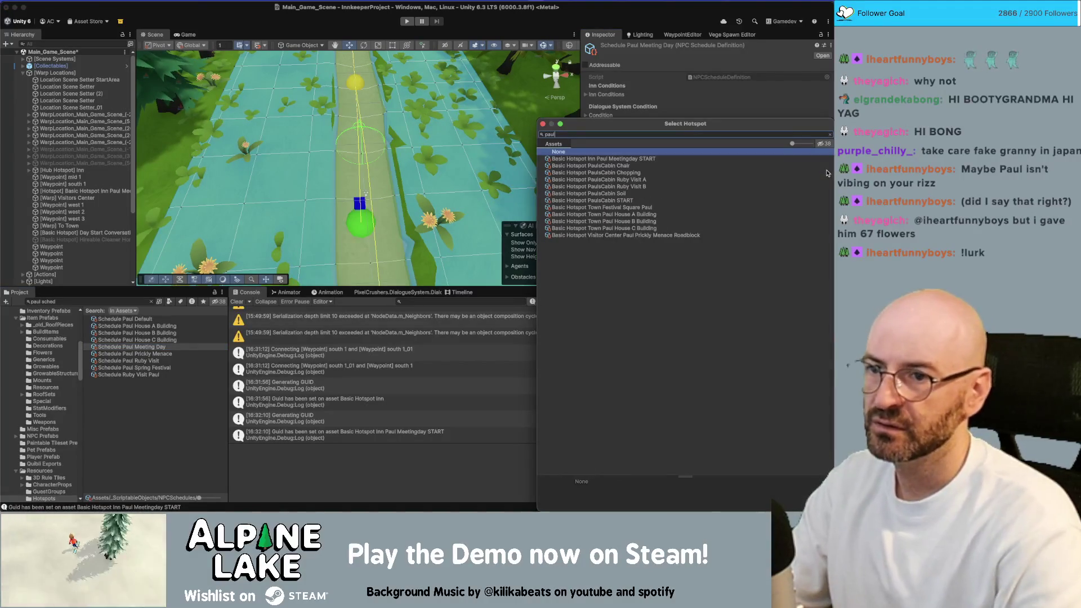
key(Down)
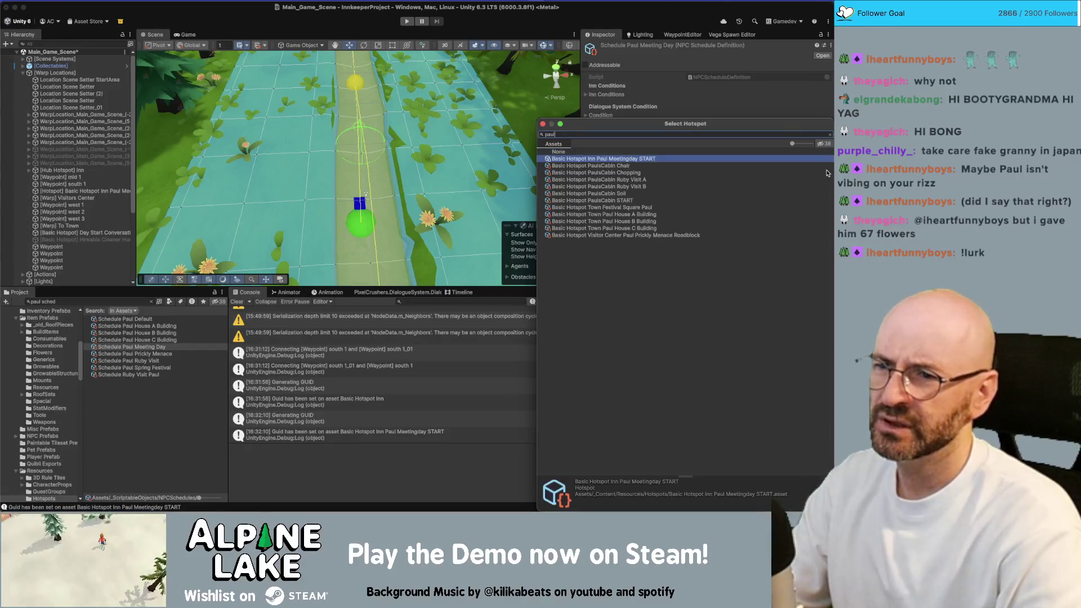
key(Return)
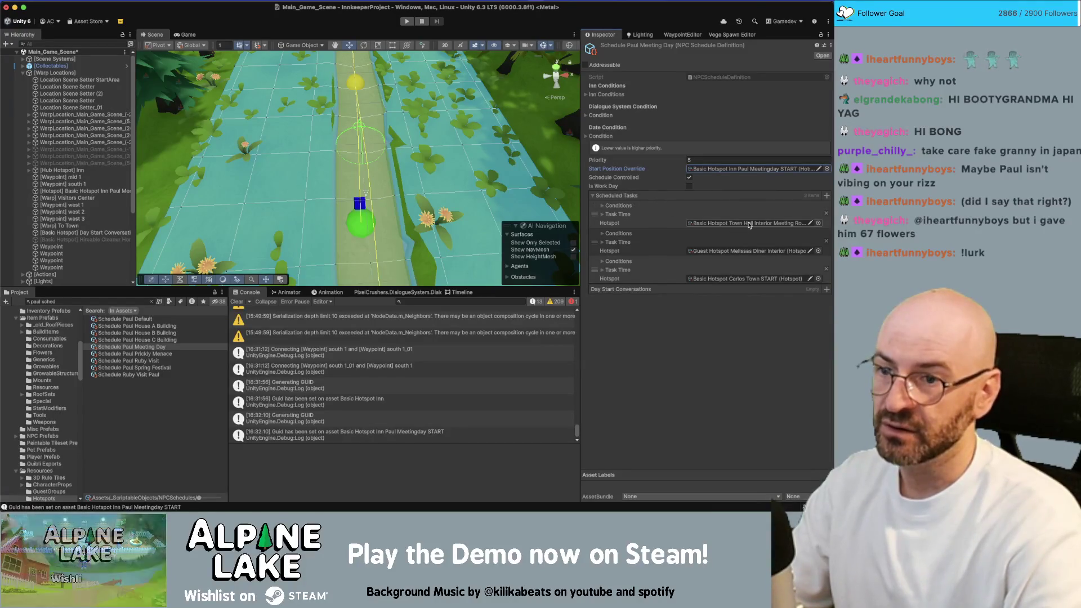
Edit the first task's hour (9, then 8) and add a blank task at the top.
click(602, 214)
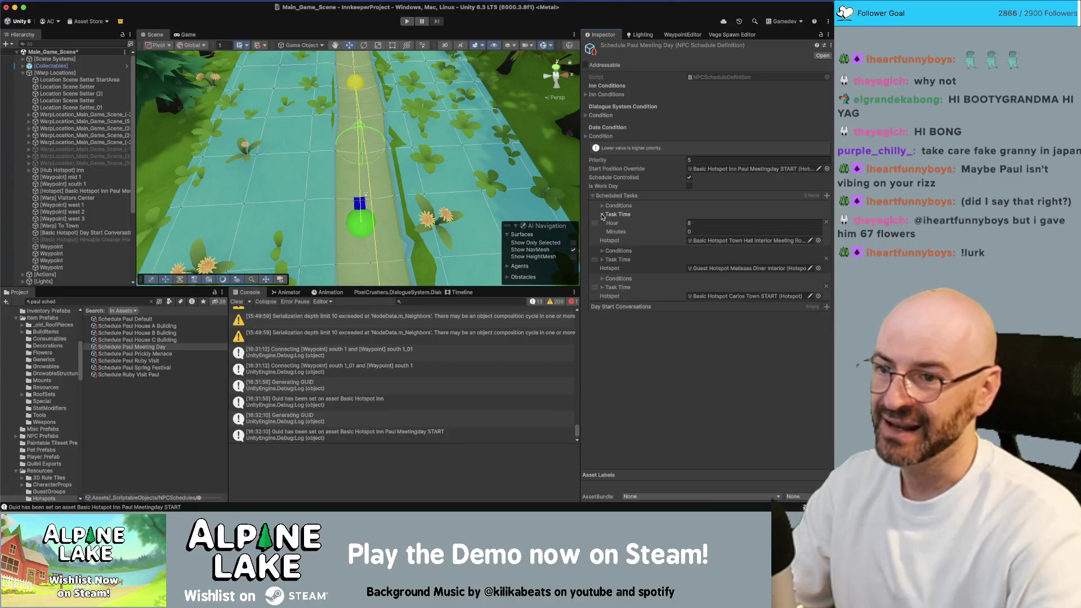
click(703, 222)
text(9)
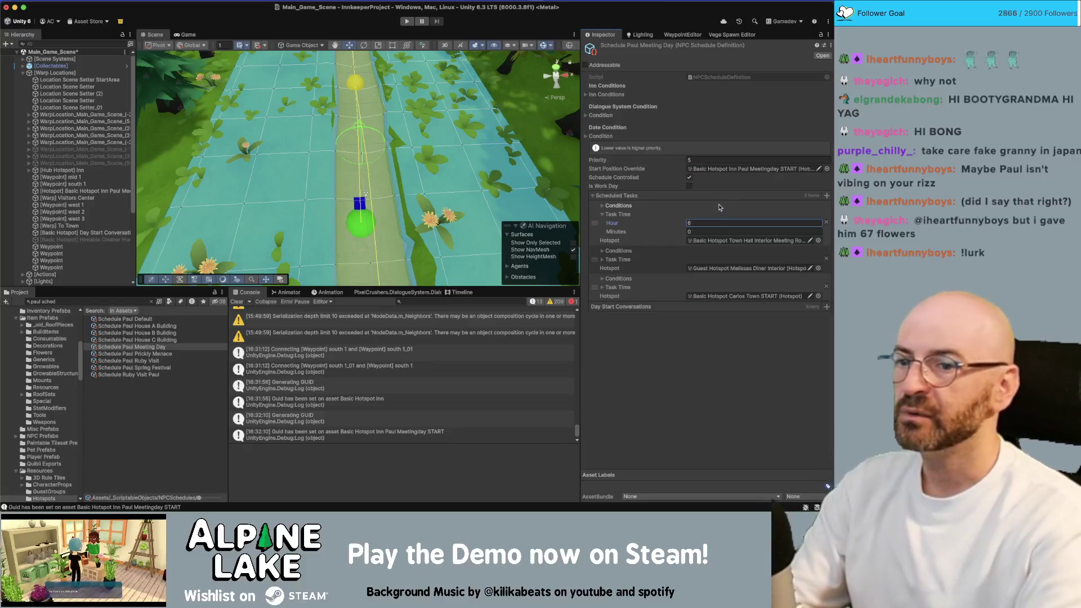
text(8)
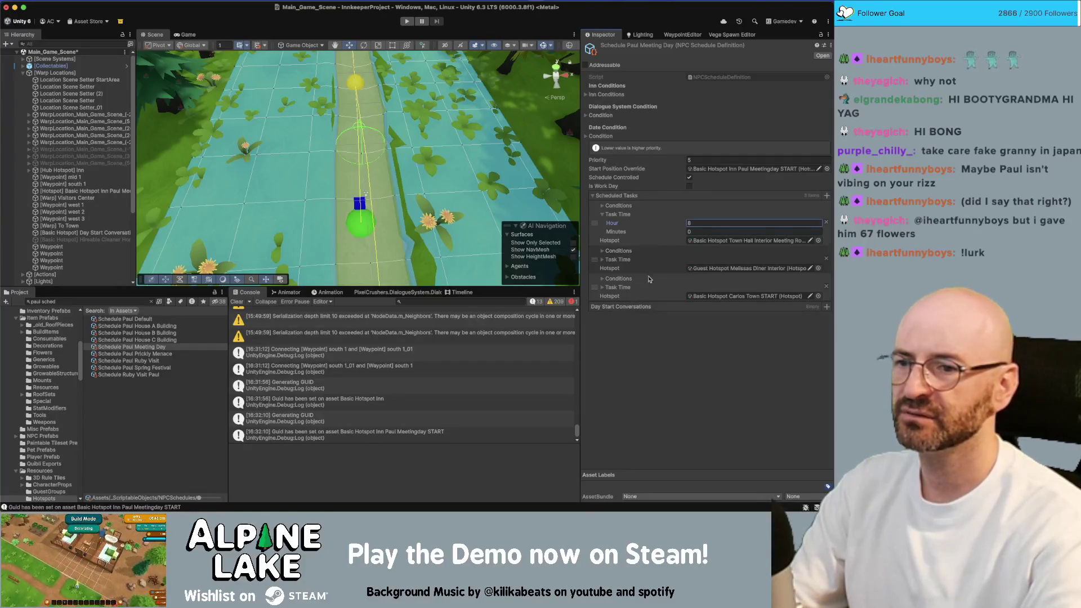
click(827, 196)
mouse_move(598, 318)
mouse_down()
mouse_move(604, 231)
mouse_move(623, 222)
mouse_up()
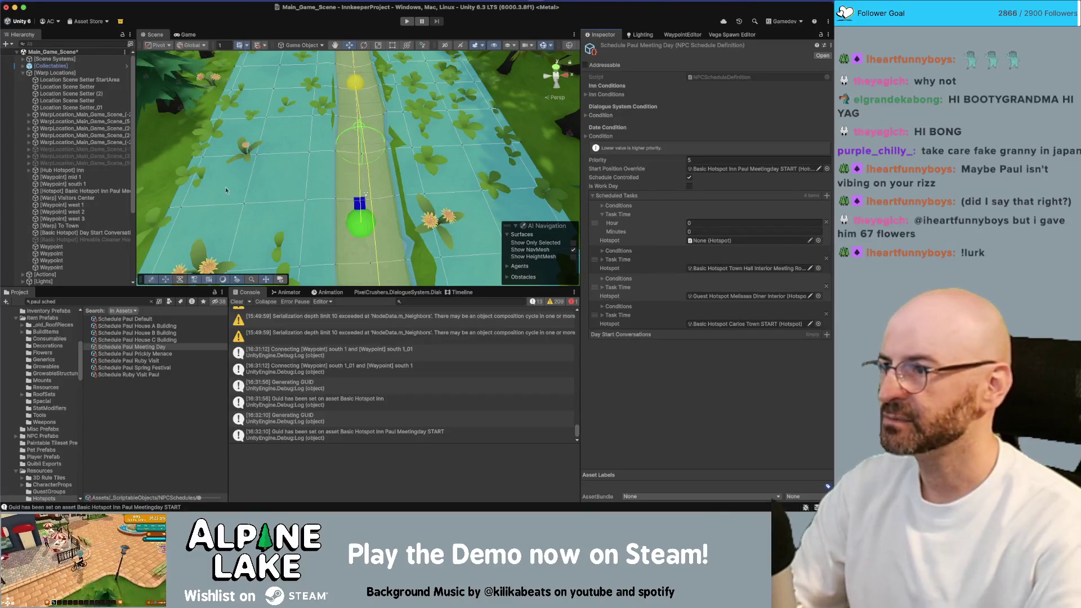
scroll(83, 246, down, 5)
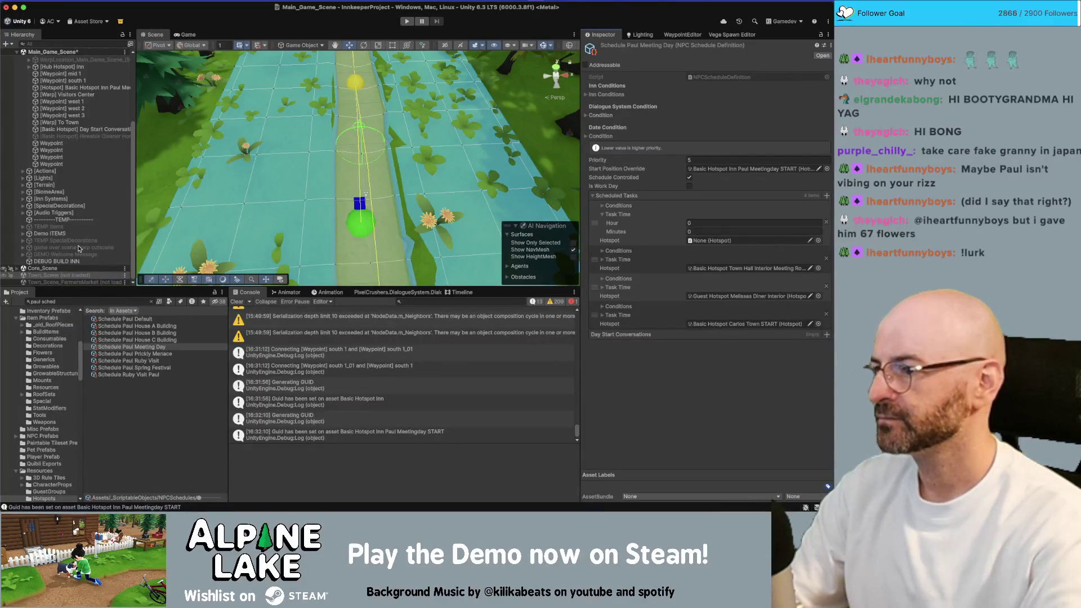
Update the waypoints of the main scene's Warp Locations group.
scroll(81, 242, down, 3)
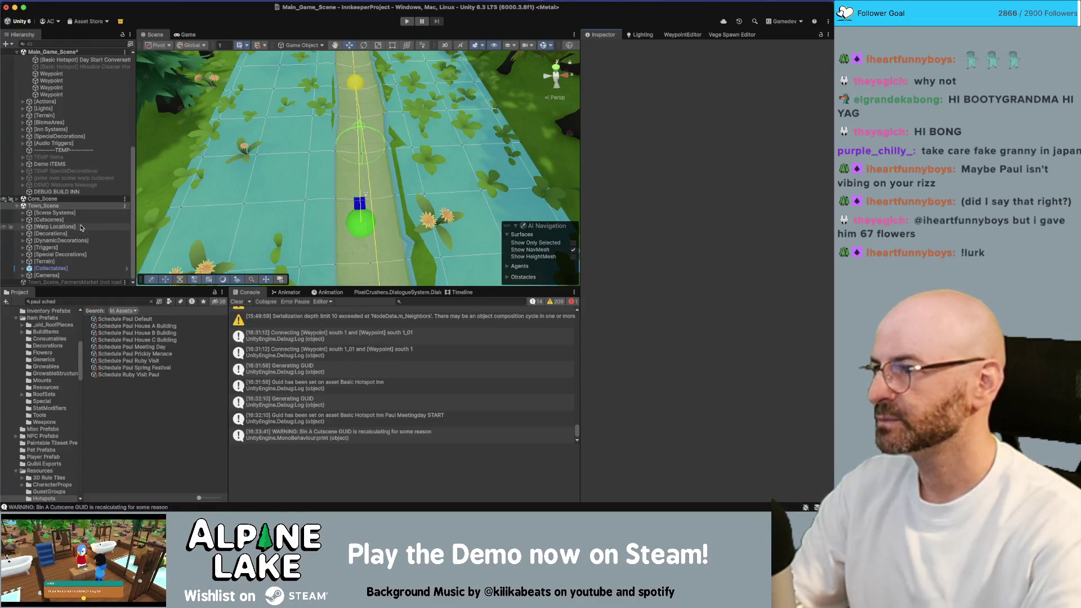
scroll(84, 231, up, 8)
click(55, 73)
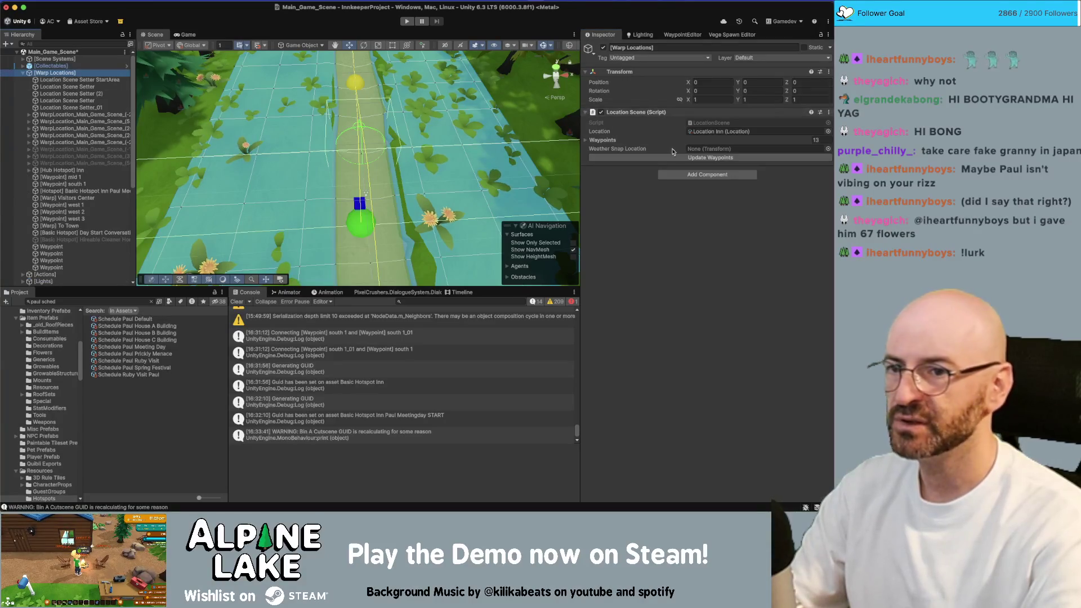
click(596, 159)
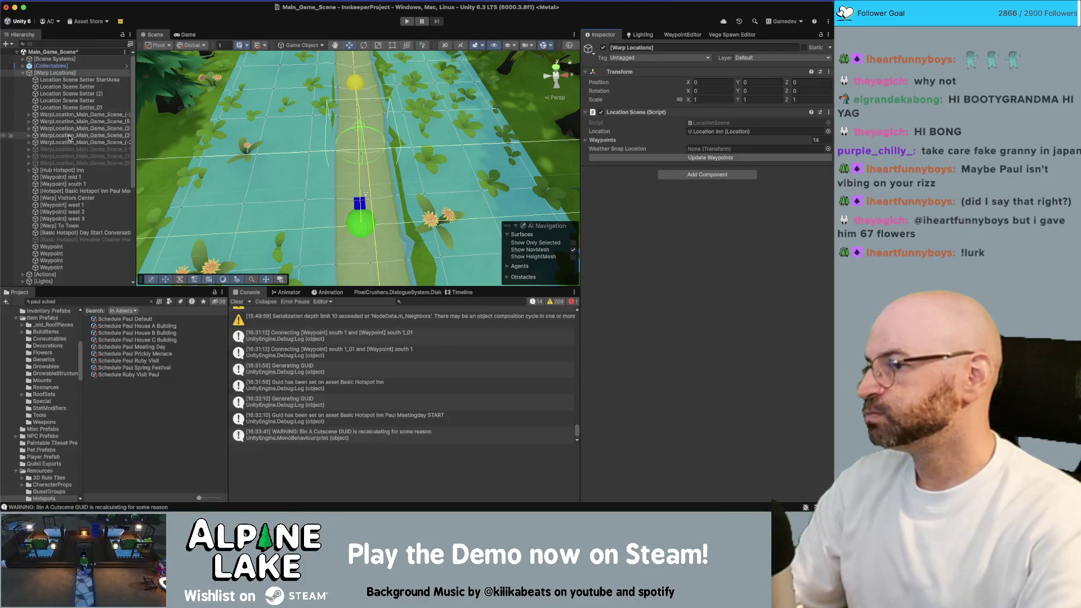
Duplicate the Eugine Standing place hotspot in Town_Scene and place the copy beside it.
scroll(50, 169, down, 8)
click(52, 227)
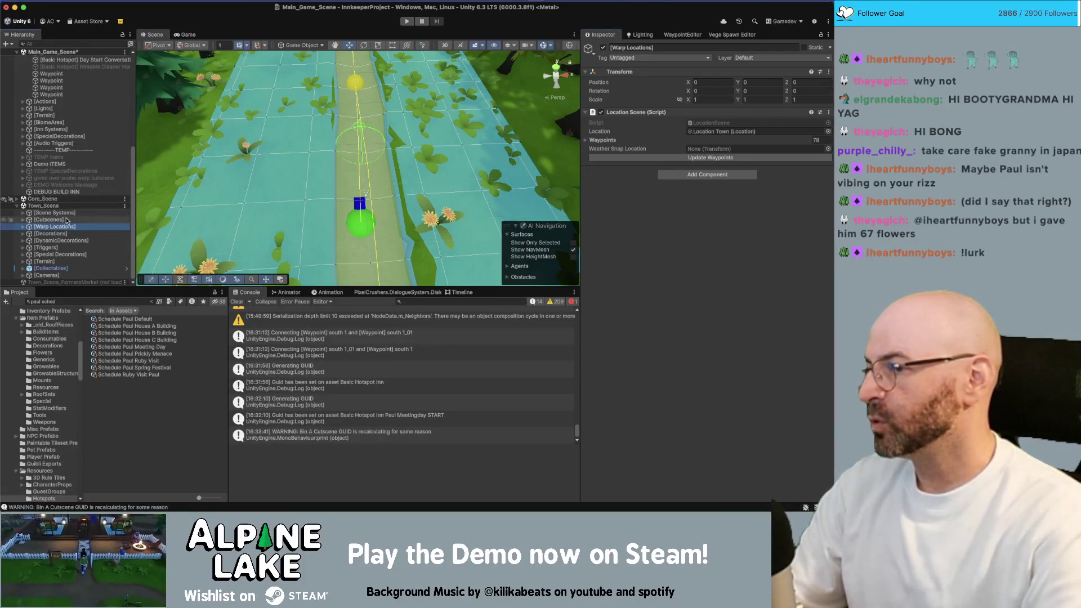
key(Right)
scroll(68, 223, down, 5)
scroll(68, 223, down, 3)
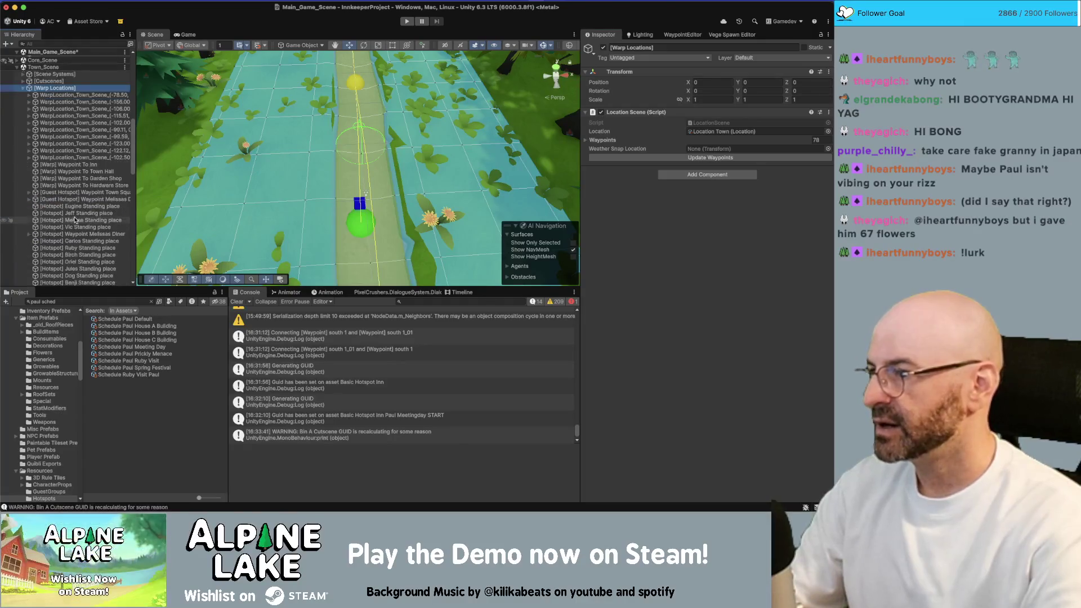
scroll(95, 219, down, 4)
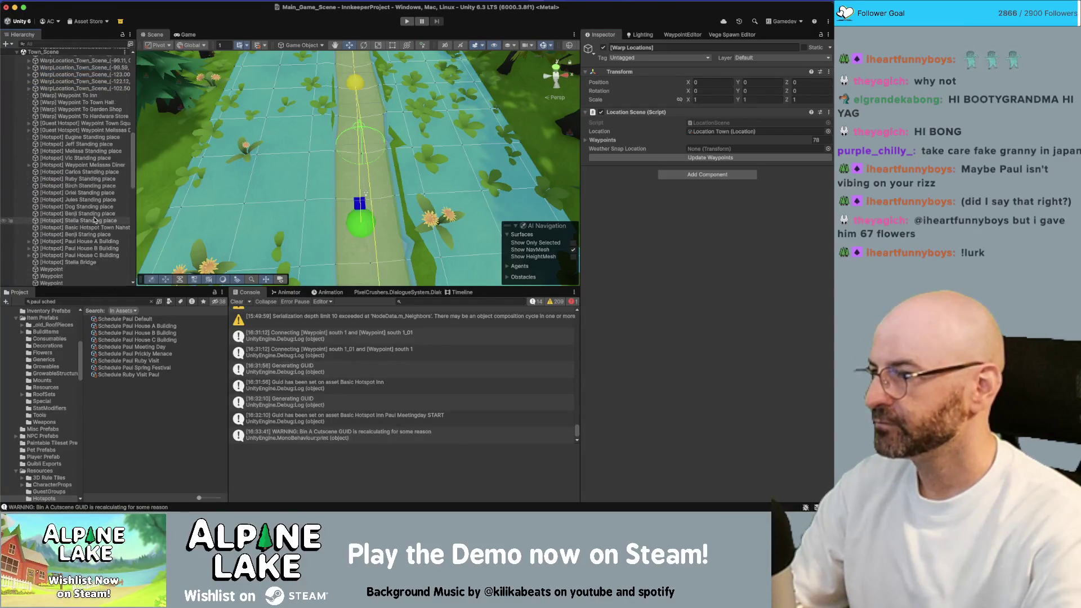
double_click(85, 138)
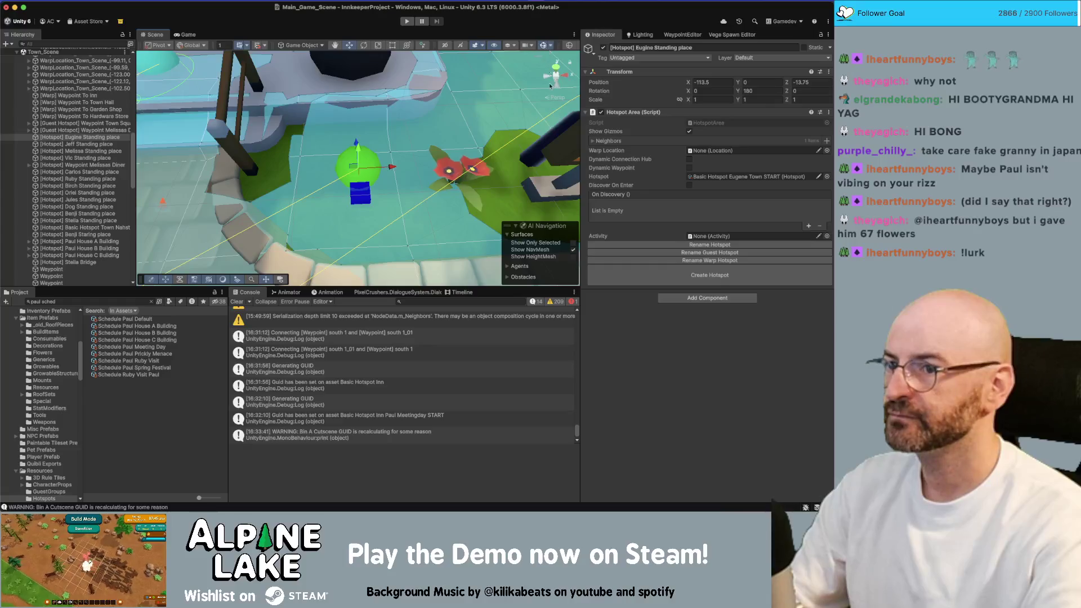
scroll(394, 197, down, 3)
mouse_move(349, 203)
mouse_down()
mouse_move(315, 166)
mouse_move(345, 175)
mouse_up()
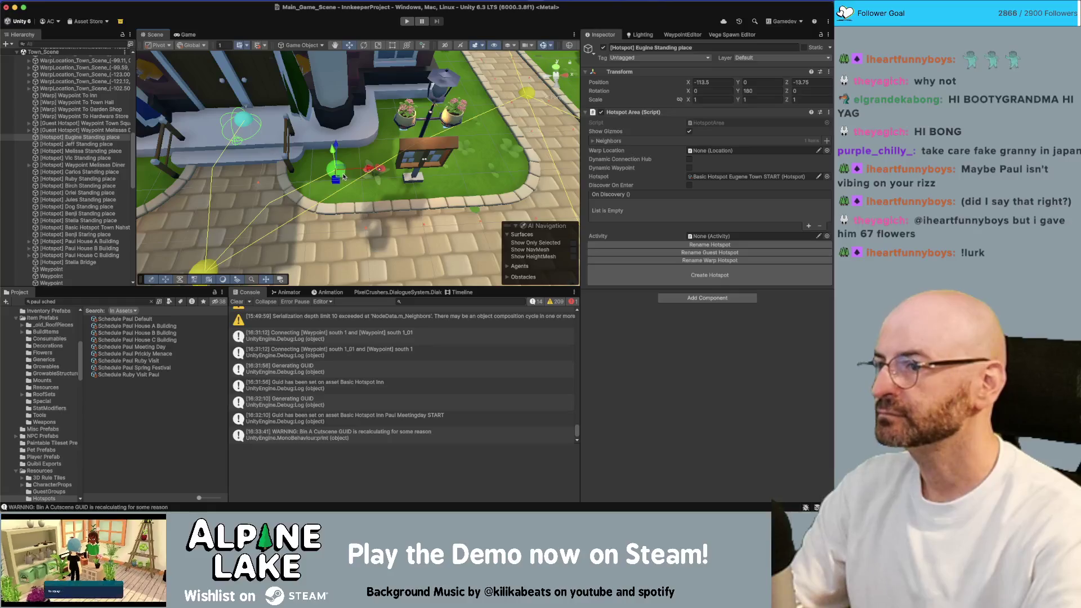
key(super+d)
mouse_move(344, 178)
mouse_down()
mouse_move(370, 227)
mouse_move(366, 200)
mouse_up()
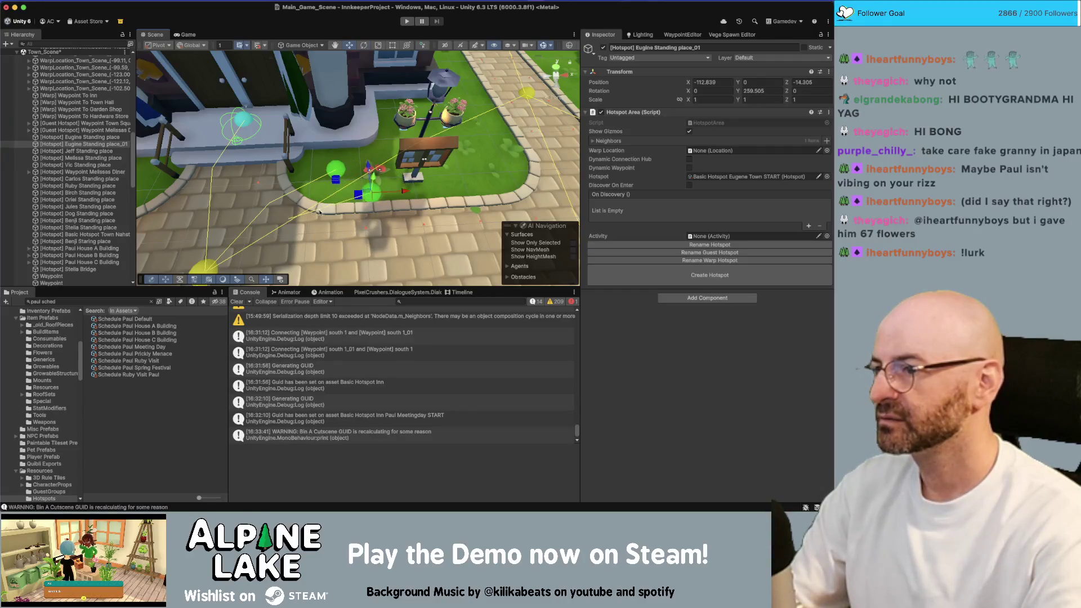
Connect the hotspot copy to the nearby waypoint with the WaypointEditor.
scroll(231, 241, down, 2)
shift+click(215, 241)
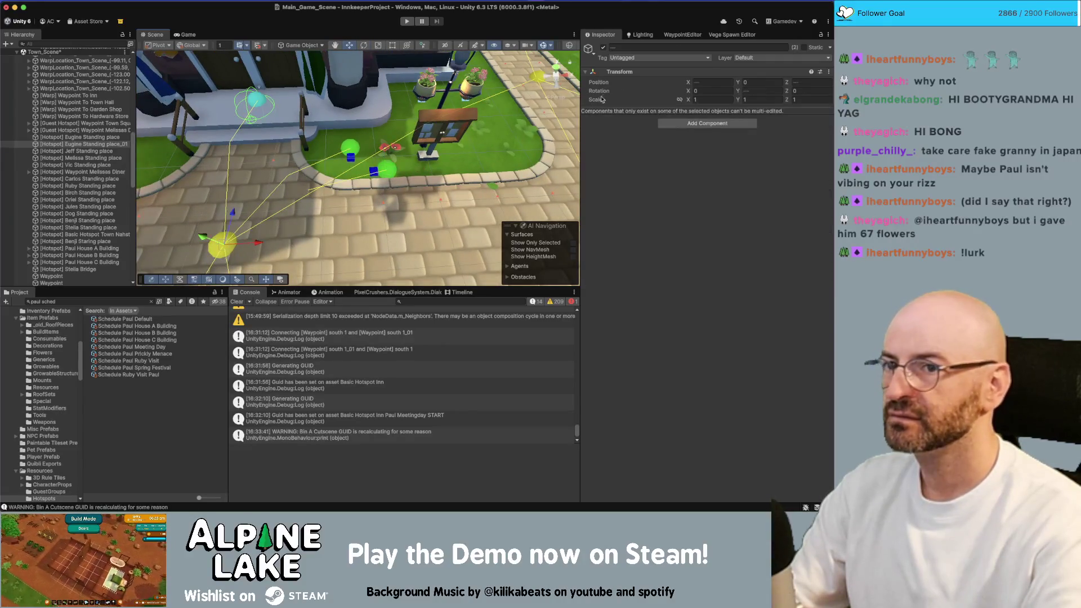
click(671, 36)
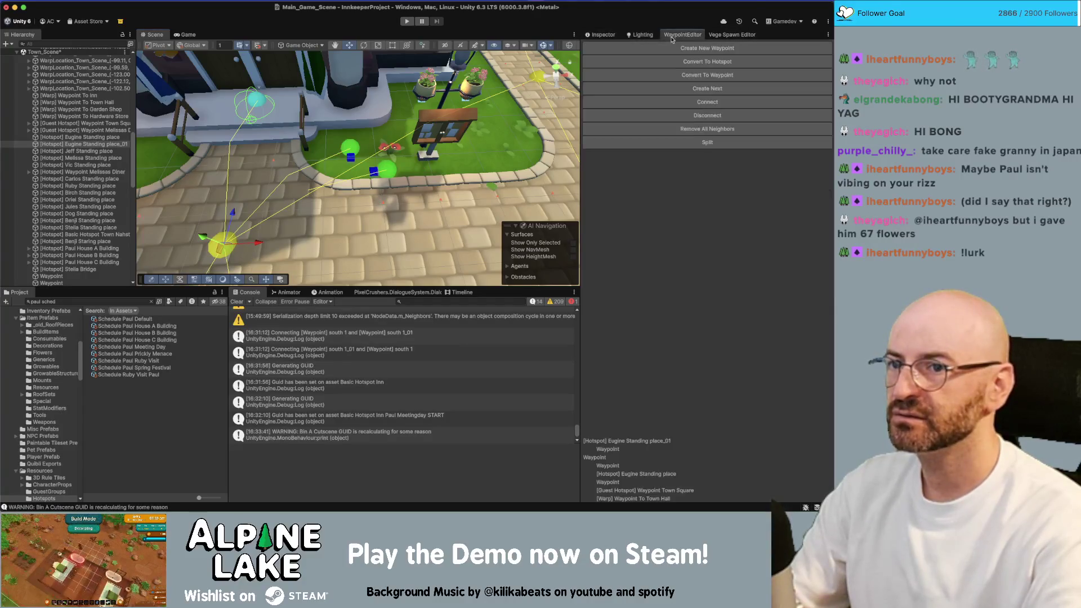
click(714, 102)
Clear the inherited Hotspot reference on the Eugine Standing place_01 copy.
click(389, 167)
click(601, 35)
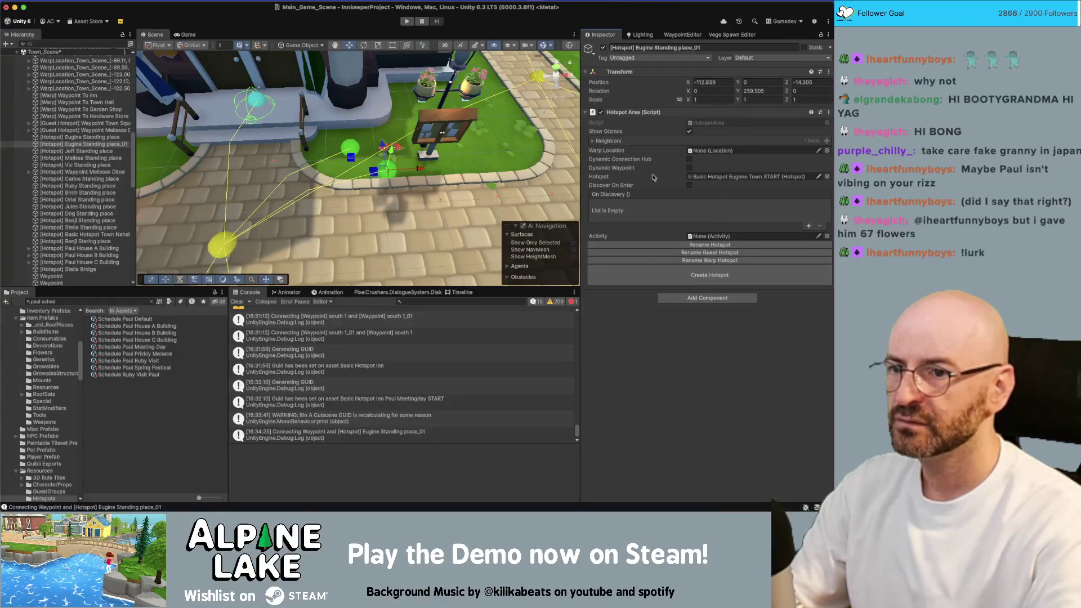
right_click(592, 177)
click(661, 214)
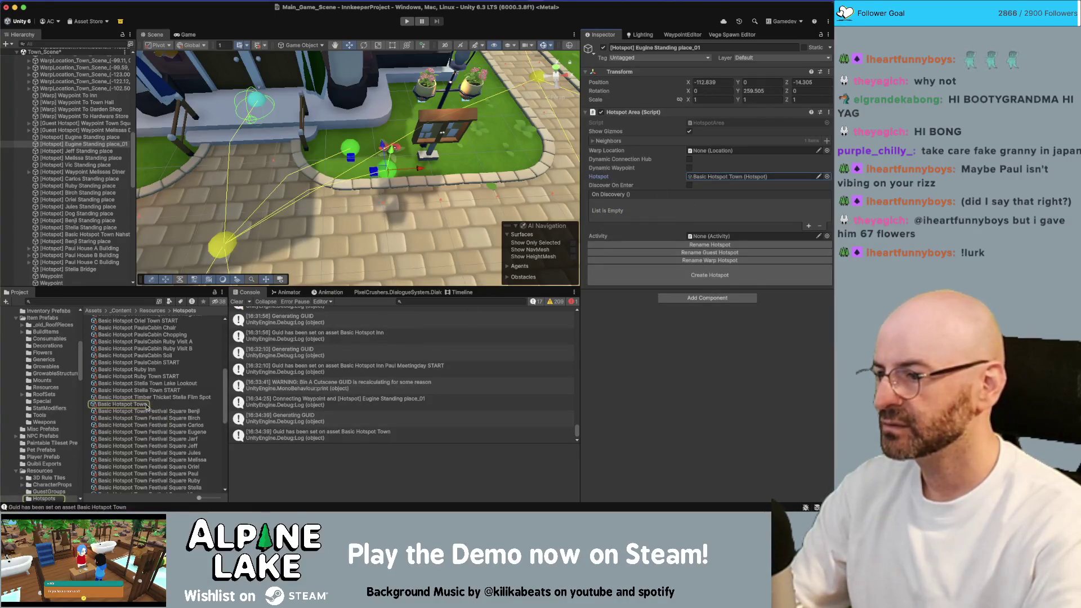
Rename the new Basic Hotspot Town asset to 'Basic Hotspot Town Paul Chat with Eugene'.
click(123, 404)
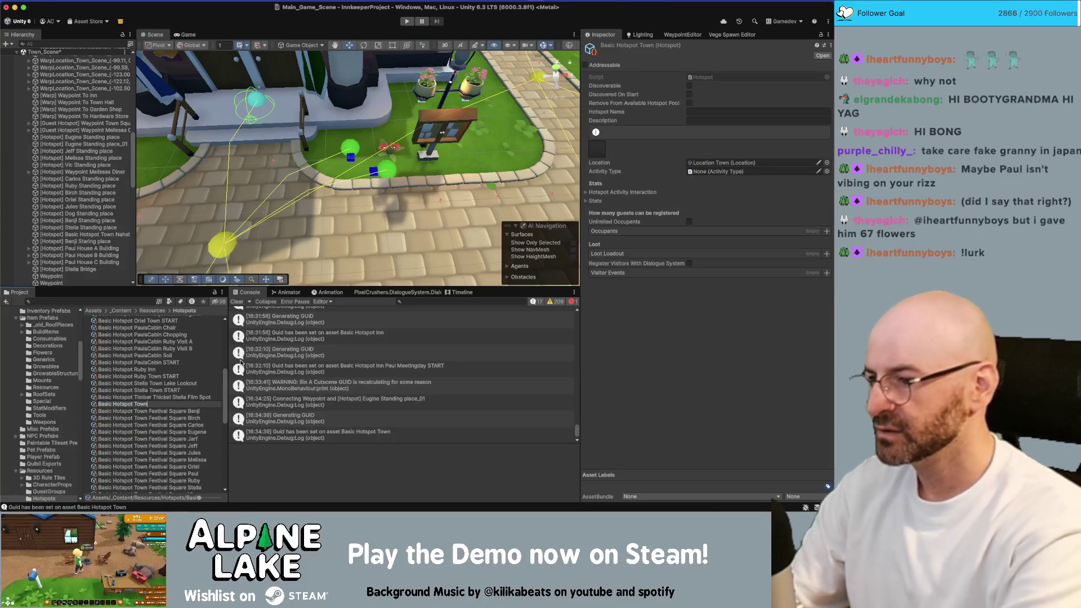
text(Paul )
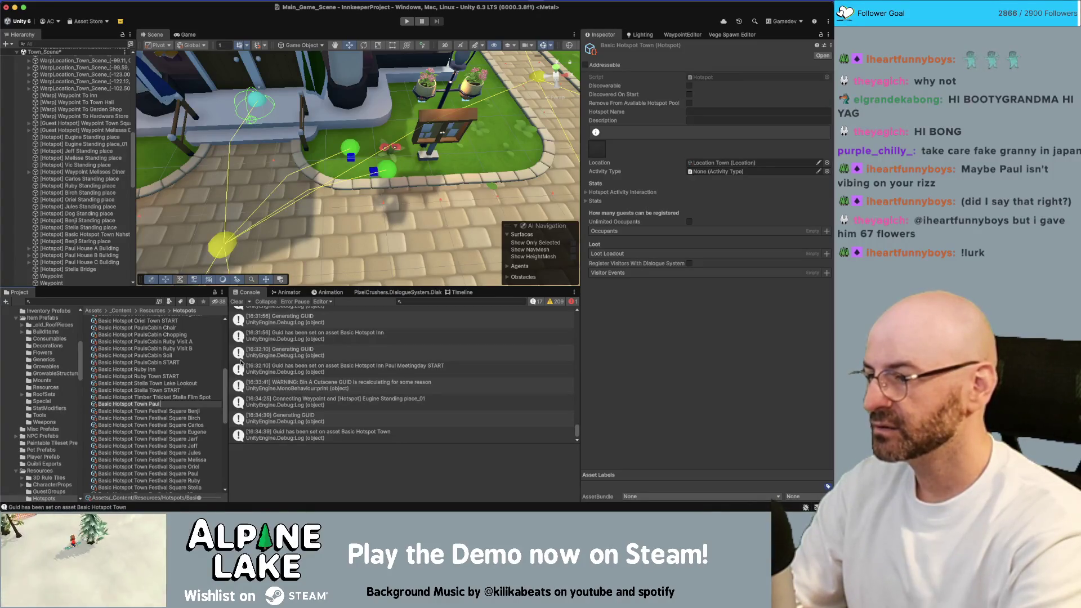
text(Chat)
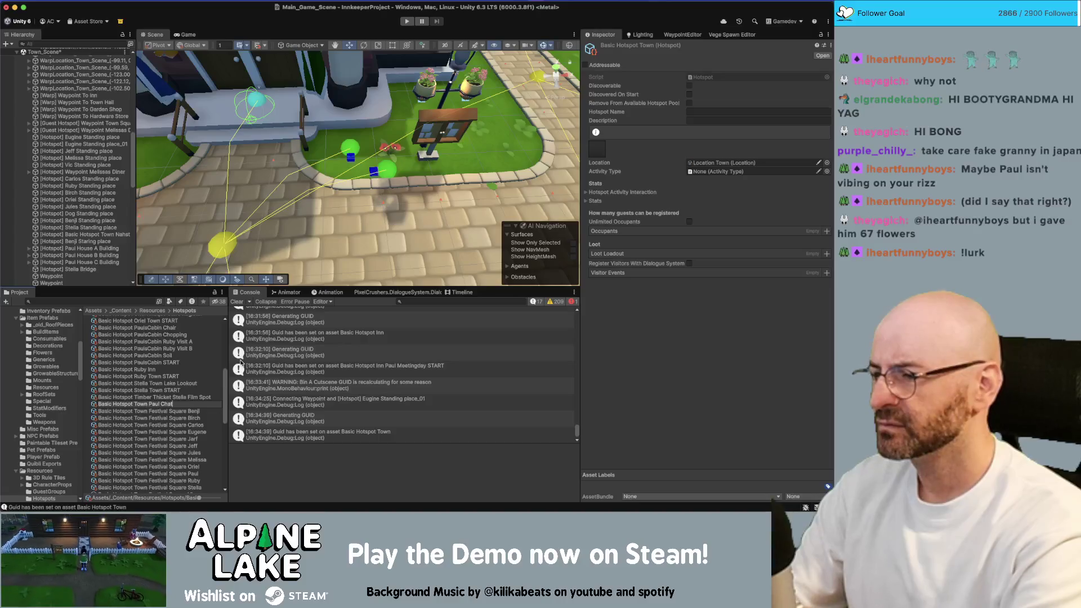
key(Return)
key(Return)
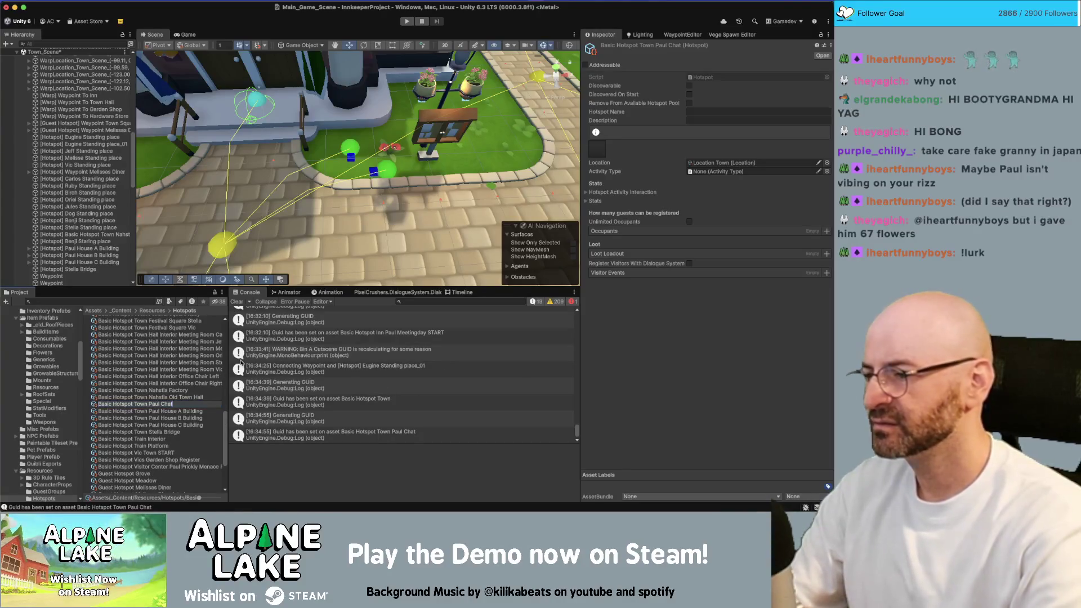
text(with Eugen)
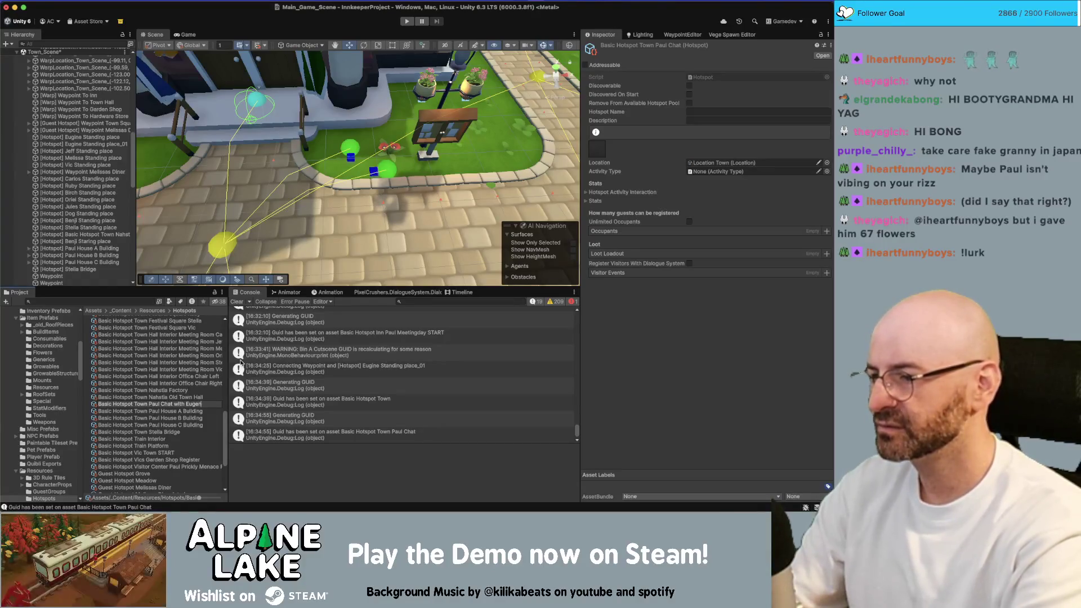
text(e)
key(Return)
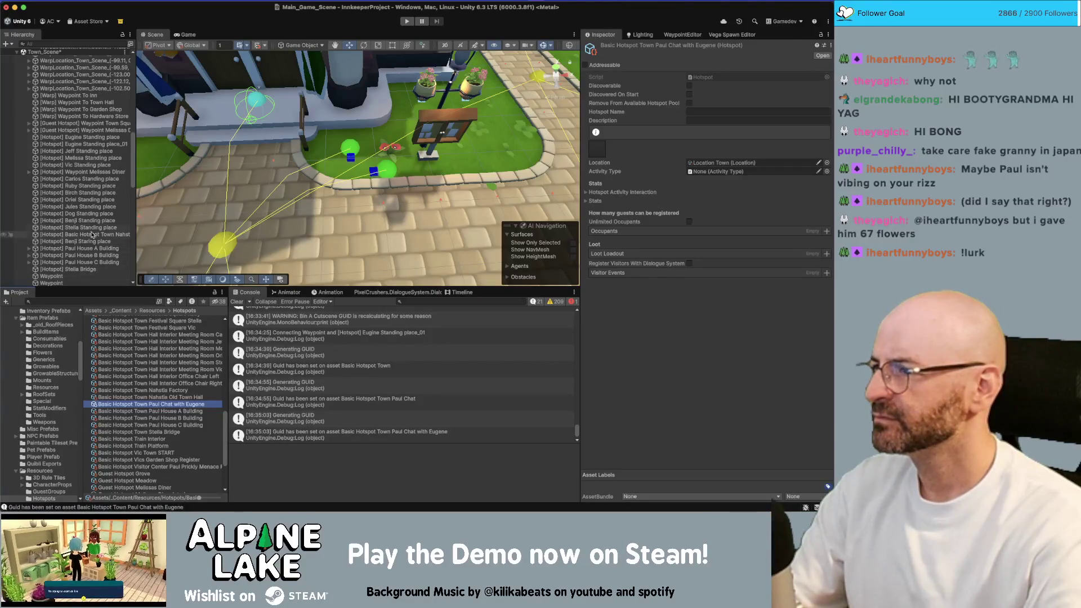
click(84, 145)
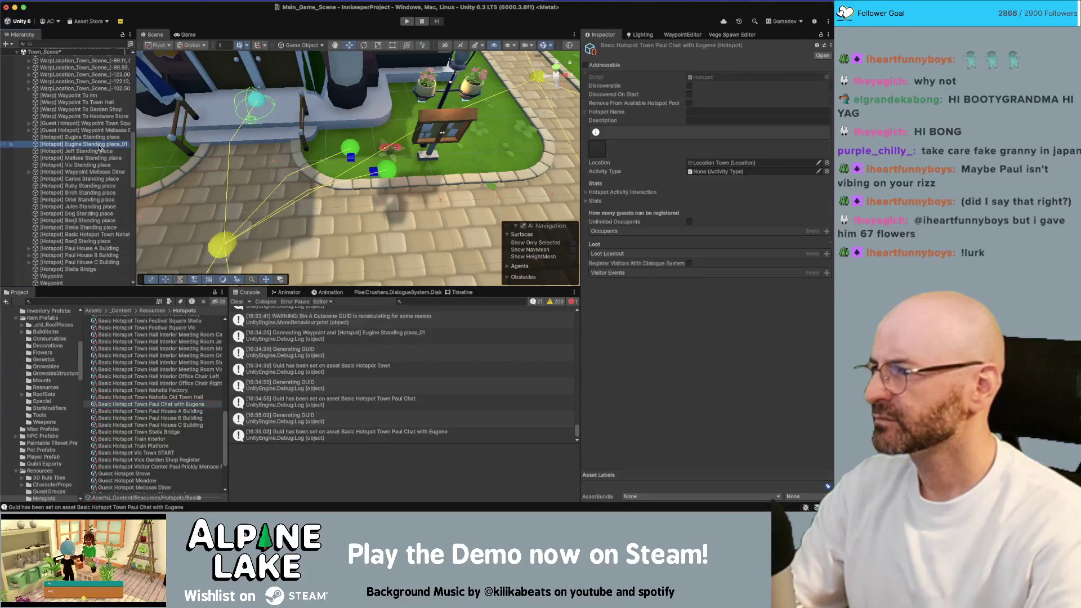
Rename Eugine Standing place_01 after its hotspot asset, then search the project for 'ch'.
click(719, 245)
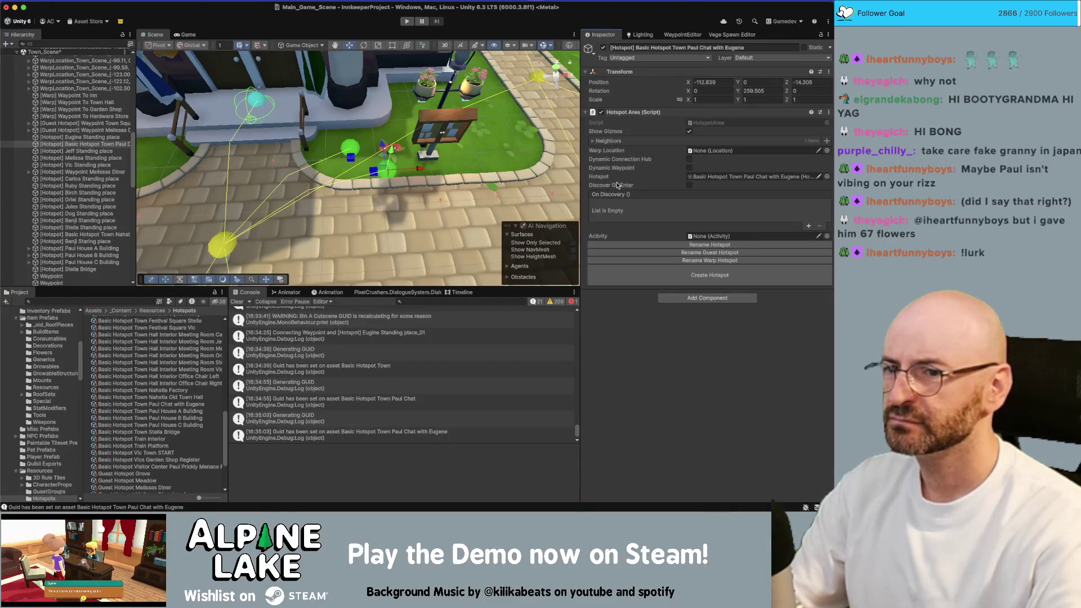
click(709, 178)
click(189, 405)
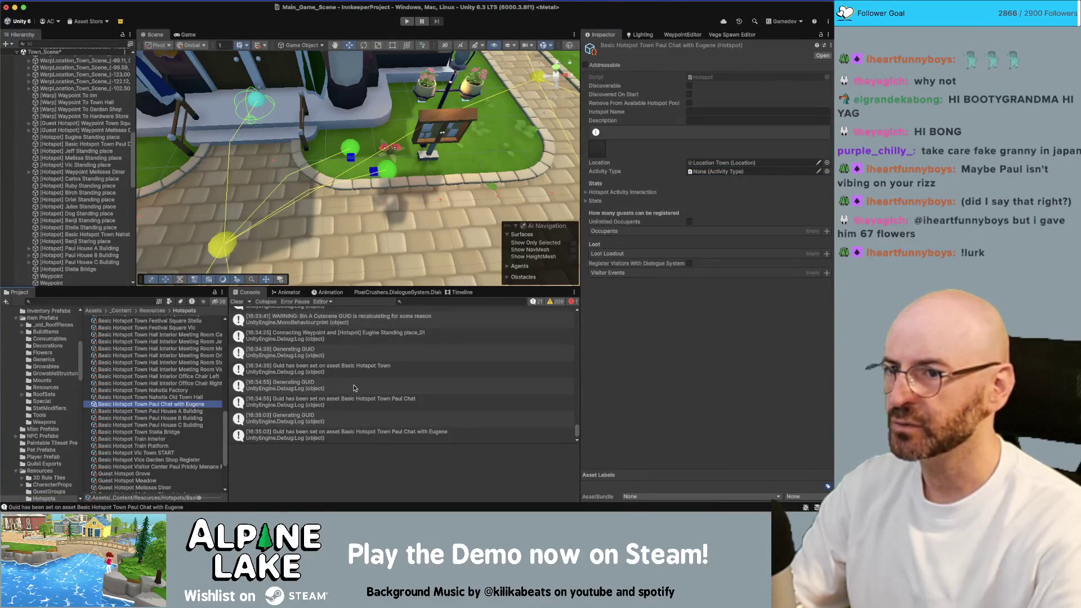
click(103, 303)
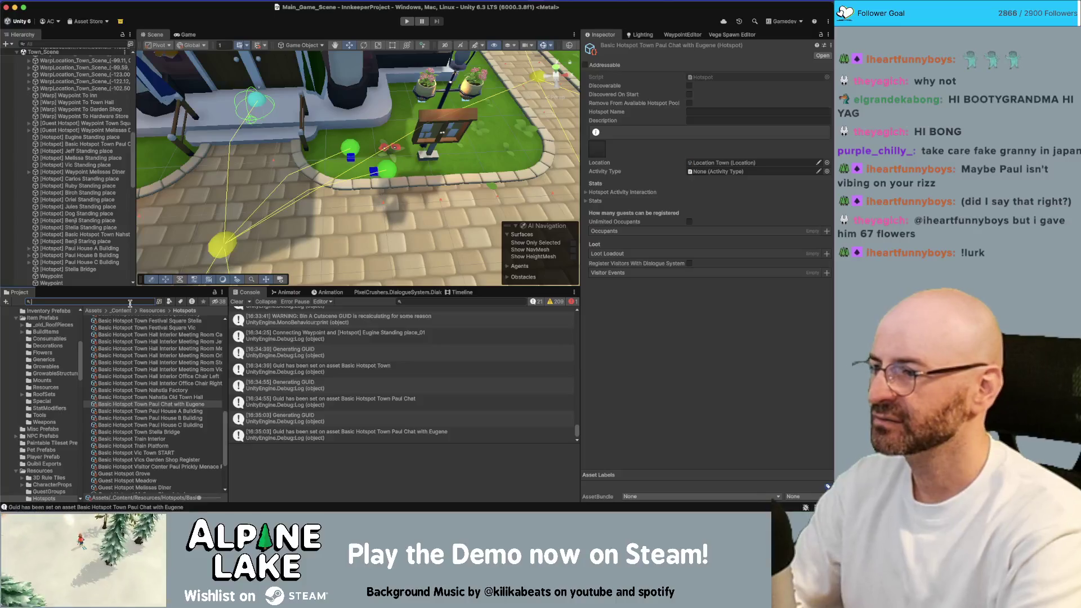
text(che)
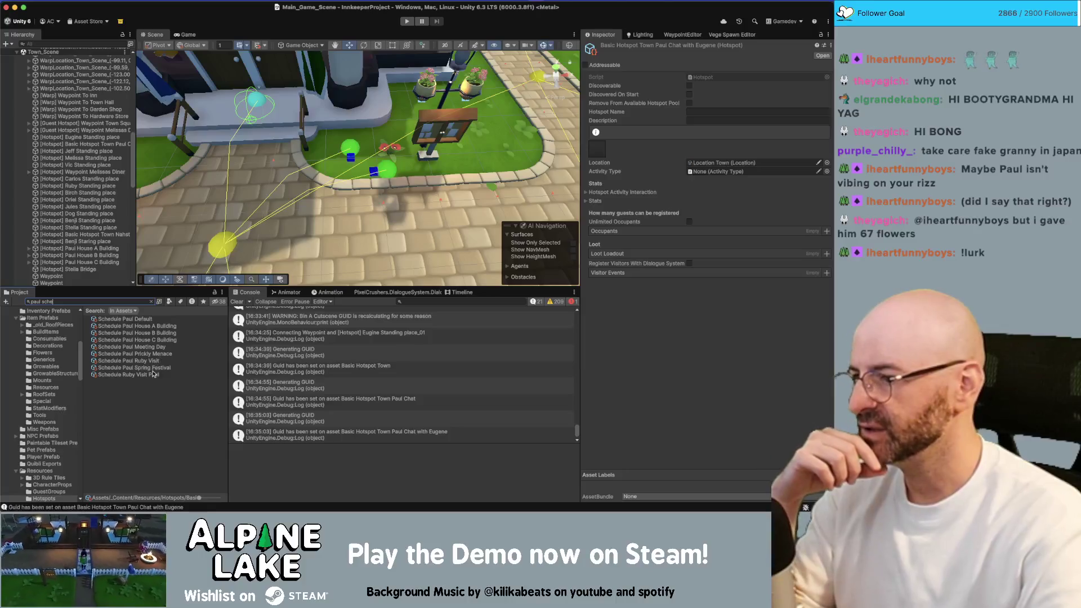
click(151, 348)
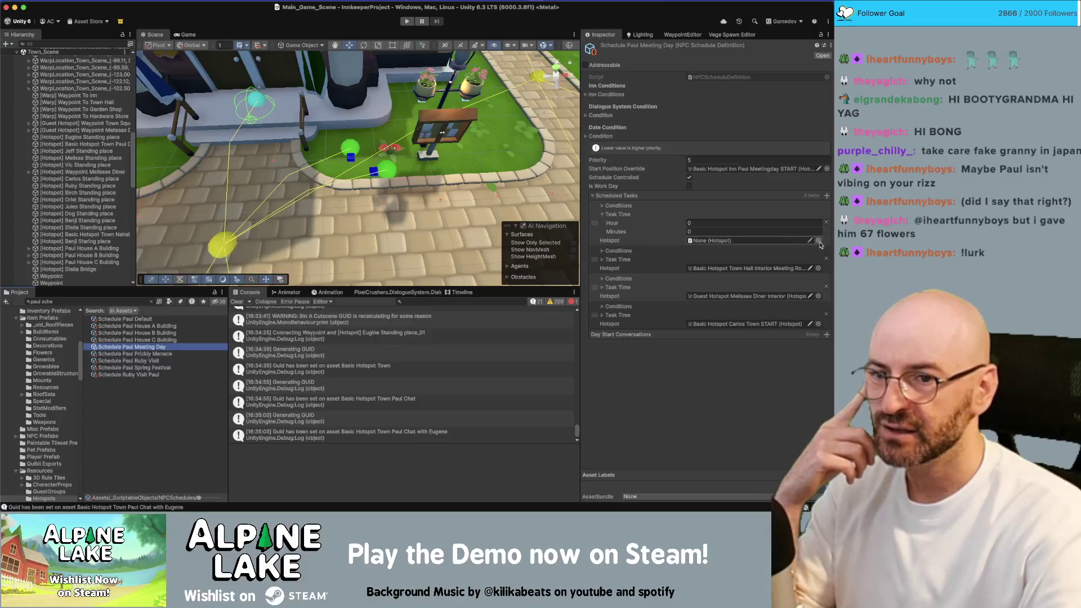
click(741, 224)
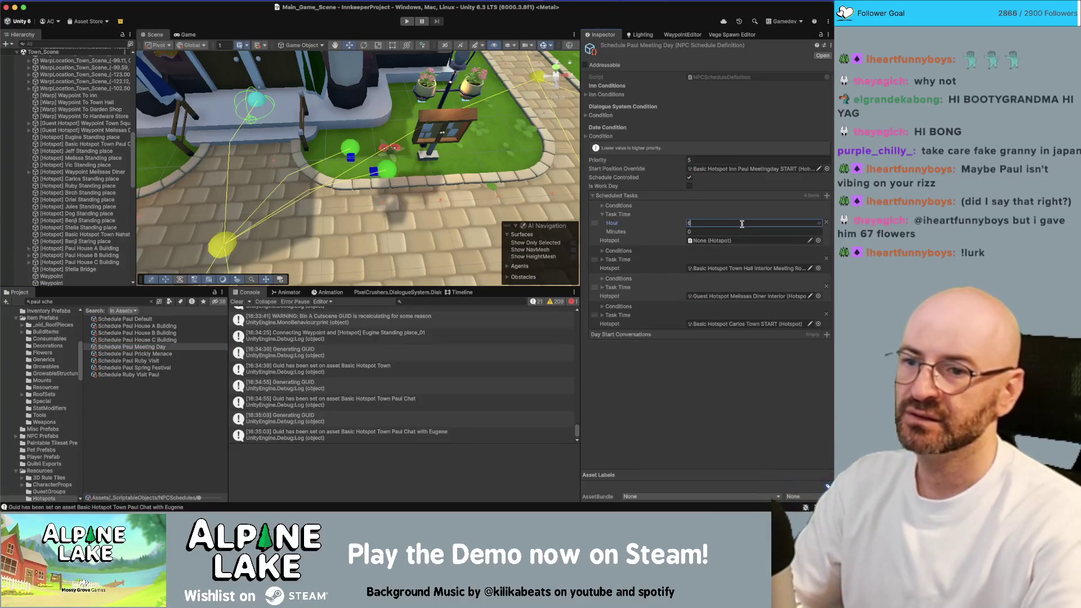
click(818, 240)
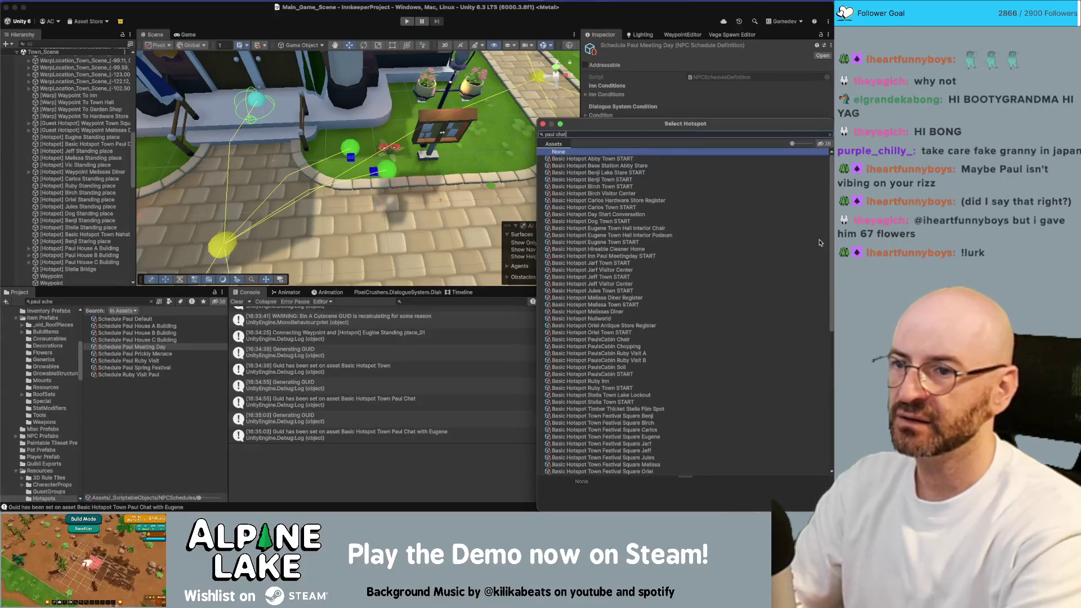
key(Down)
key(Return)
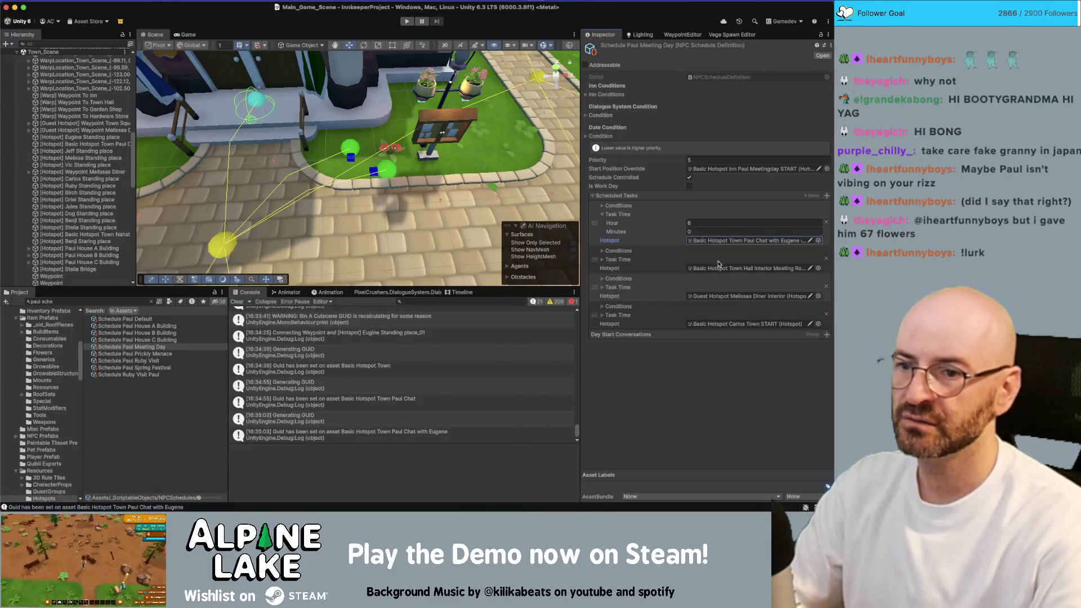
click(602, 215)
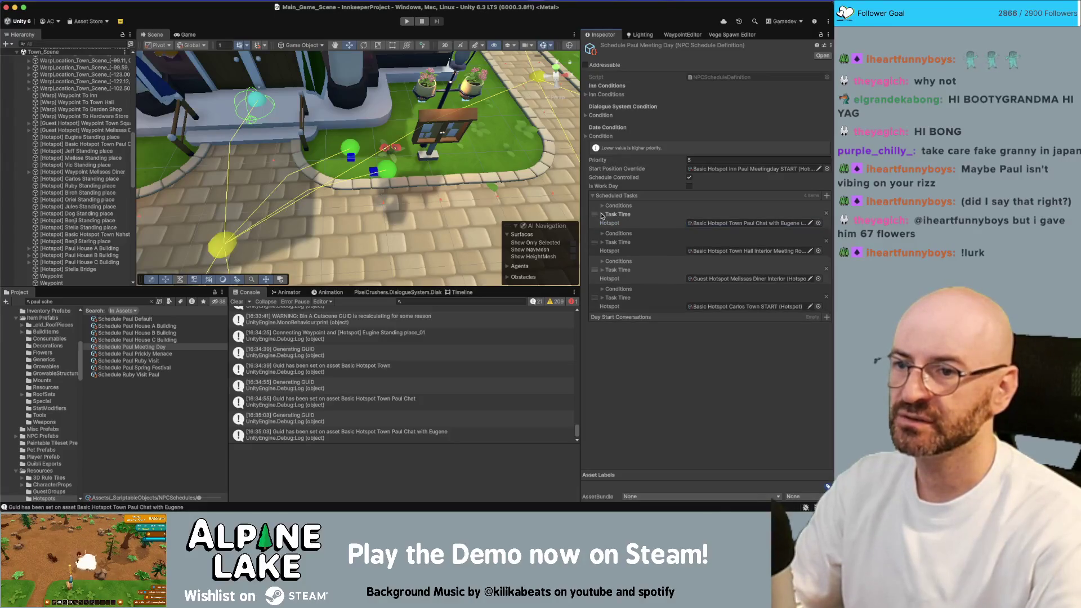
click(602, 206)
click(601, 208)
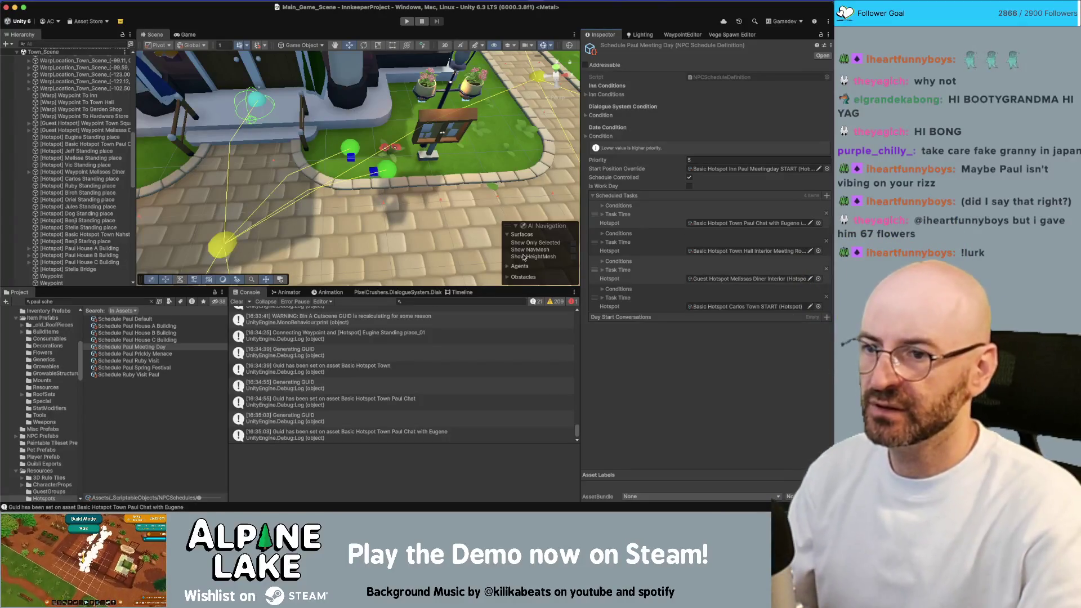
click(603, 242)
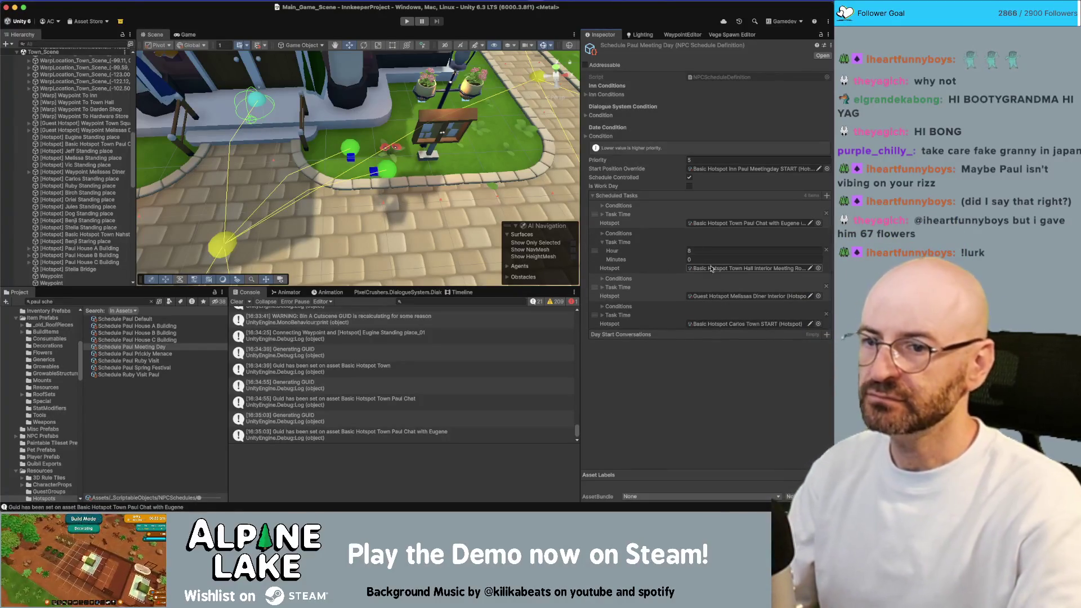
click(62, 302)
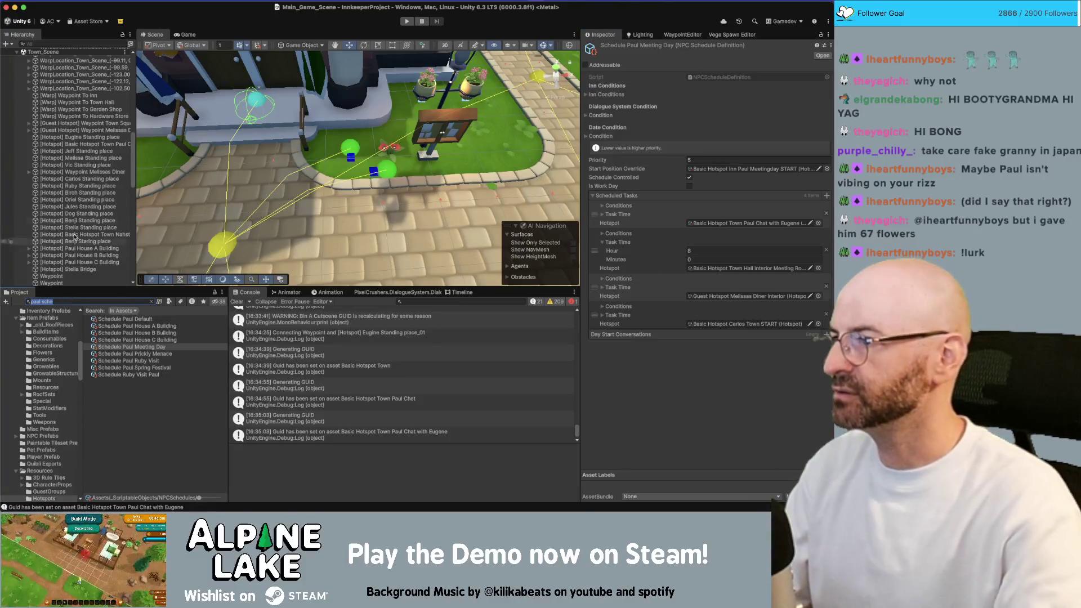
scroll(76, 222, up, 1)
scroll(75, 222, up, 5)
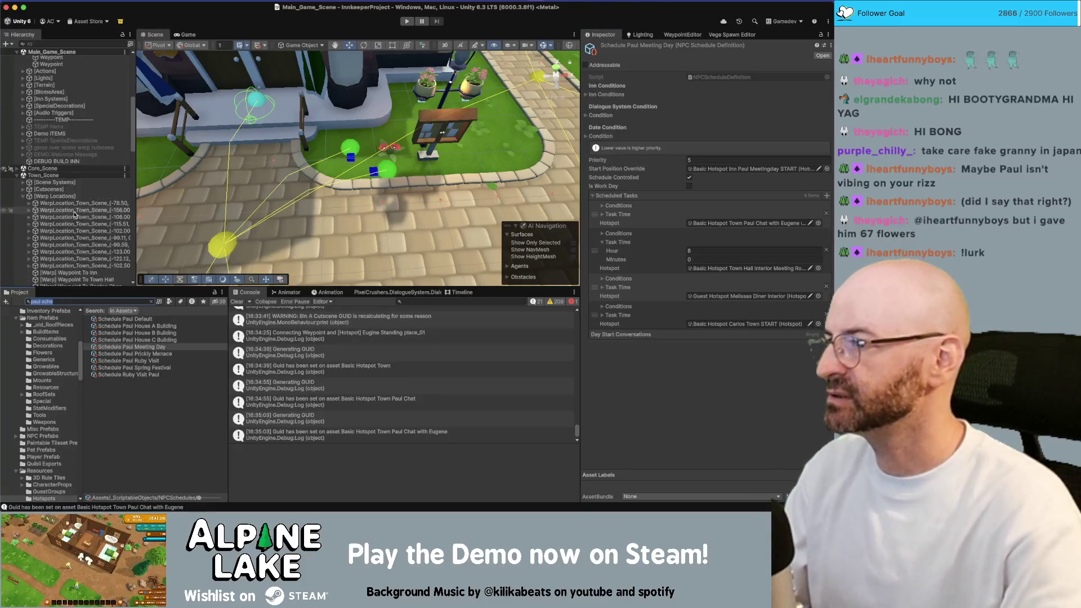
Unload Town_Scene from the Hierarchy.
click(23, 197)
right_click(44, 207)
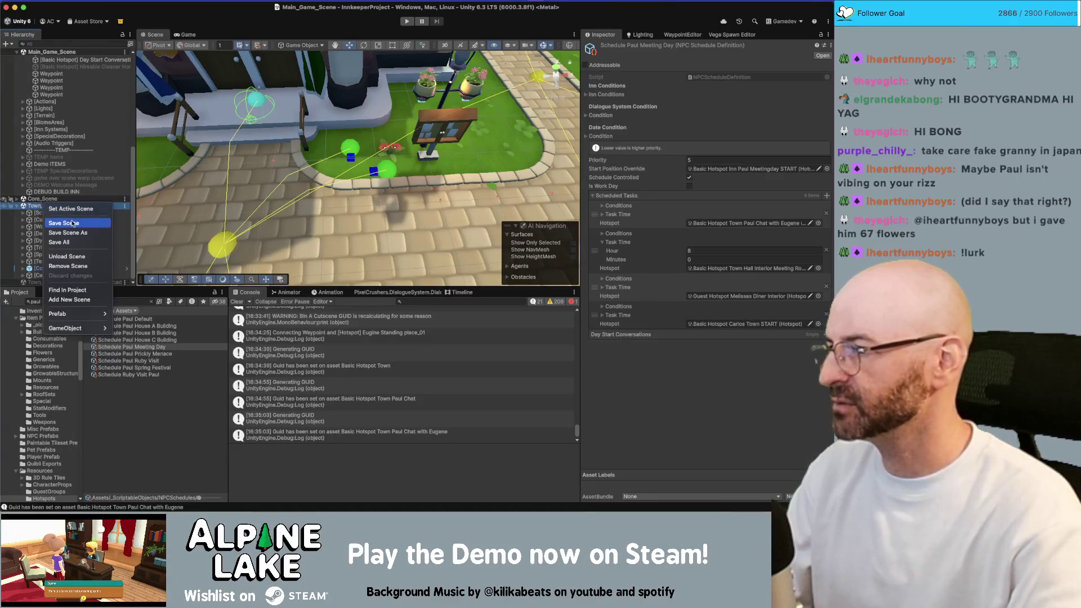
click(83, 257)
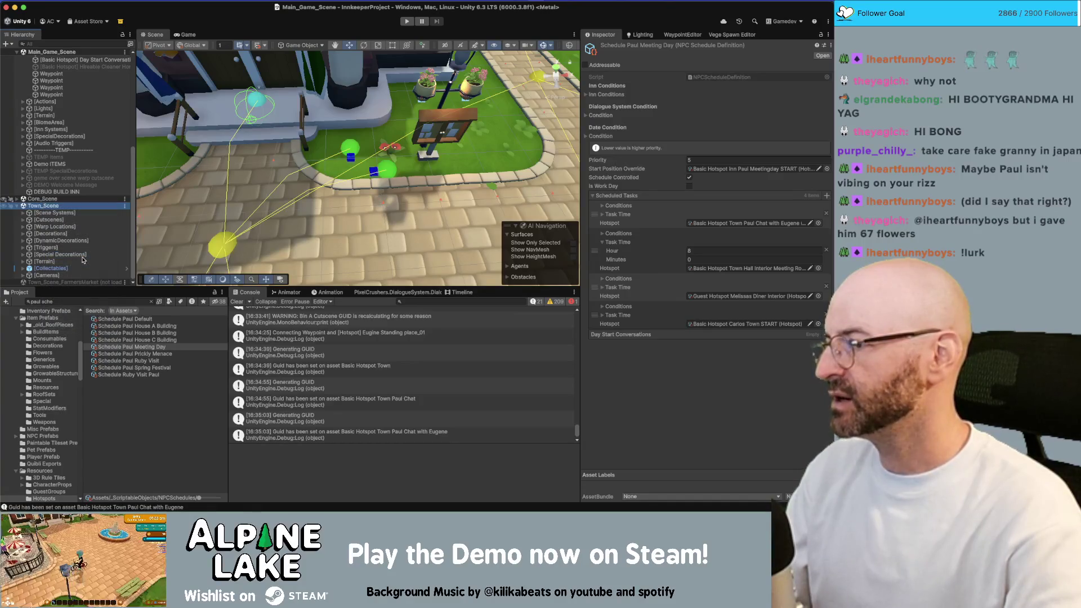
Search 'town hall inte' and add TownHallInterior_Scene to the Hierarchy.
click(62, 301)
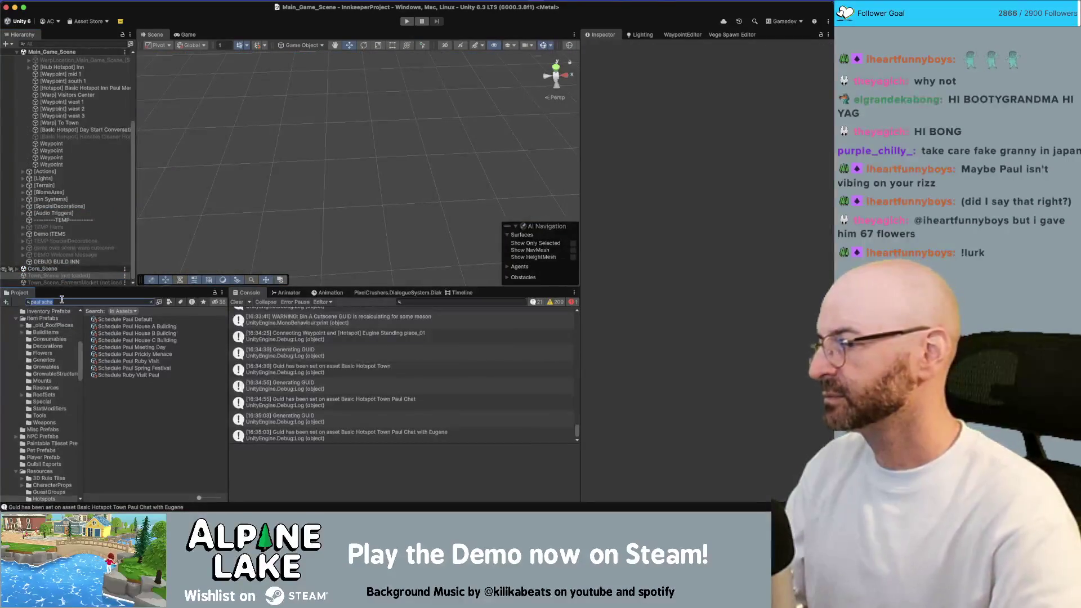
text(town hall inte)
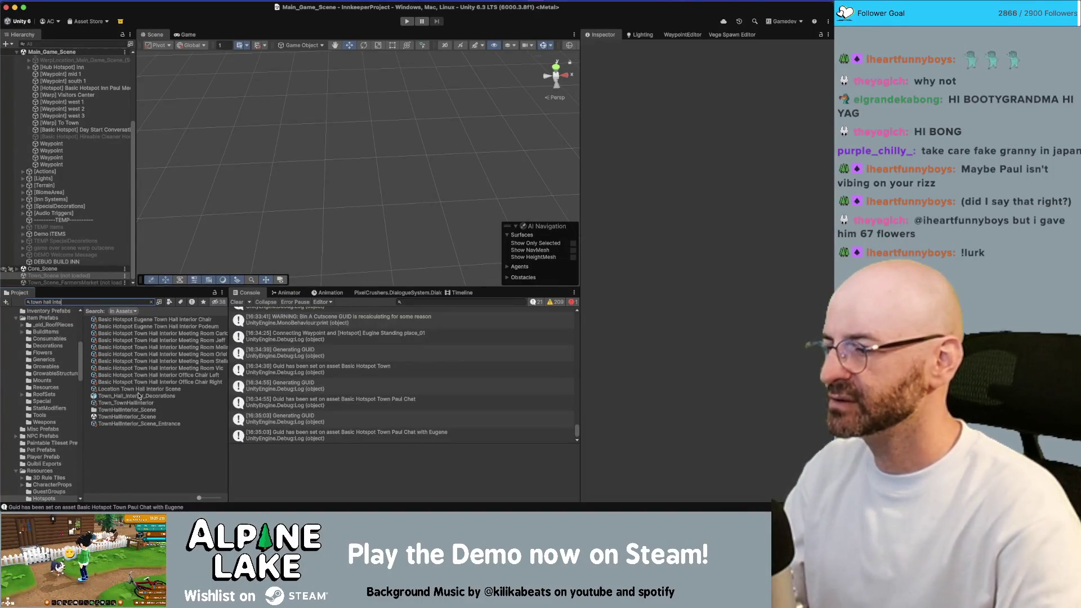
drag(121, 418, 67, 265)
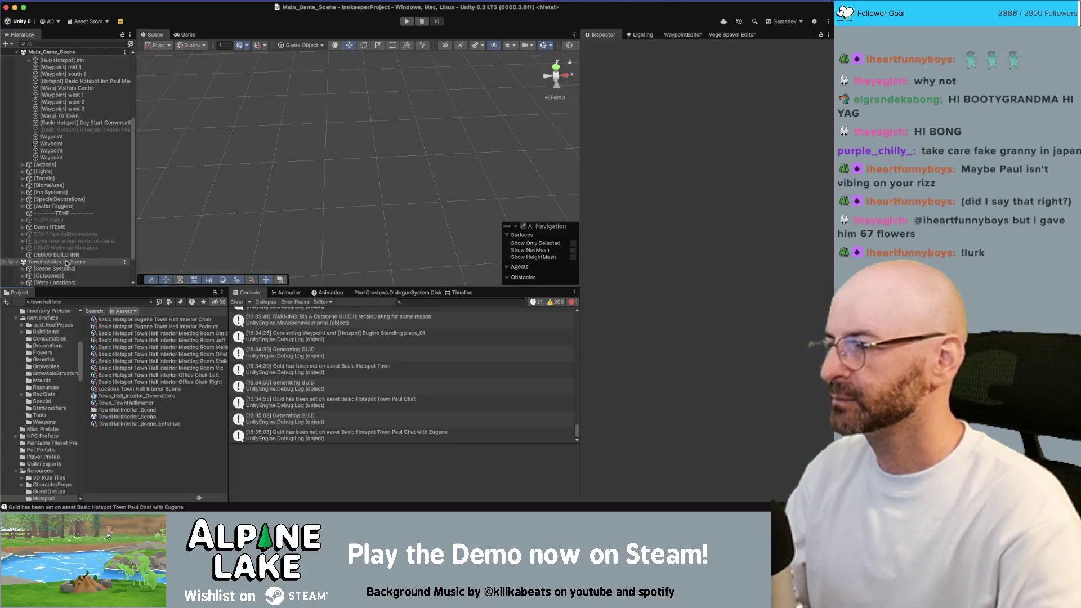
scroll(62, 276, down, 2)
click(60, 261)
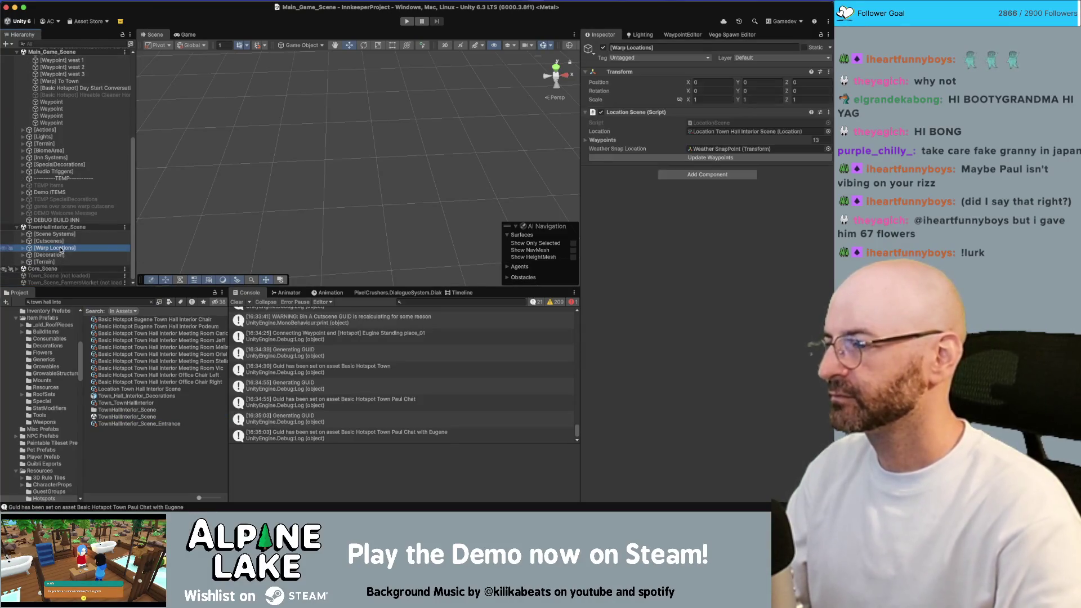
Frame the Town Hall chair hotspots and orbit around the interior.
scroll(67, 259, down, 2)
click(73, 270)
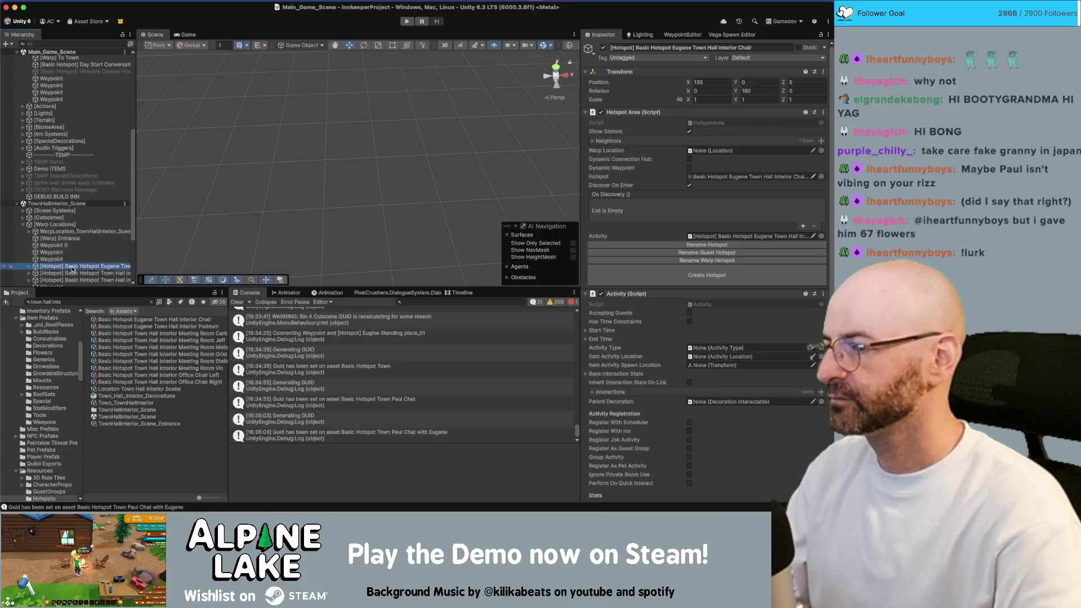
key(f)
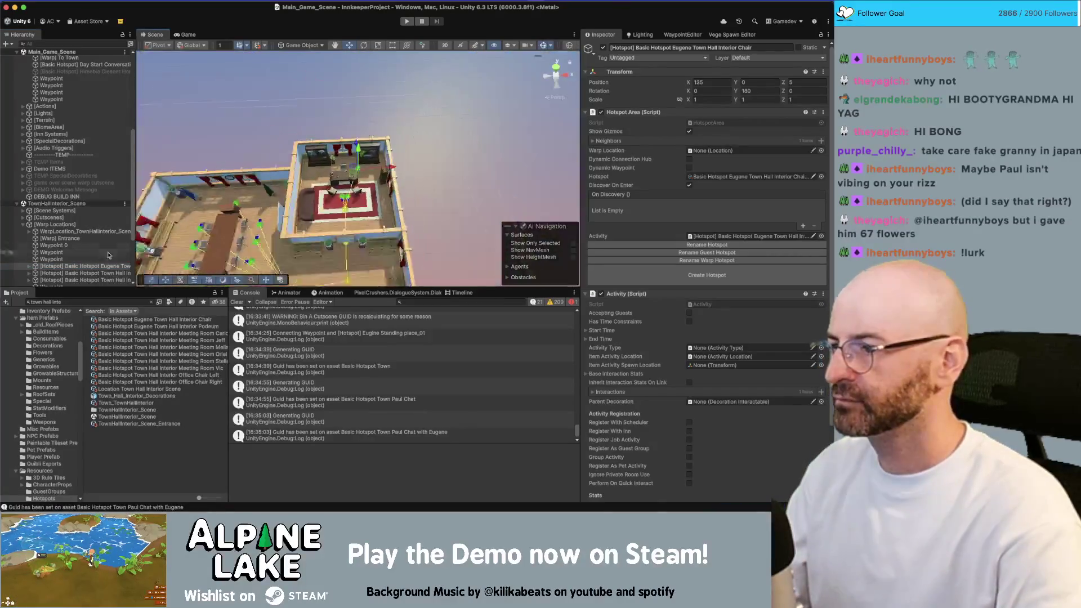
click(98, 274)
key(f)
scroll(292, 220, down, 5)
drag(293, 221, 324, 202)
scroll(332, 198, up, 6)
scroll(104, 228, down, 3)
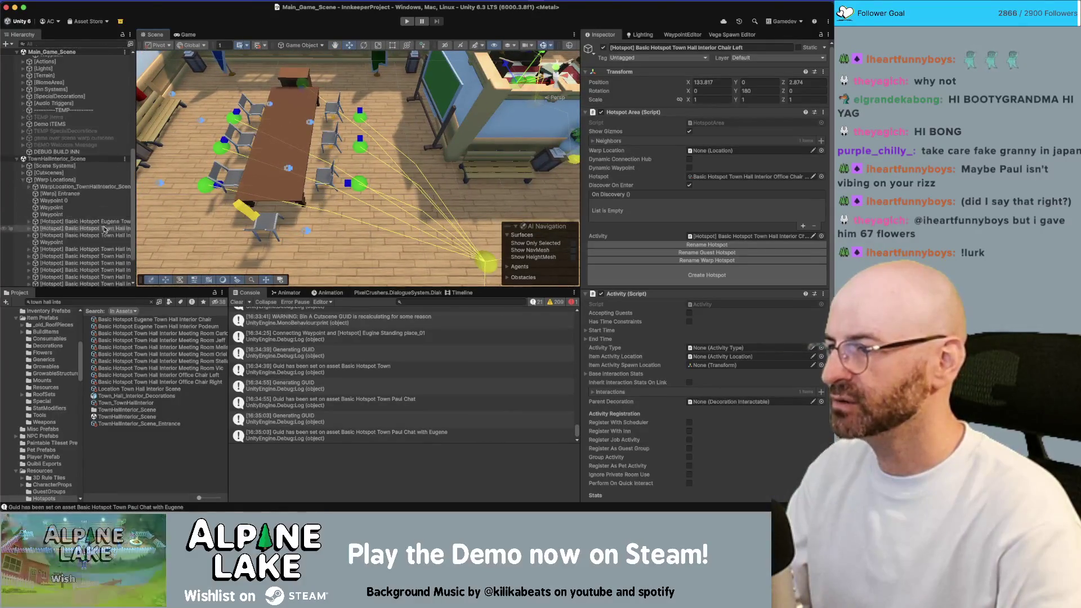
scroll(106, 228, down, 3)
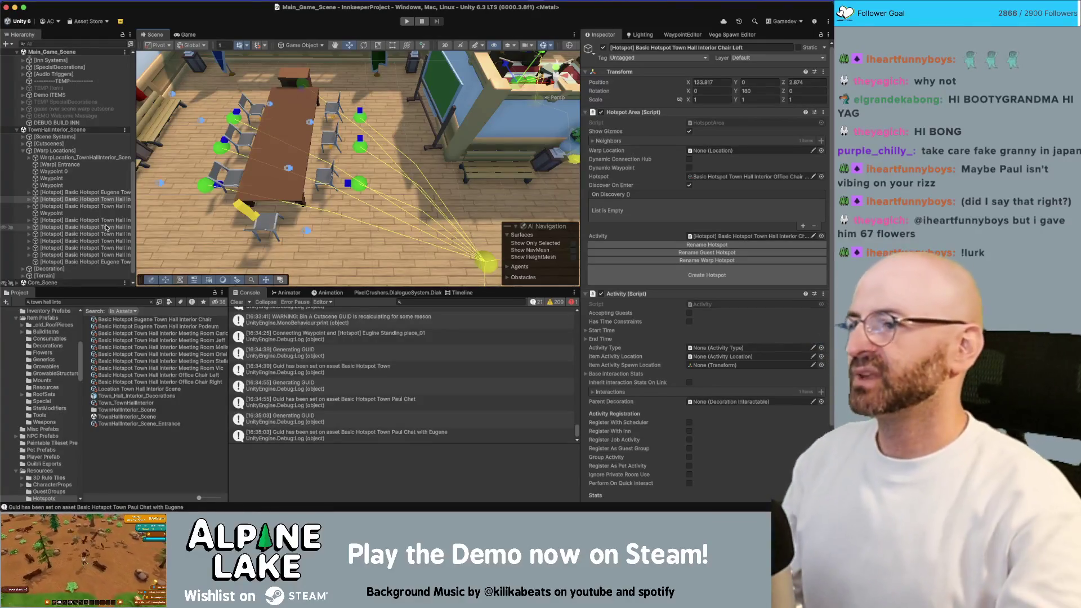
scroll(210, 148, up, 10)
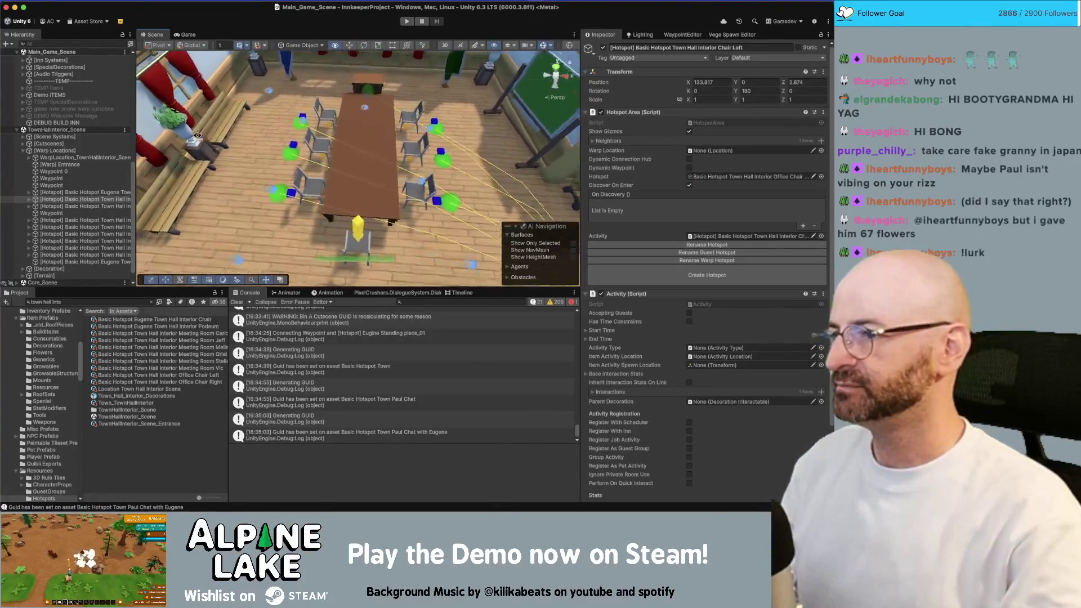
scroll(198, 136, up, 5)
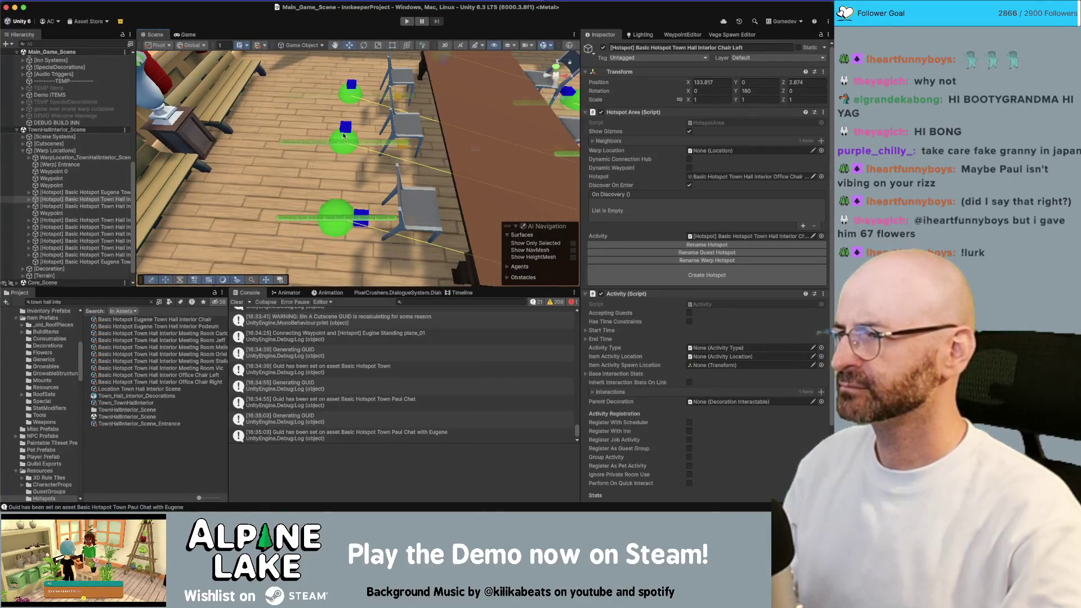
Inspect the Meeting Room Melissa, Chair Right, Carlos and Oriel hotspots around the table.
click(344, 136)
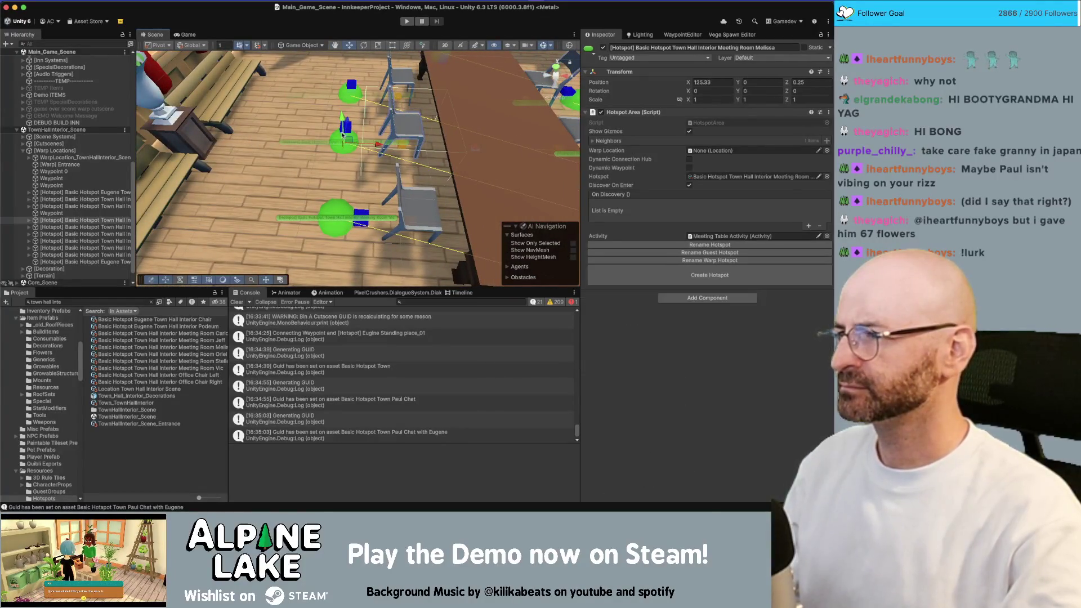
click(32, 220)
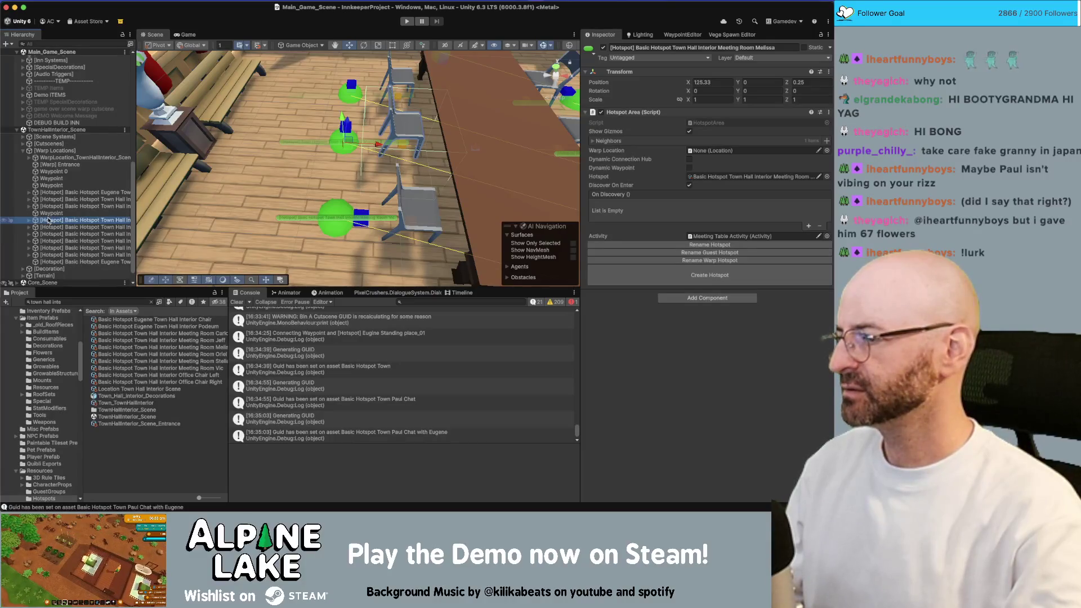
drag(285, 154, 295, 147)
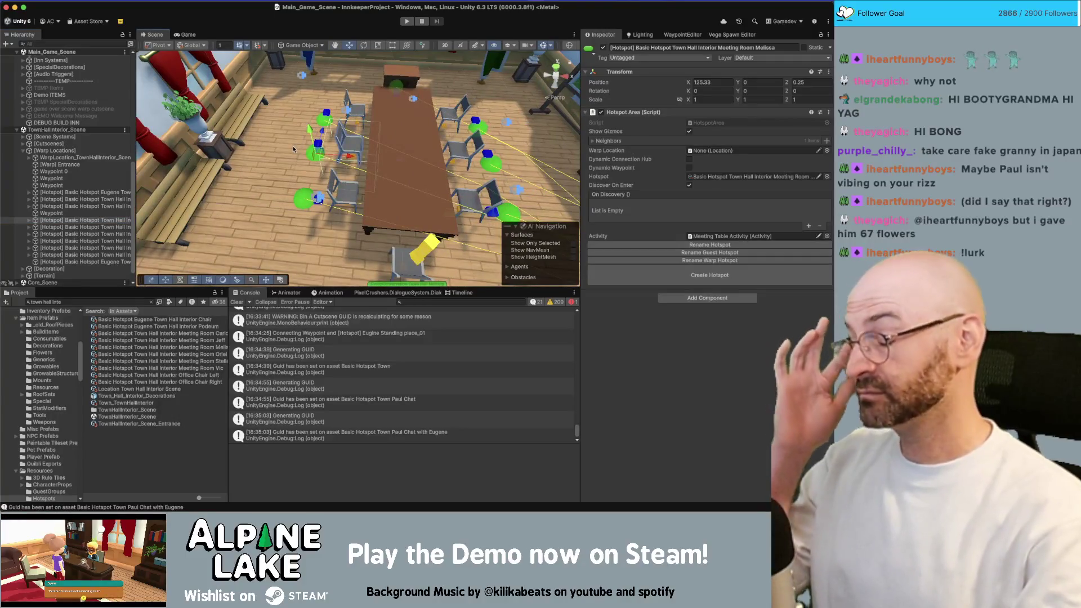
click(84, 206)
click(96, 227)
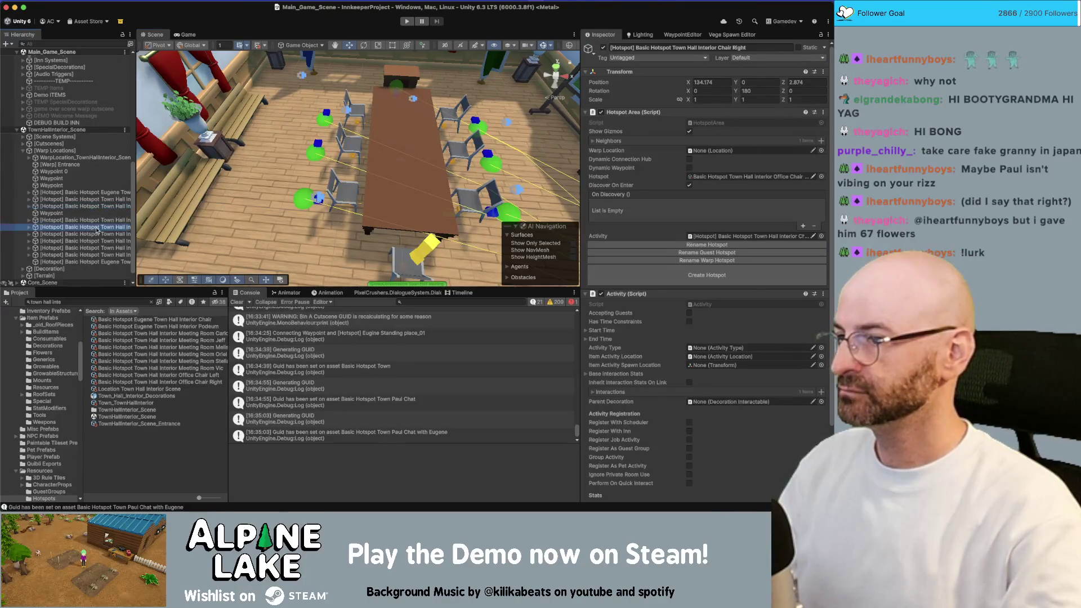
click(97, 234)
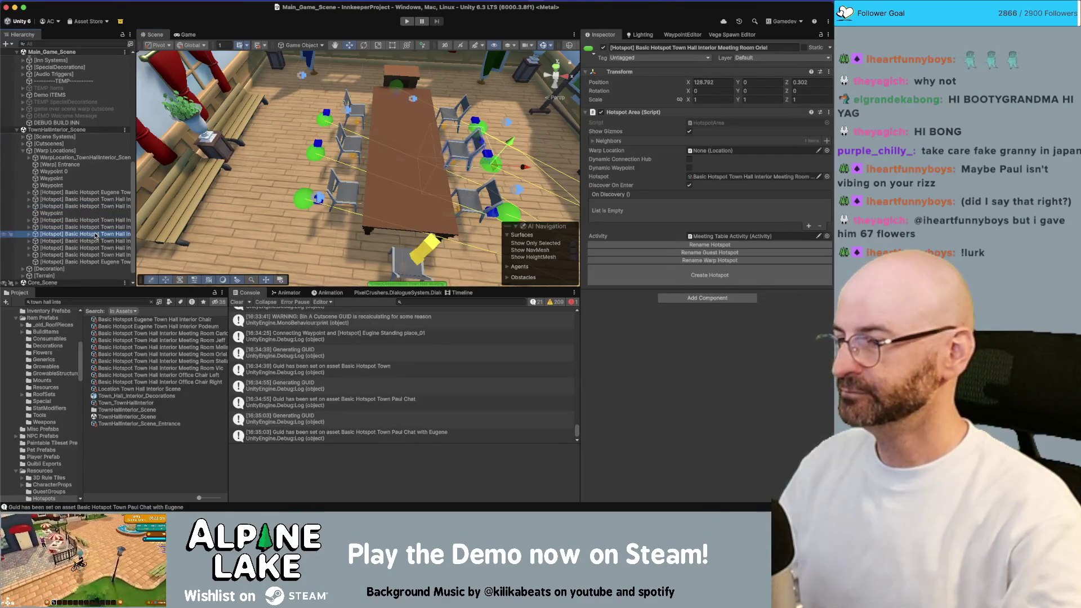
click(77, 220)
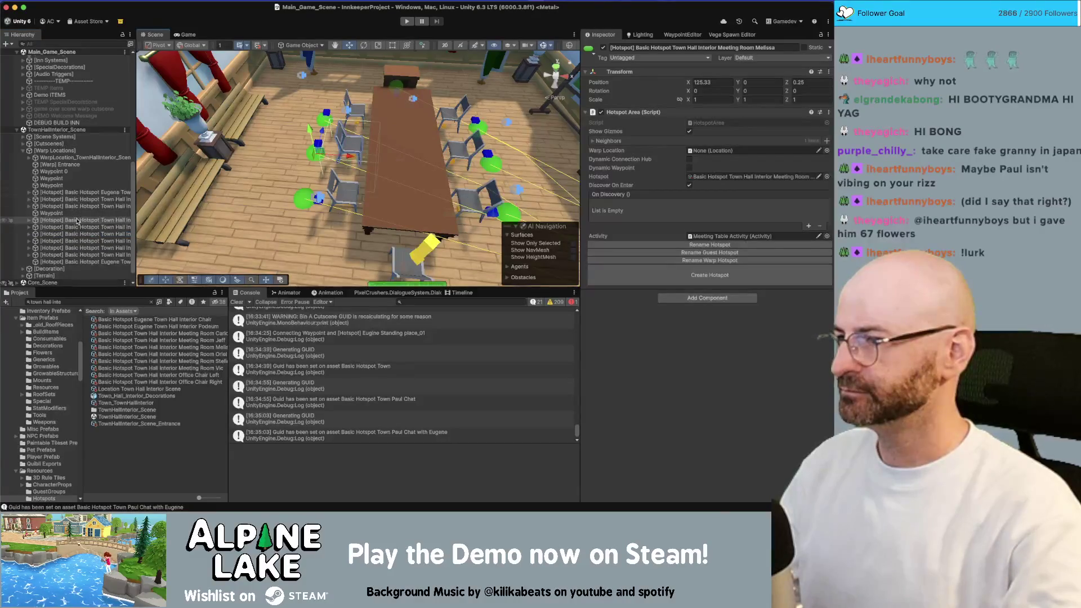
Duplicate the Meeting Room Melissa hotspot beside a neighbouring chair and move its activity loc 2 across.
key(super+d)
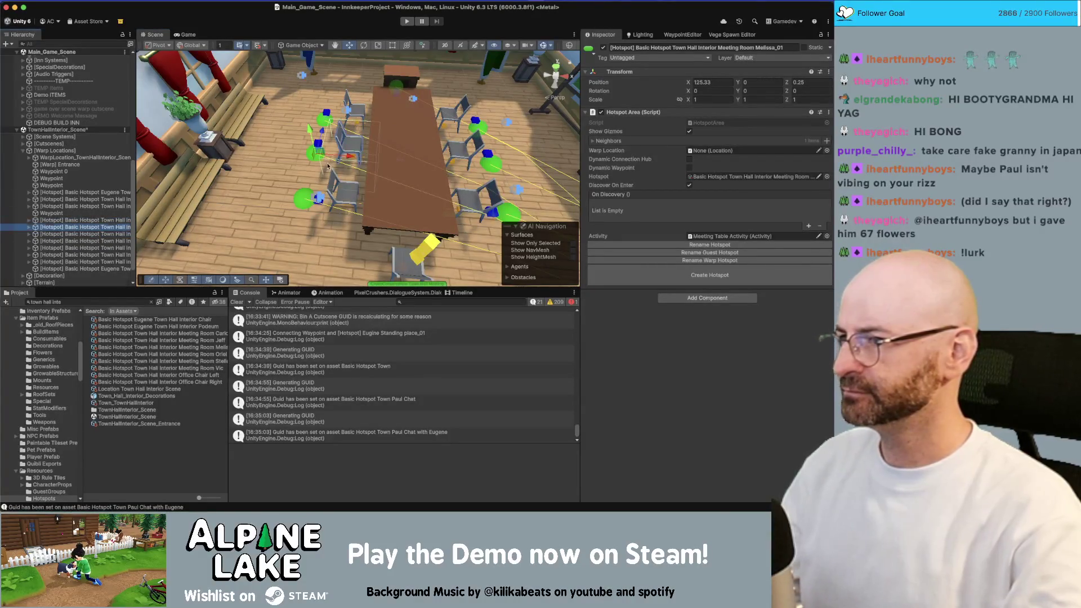
drag(322, 160, 280, 153)
click(29, 227)
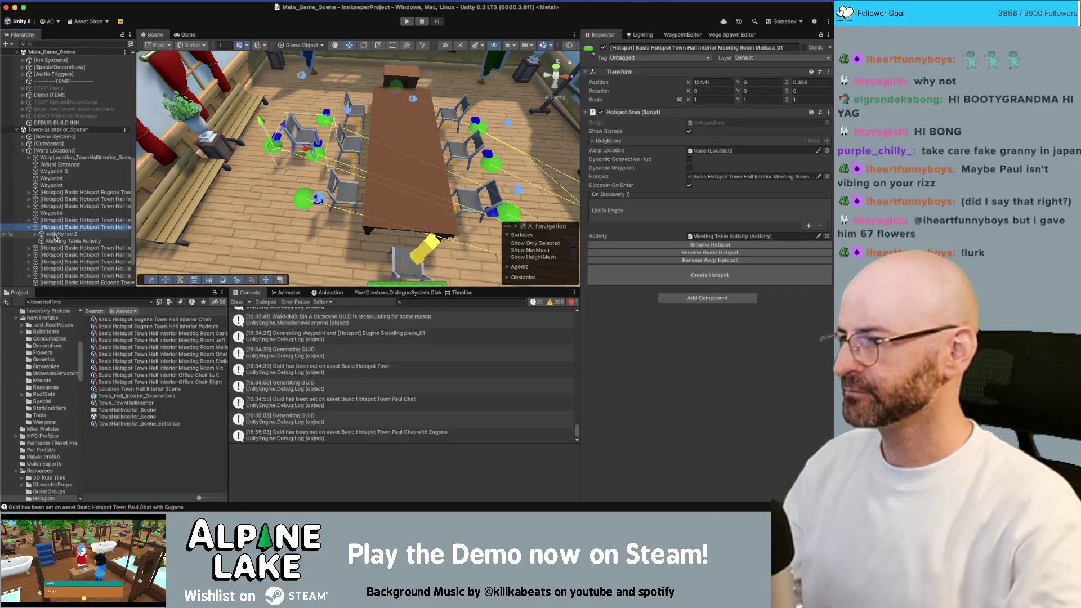
click(39, 234)
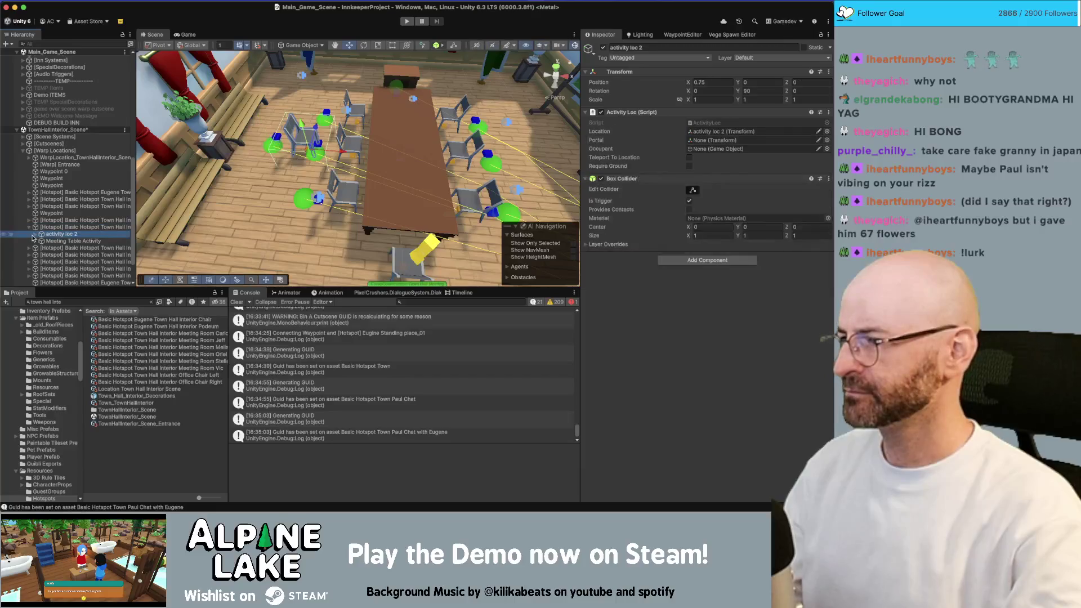
click(35, 234)
click(53, 241)
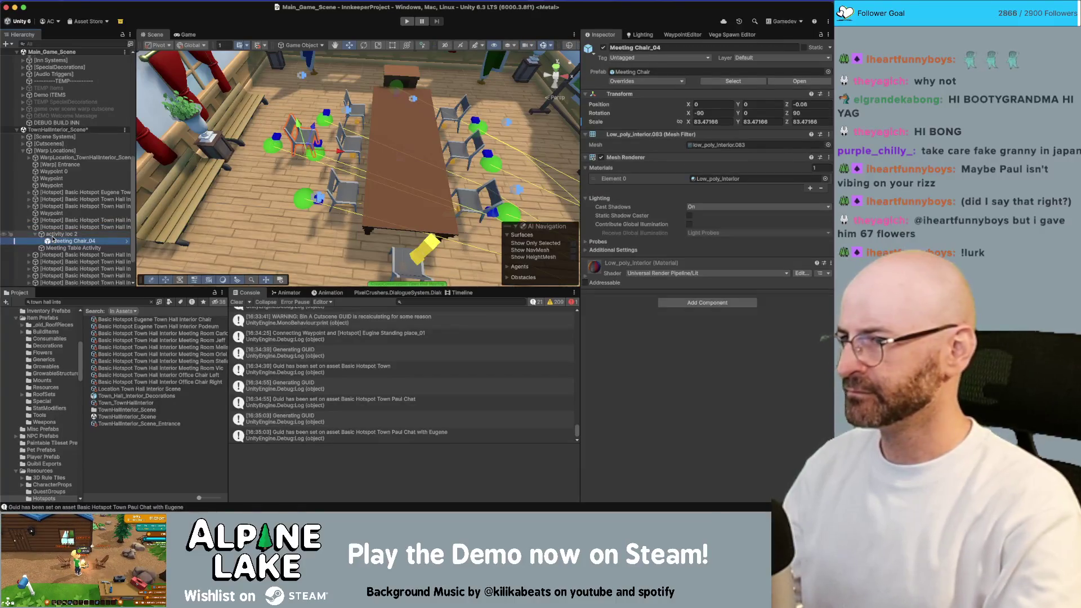
key(Left)
key(Left)
drag(308, 155, 226, 107)
key(f)
Move the duplicated Melissa_01 hotspot next to its chair.
scroll(364, 192, down, 3)
click(103, 240)
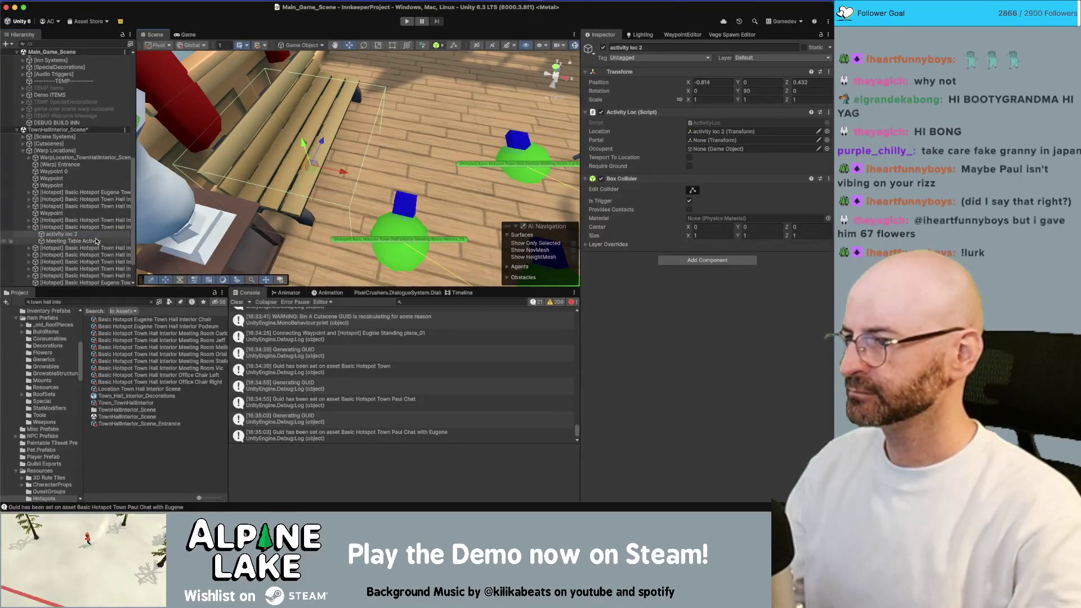
click(389, 237)
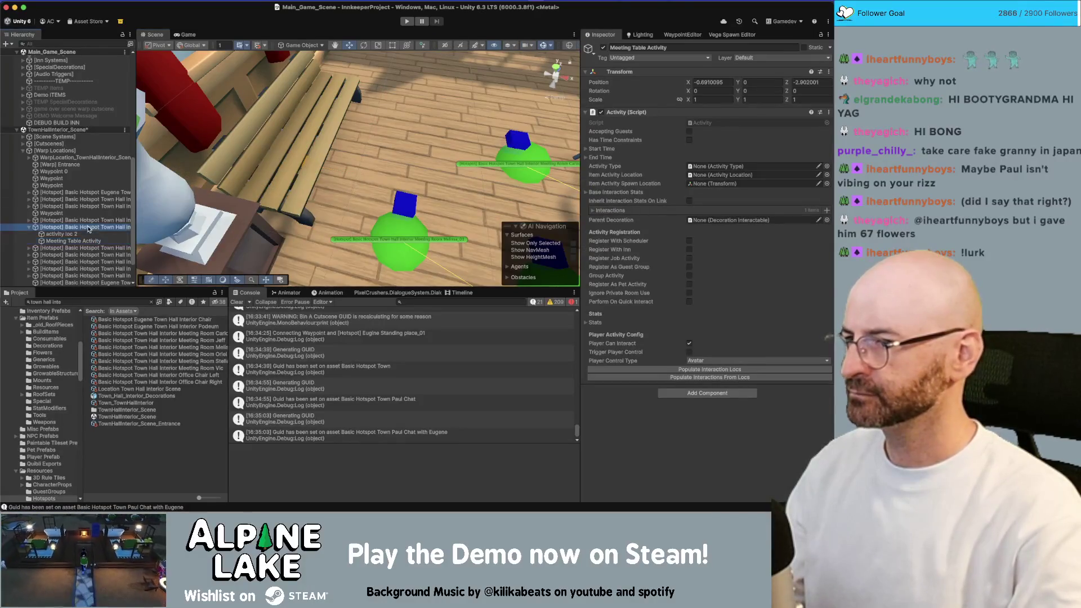
drag(399, 248, 376, 157)
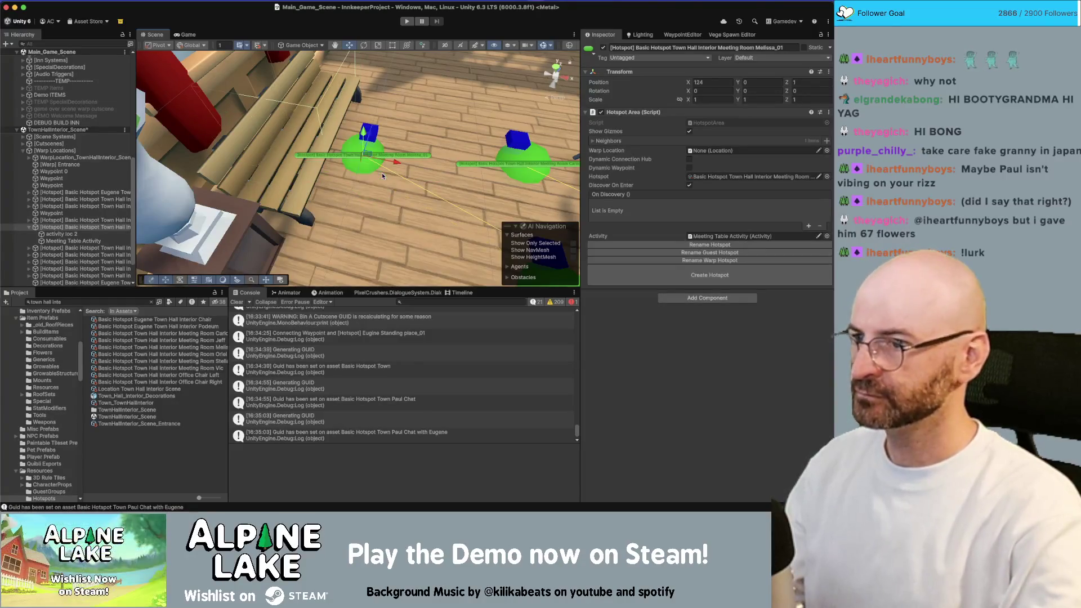
Position activity loc 2 at X -0.8 and Z 0.
click(64, 234)
click(724, 83)
key(Tab)
key(Tab)
text(0)
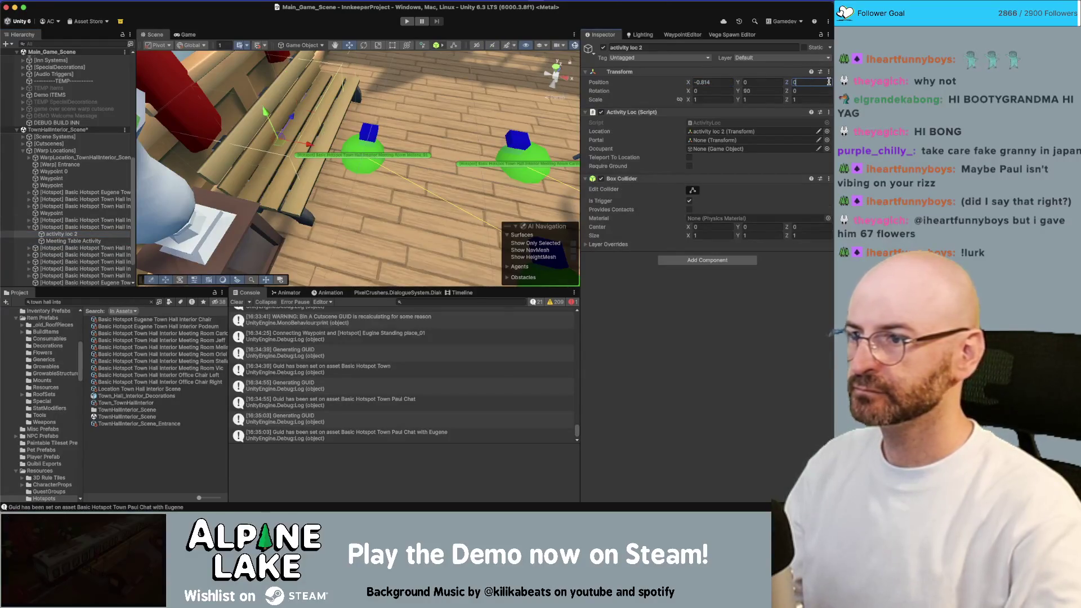
click(723, 82)
text(-.8)
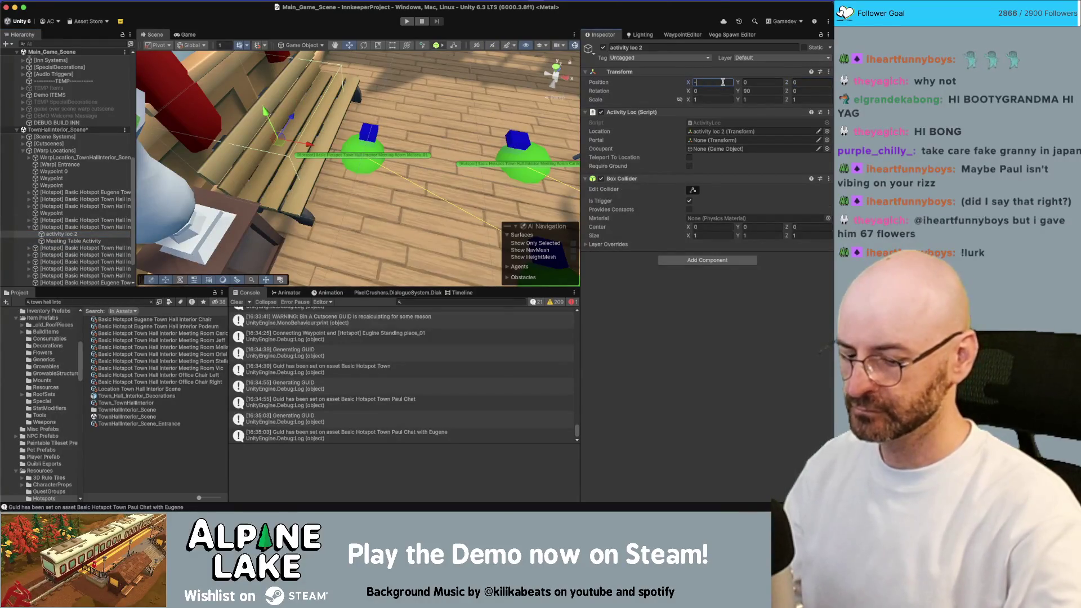
key(Return)
scroll(558, 165, up, 5)
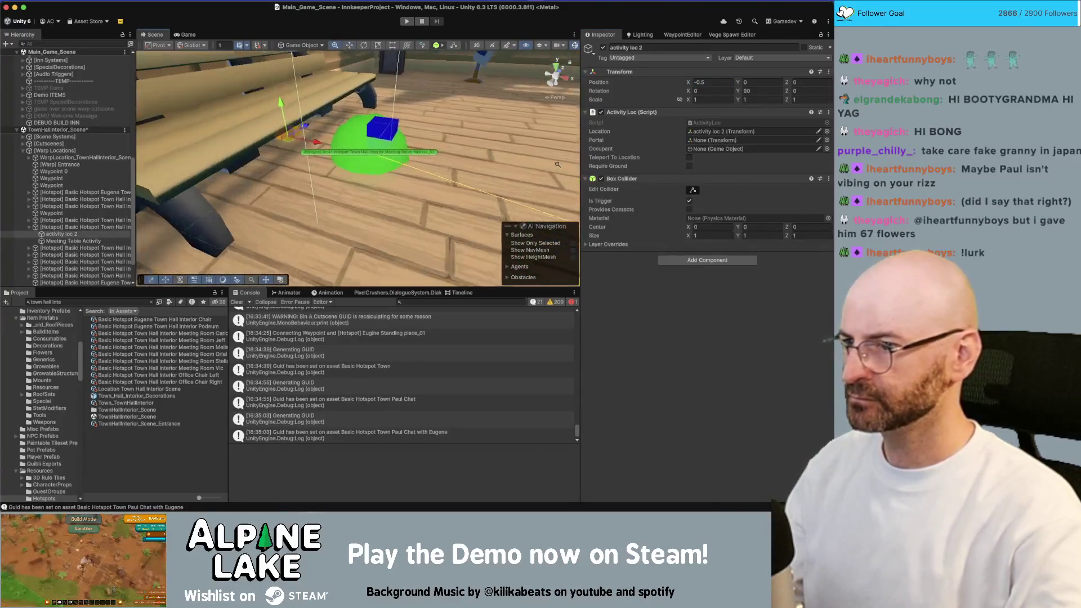
mouse_move(558, 165)
mouse_down()
mouse_move(297, 165)
mouse_move(292, 152)
mouse_move(428, 164)
mouse_up()
key(e)
key(w)
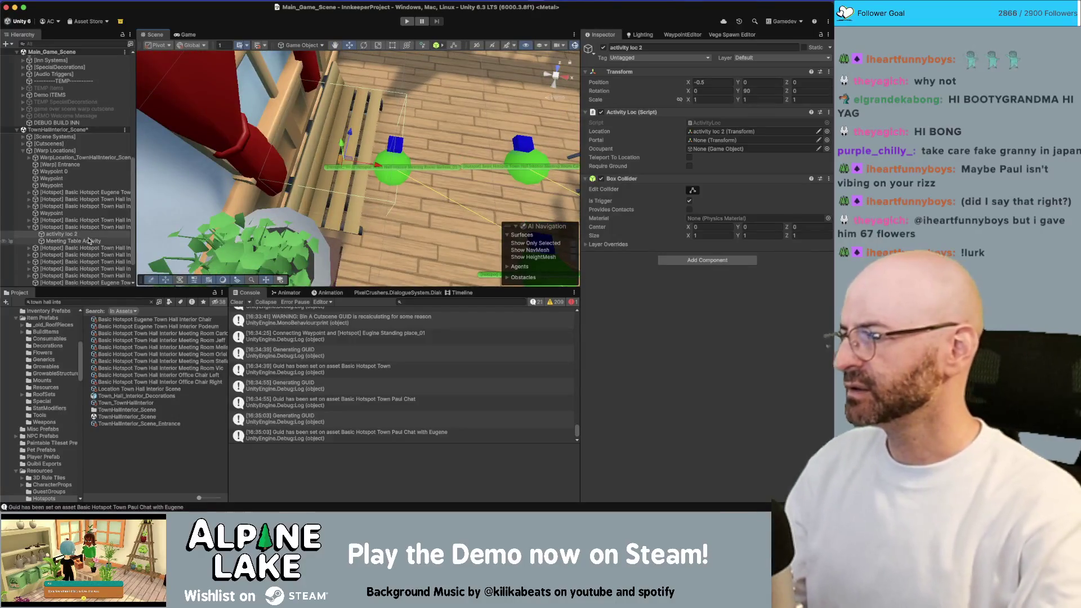
Select the parent meeting-room hotspot and locate its Meeting Room Melissa hotspot asset in the Project.
click(89, 242)
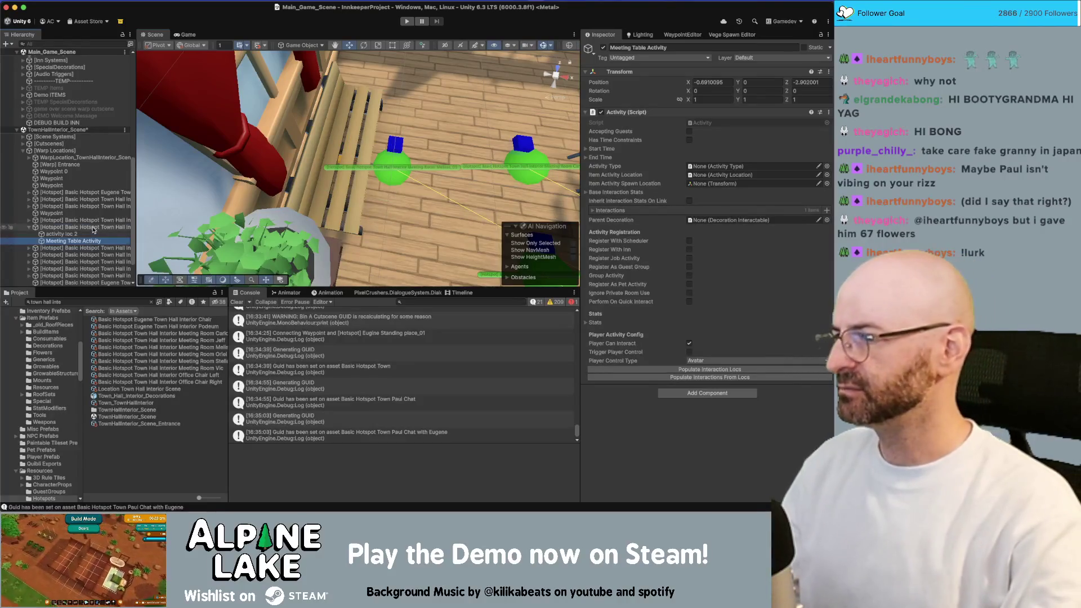
click(84, 227)
click(814, 178)
mouse_move(226, 414)
mouse_down()
mouse_move(264, 412)
mouse_move(249, 413)
mouse_up()
Duplicate the Meeting Room Melissa hotspot asset and rename the copy to Meeting Room Paul.
click(229, 405)
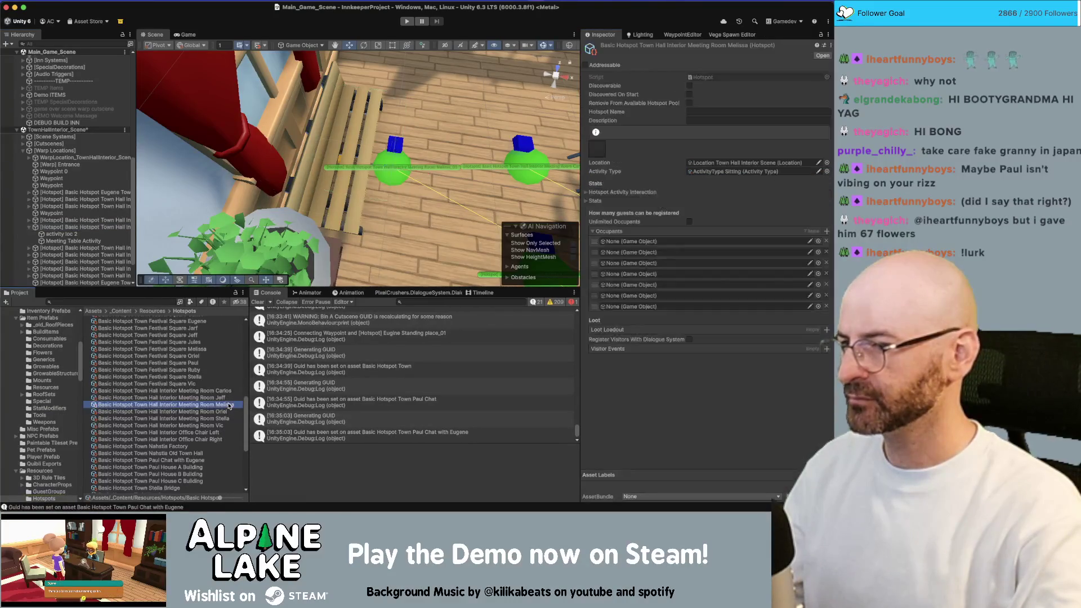
key(super+d)
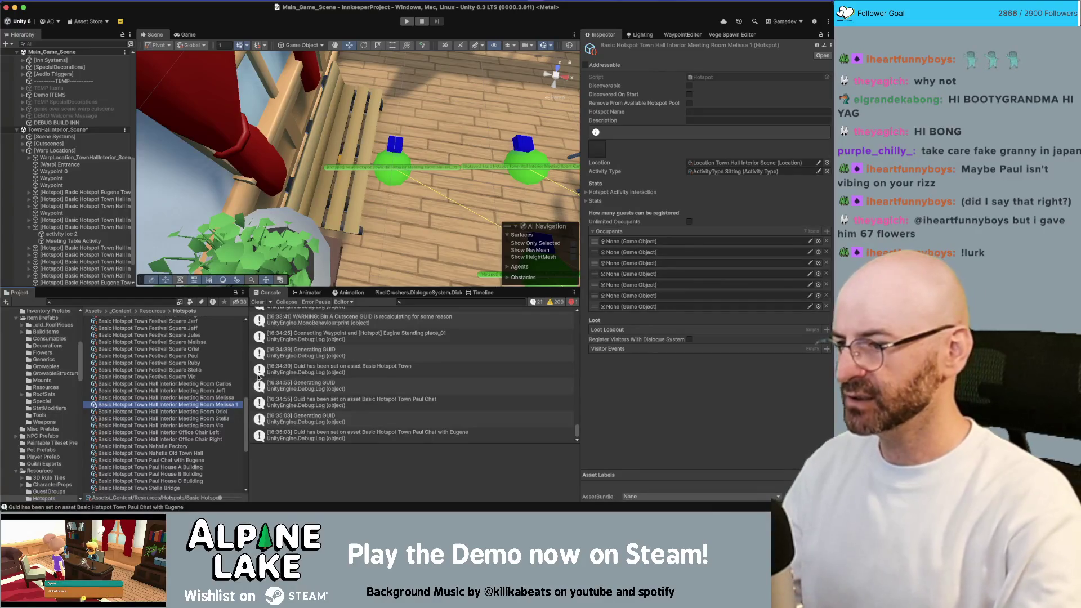
key(Return)
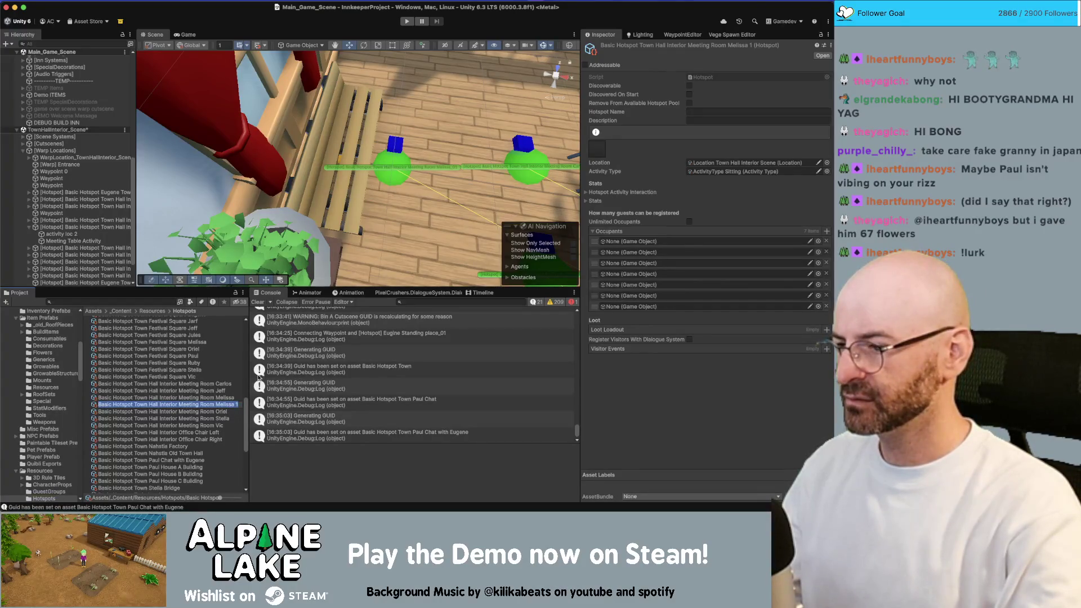
key(Right)
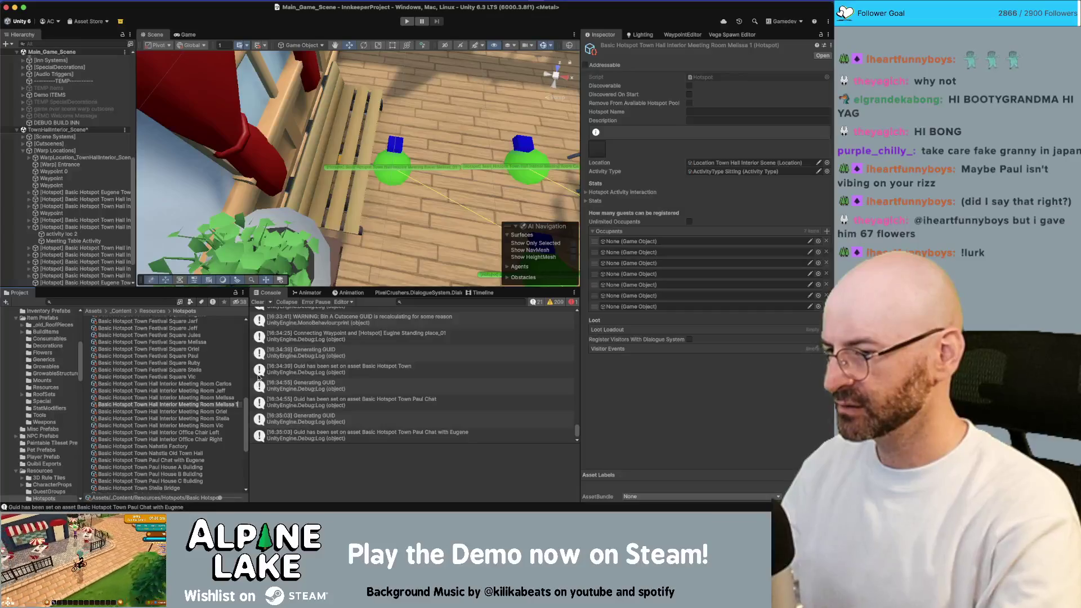
key(BackSpace)
key(BackSpace)
key(BackSpace)
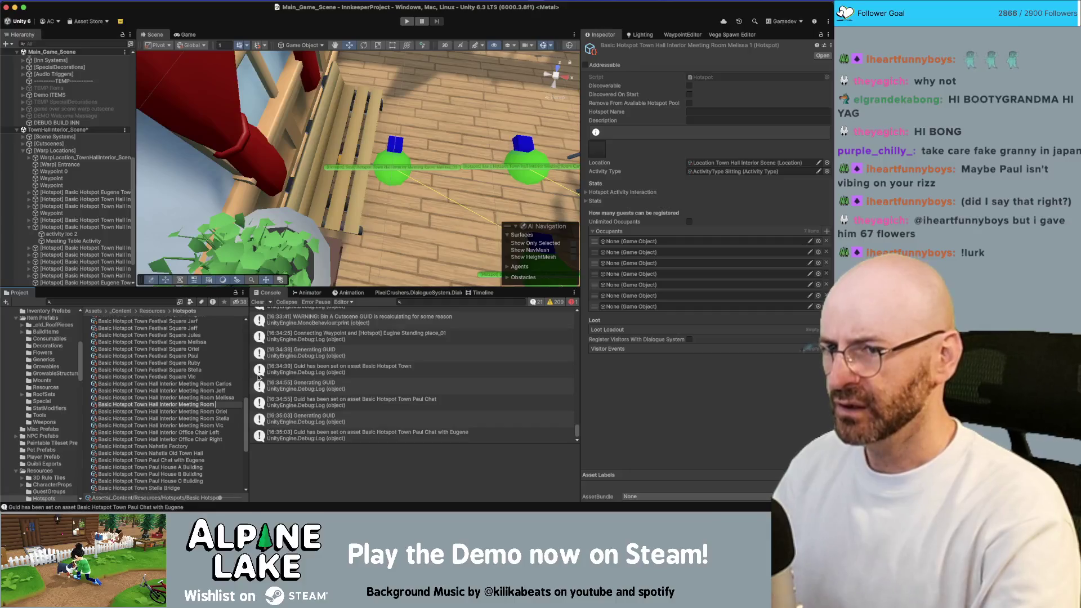
text(Paul)
key(Return)
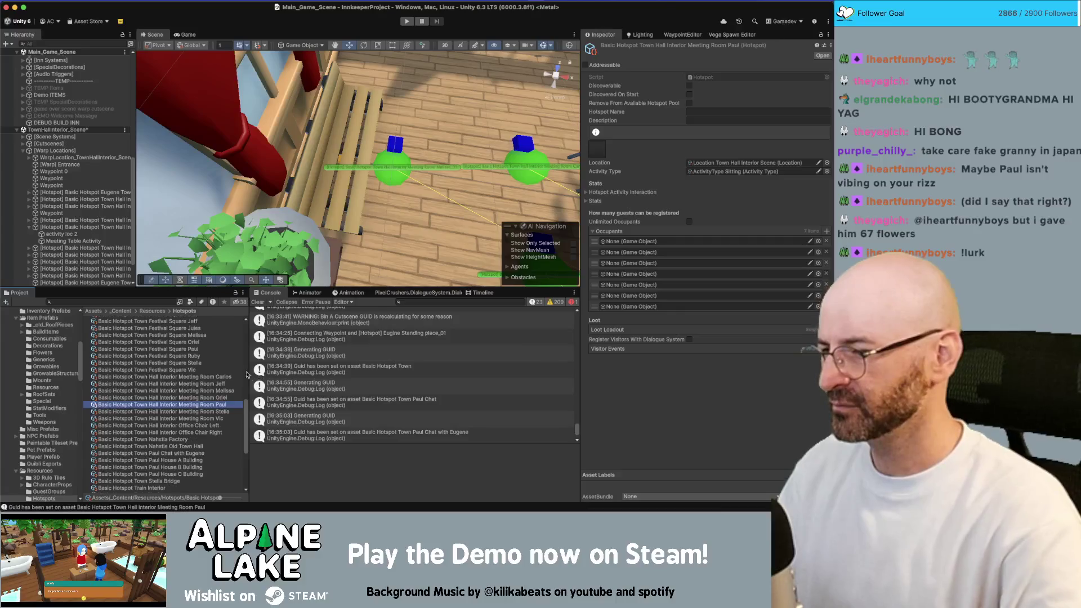
Assign the Meeting Room Paul asset to the scene hotspot and rename it to match, then select the Carlos-to-Vic assets.
click(94, 228)
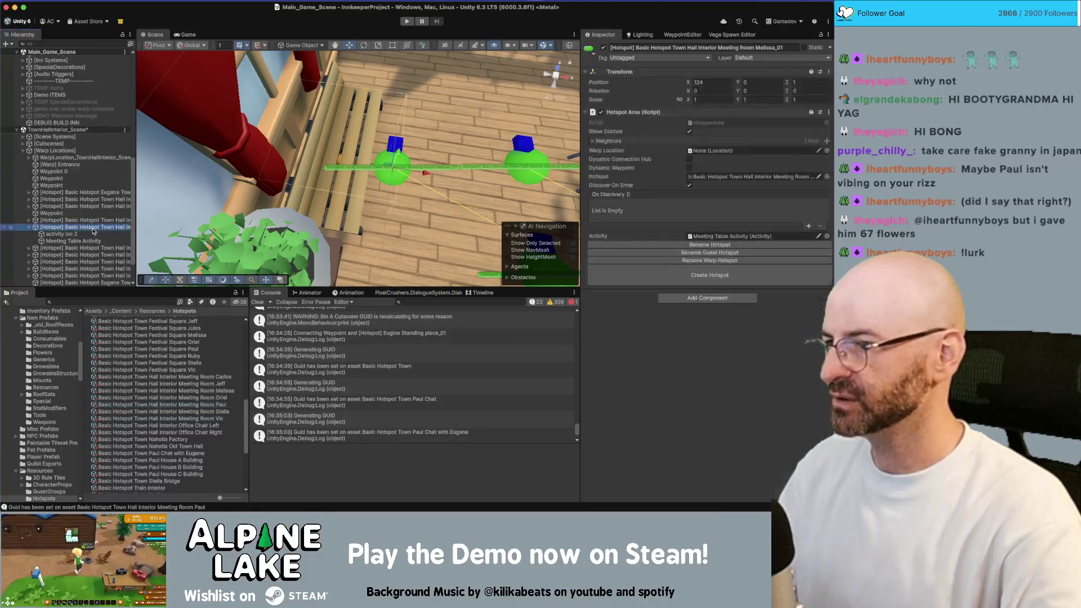
mouse_move(230, 408)
mouse_down()
mouse_move(786, 213)
mouse_move(767, 181)
mouse_move(754, 182)
mouse_up()
click(711, 245)
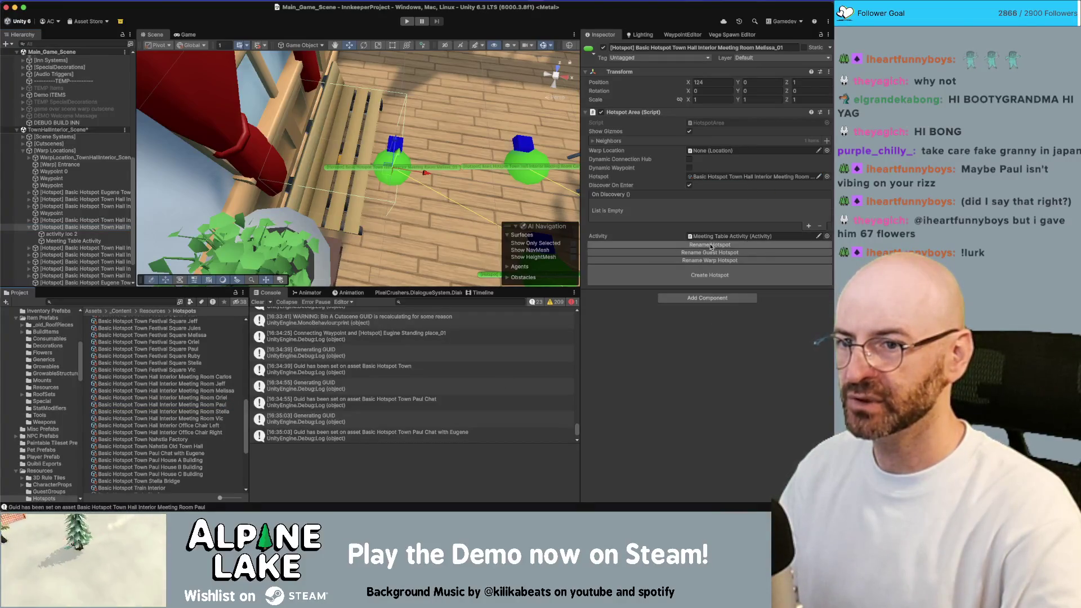
mouse_move(134, 217)
mouse_down()
mouse_move(207, 205)
mouse_move(186, 205)
mouse_up()
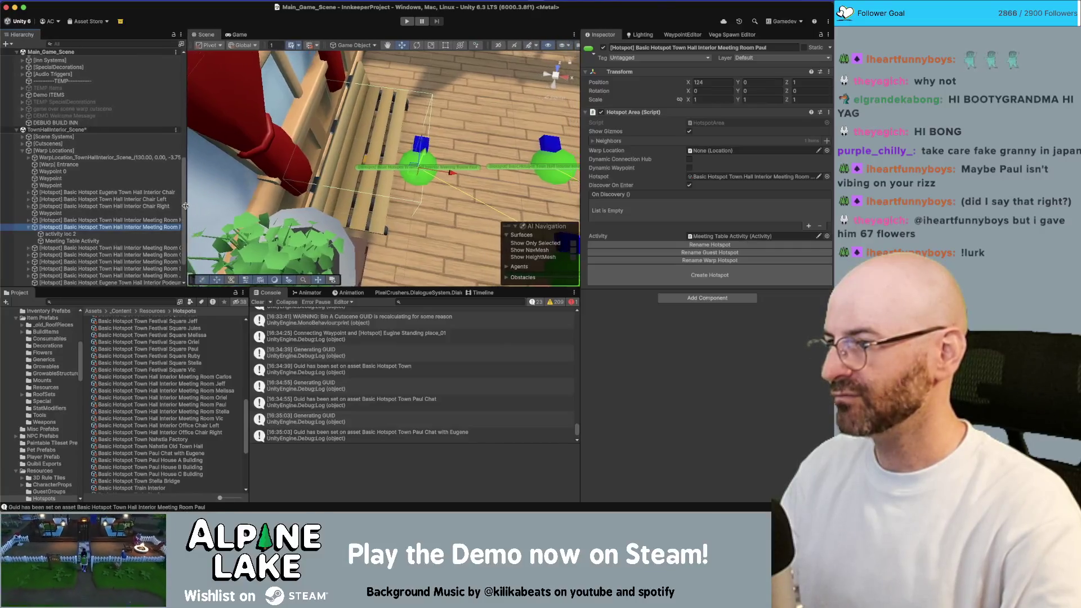
click(29, 228)
click(197, 377)
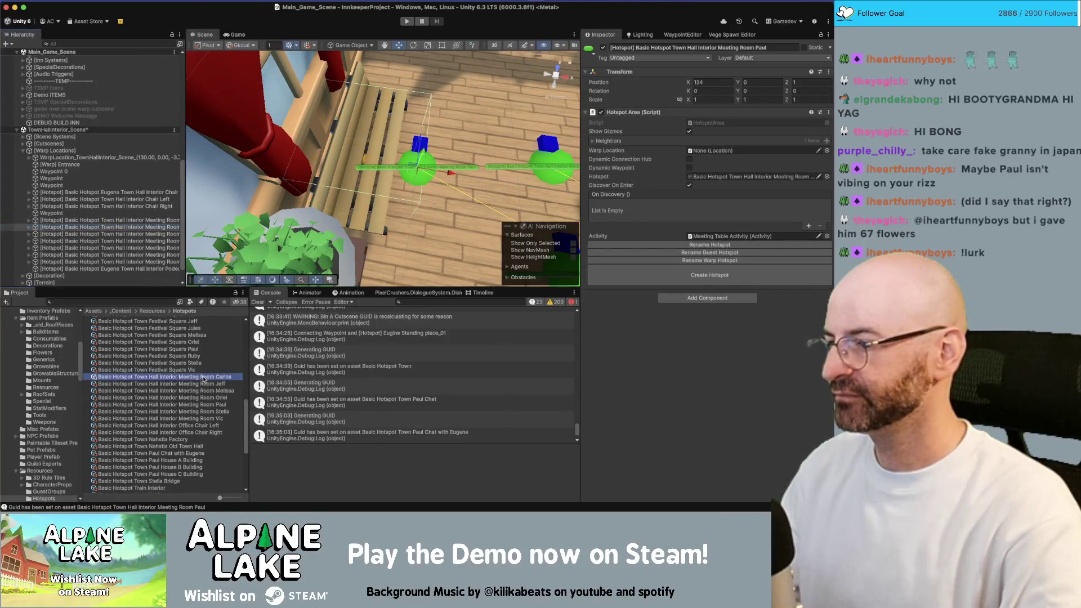
shift+click(211, 419)
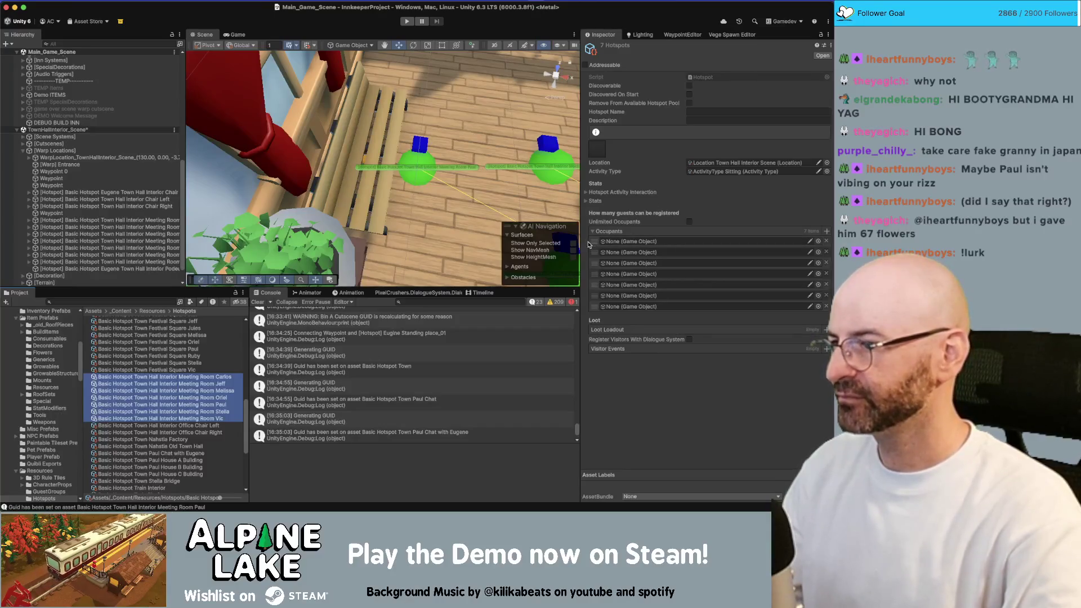
Orbit and zoom around the meeting table to check the hotspot placements, framing the selection.
scroll(401, 183, down, 3)
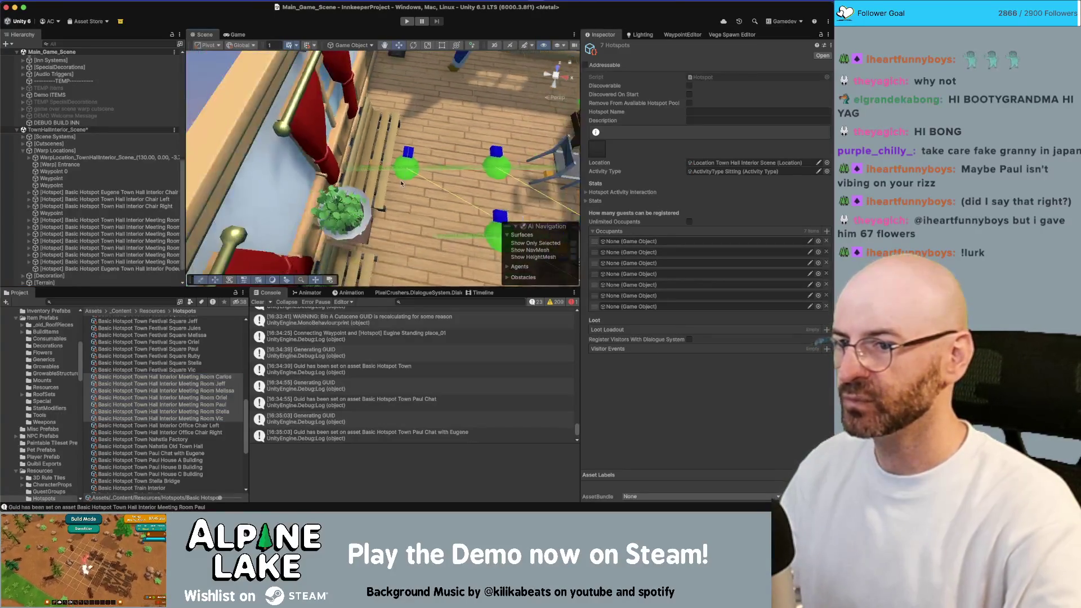
scroll(401, 183, down, 5)
drag(278, 184, 474, 81)
scroll(473, 81, down, 10)
scroll(367, 156, up, 5)
mouse_move(367, 156)
mouse_down()
mouse_move(338, 139)
mouse_move(414, 157)
mouse_up()
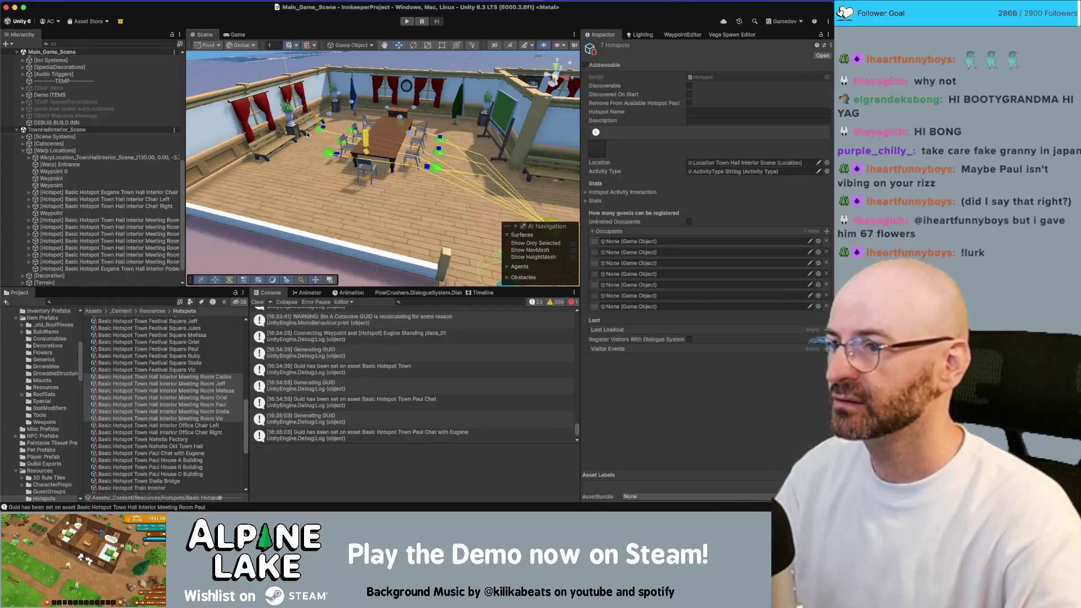
drag(307, 134, 352, 179)
key(f)
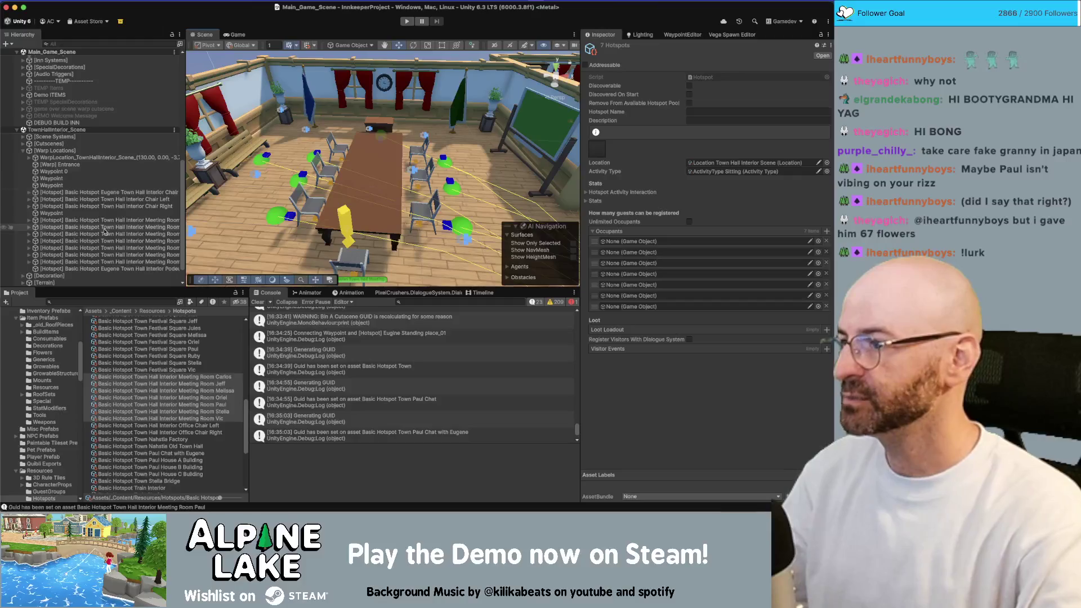
Select the Town Hall Interior Chair Right hotspot and search the Project for 'schedule'.
click(101, 206)
click(136, 303)
text(schedule)
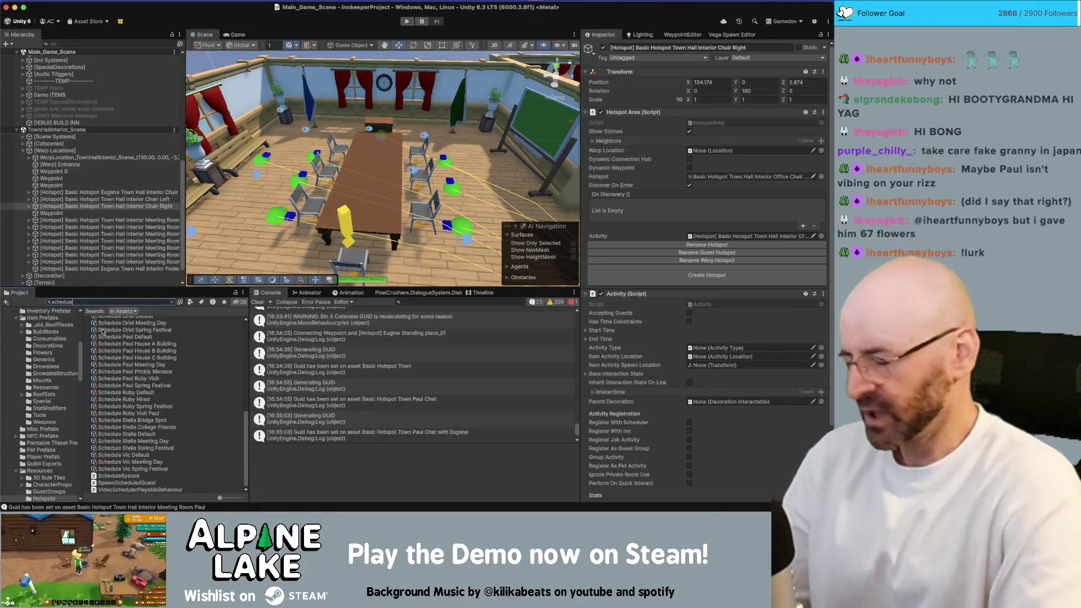
Filter to Paul's schedules, open Schedule Paul Meeting Day and expand its last task.
text(paul)
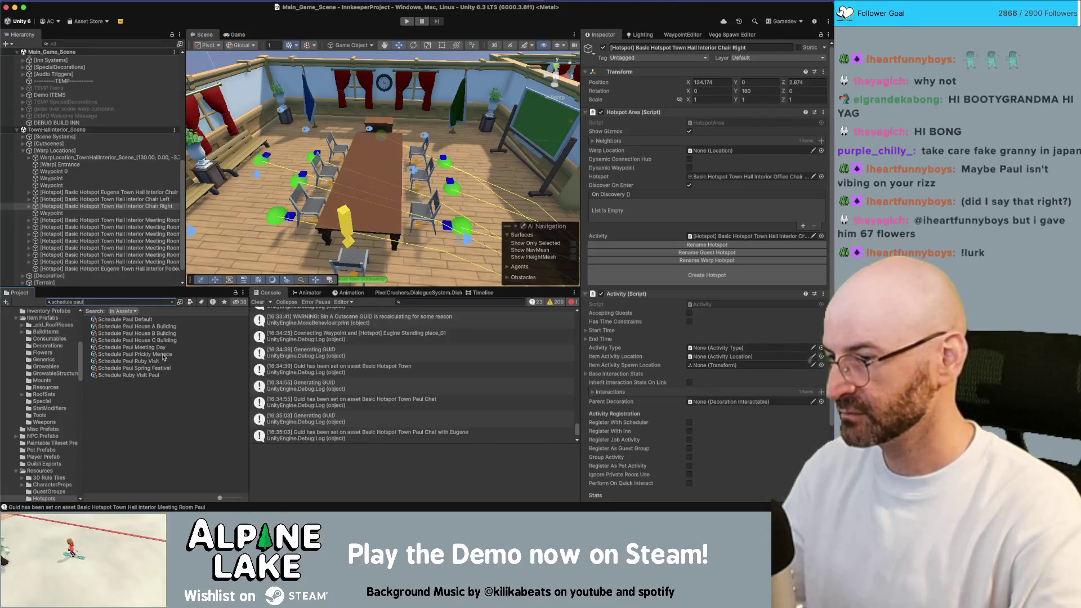
click(161, 347)
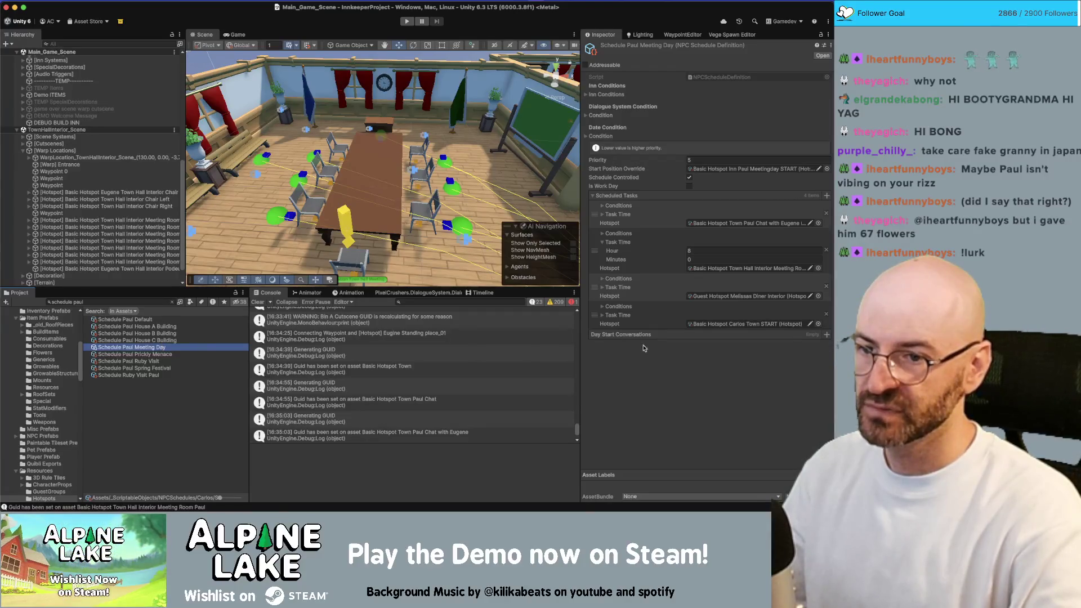
click(604, 316)
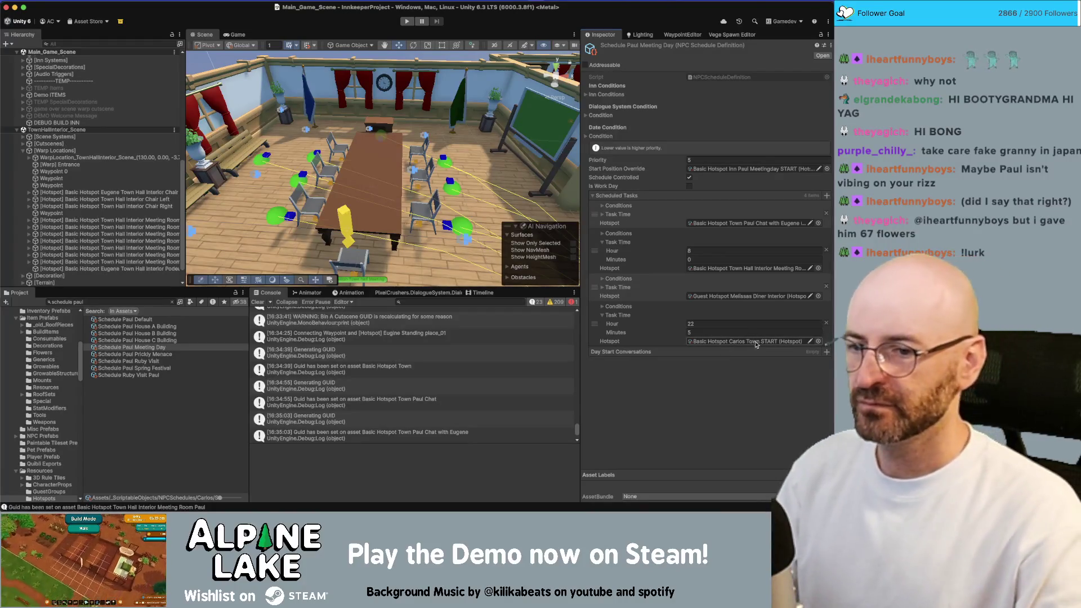
Set the last task's hotspot to Basic Hotspot PaulsCabin START, finishing at 22:10.
click(819, 341)
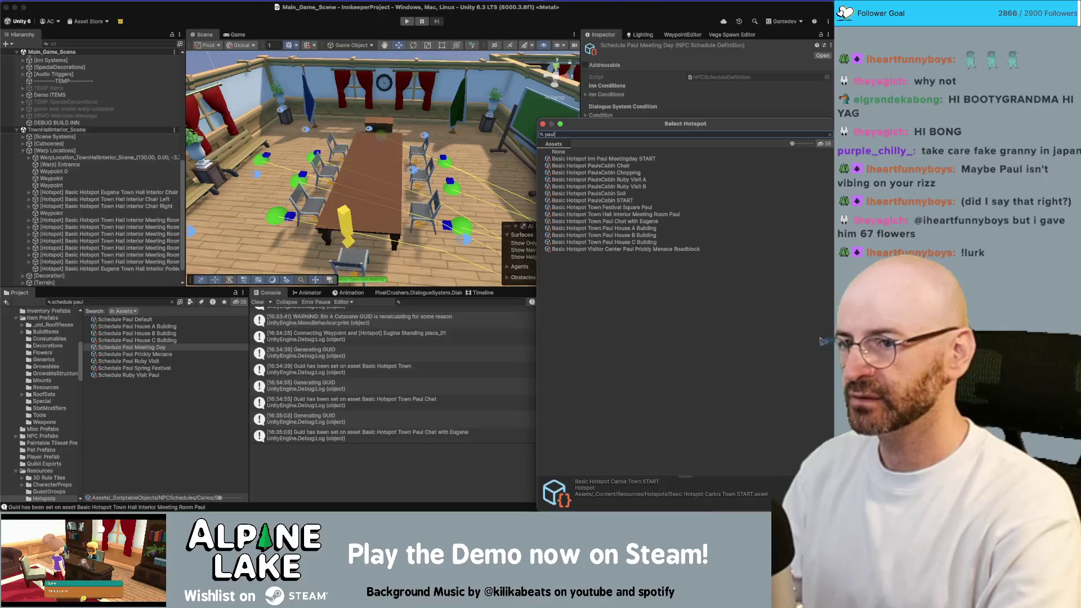
text(n)
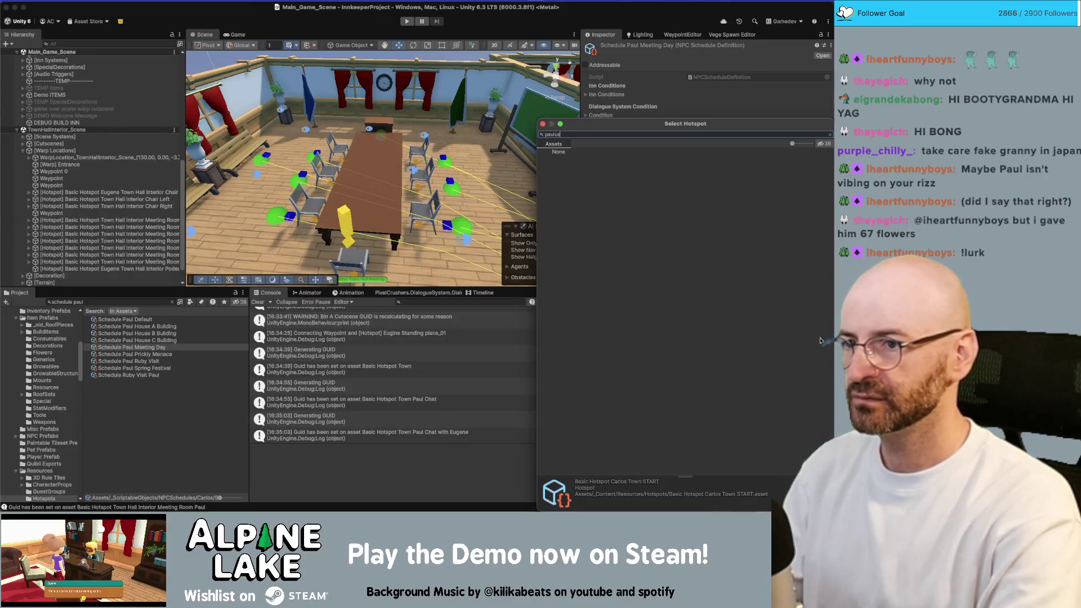
key(BackSpace)
key(BackSpace)
text(sca)
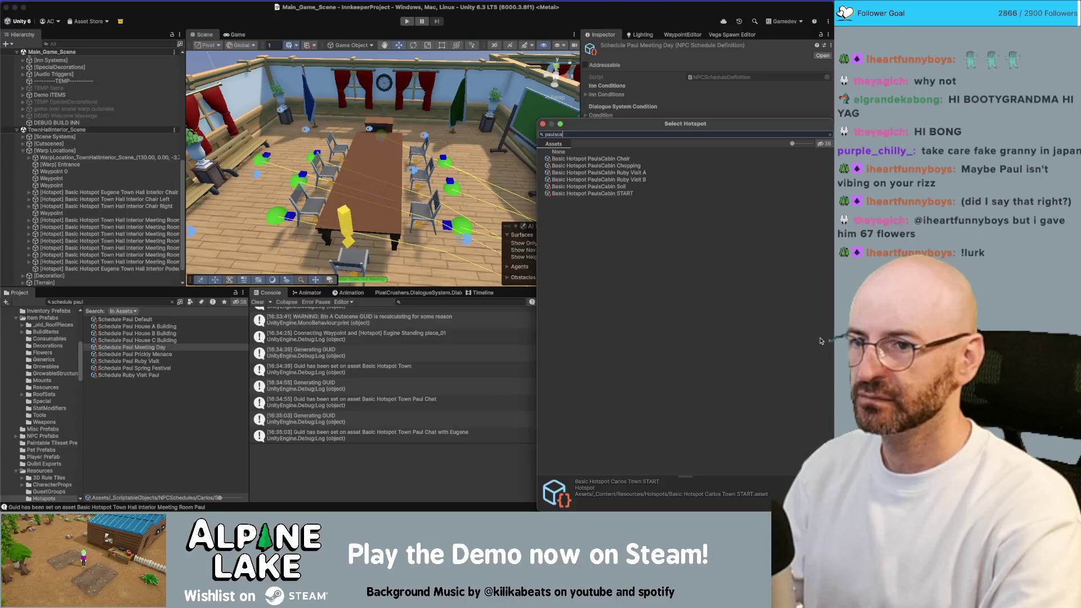
key(Down)
key(Down)
key(Down)
key(Return)
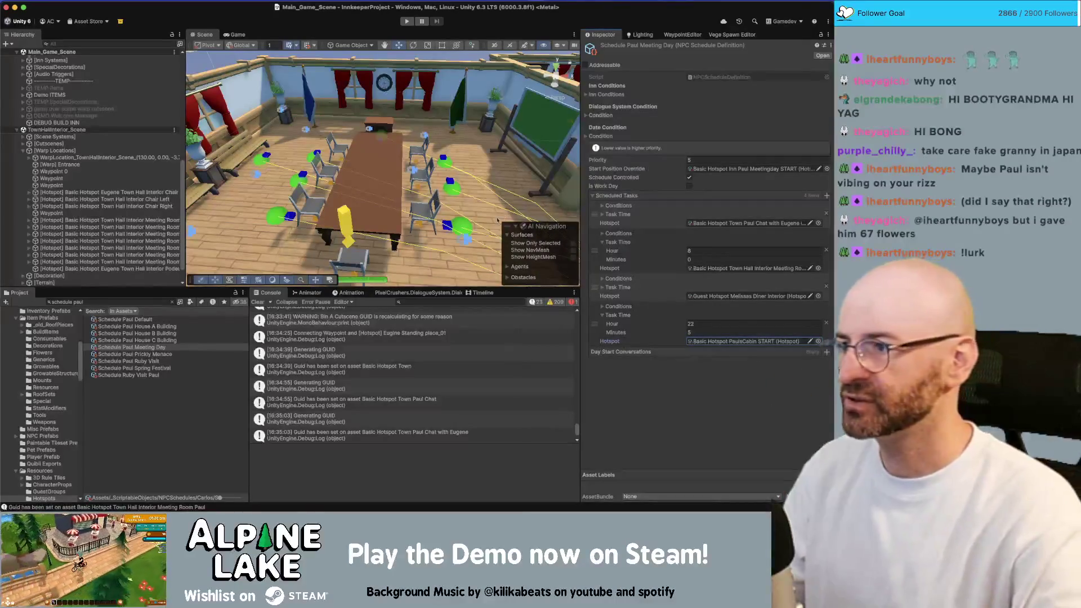
click(692, 332)
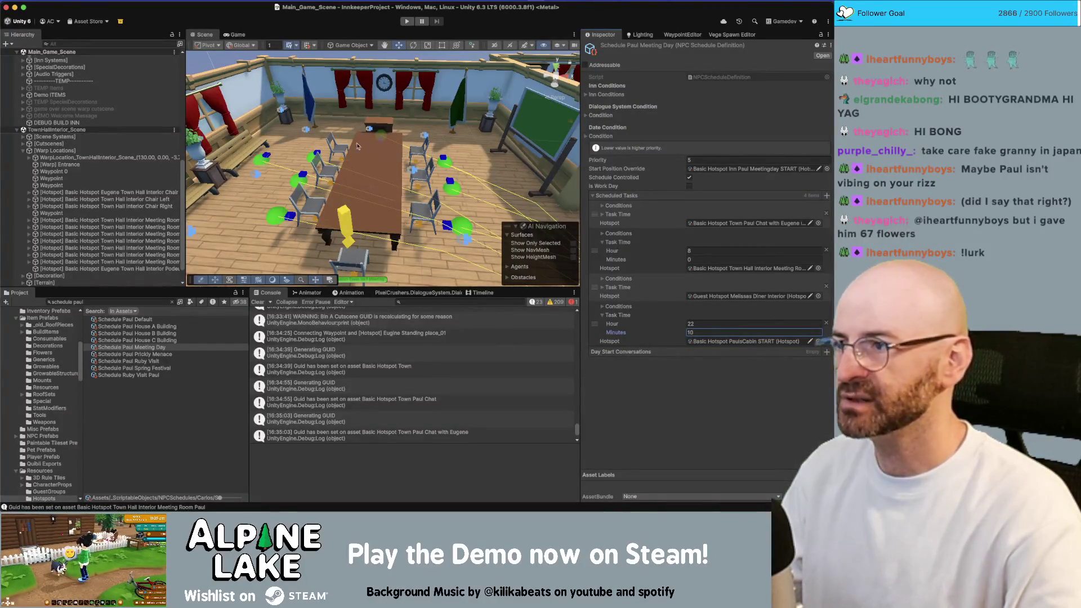
scroll(357, 146, down, 10)
alt+drag(339, 187, 340, 192)
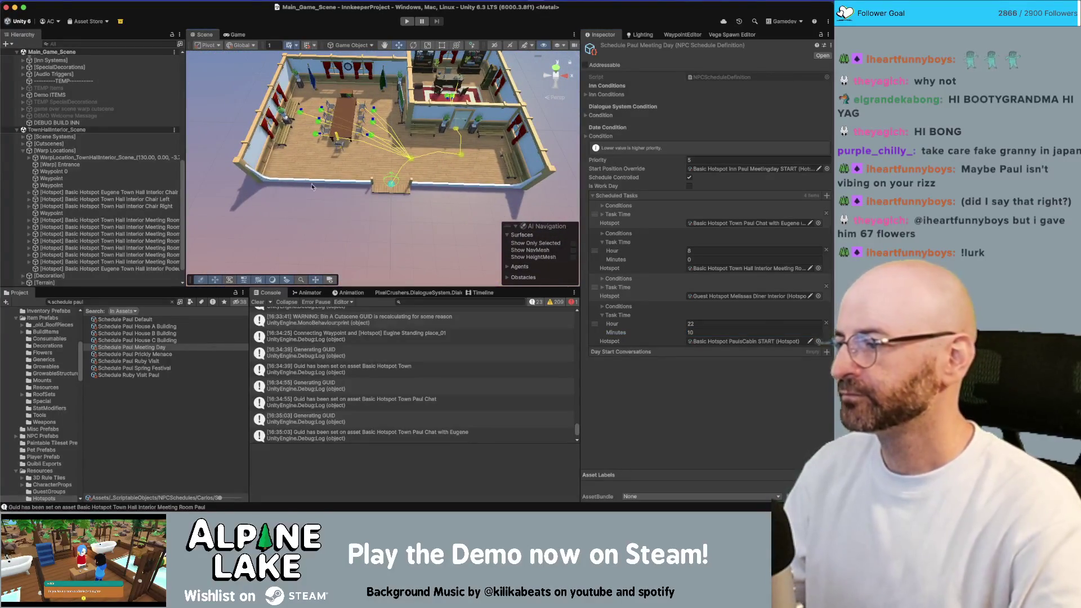
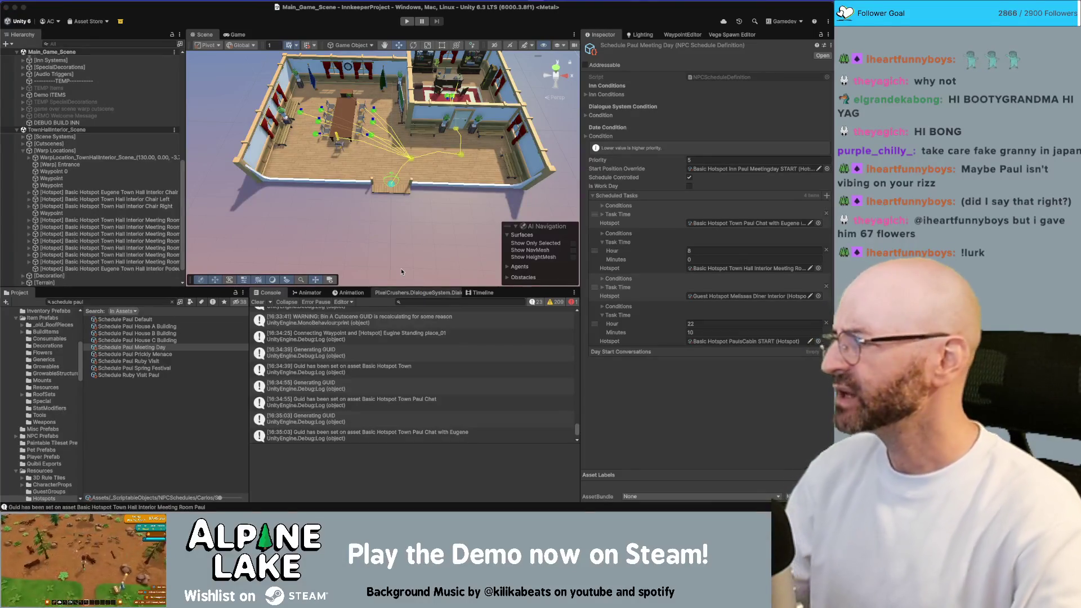
Switch the Dialogue System database editor from the console to its Variables list.
click(425, 294)
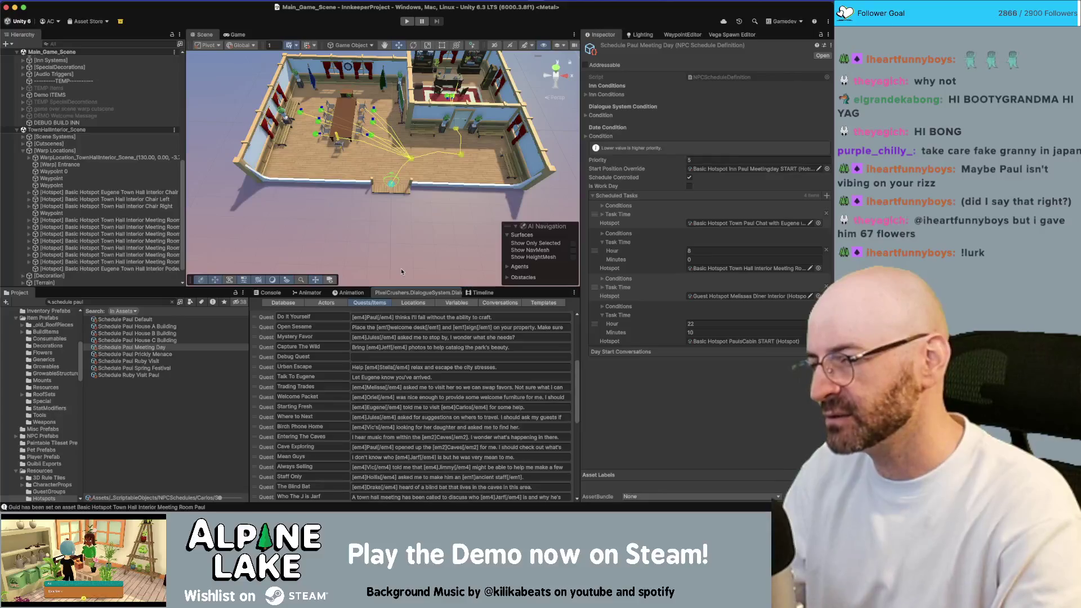
scroll(579, 380, down, 2)
scroll(579, 380, down, 10)
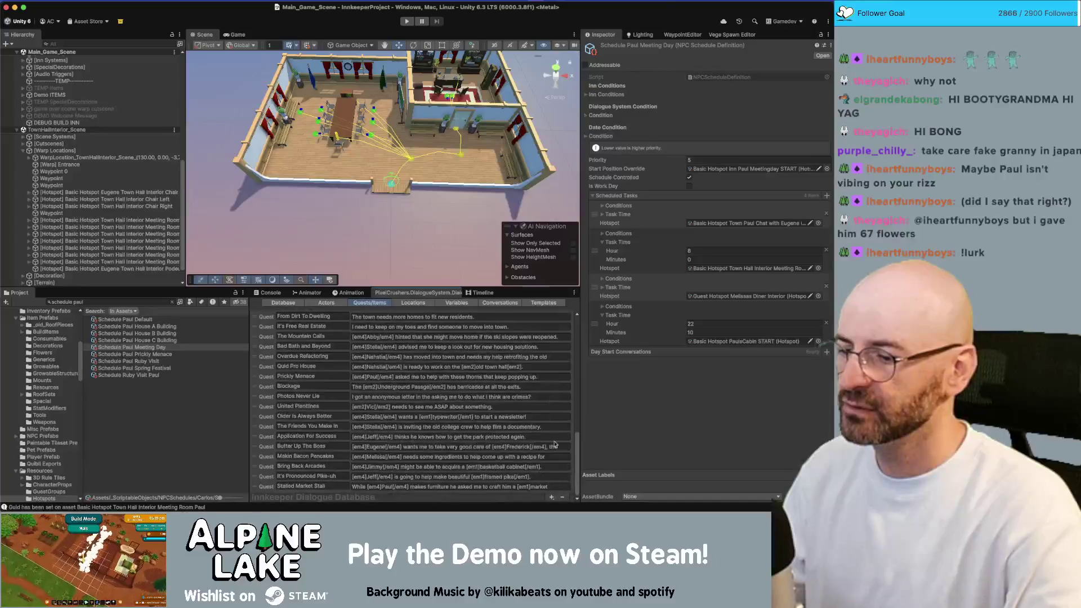
scroll(552, 451, up, 15)
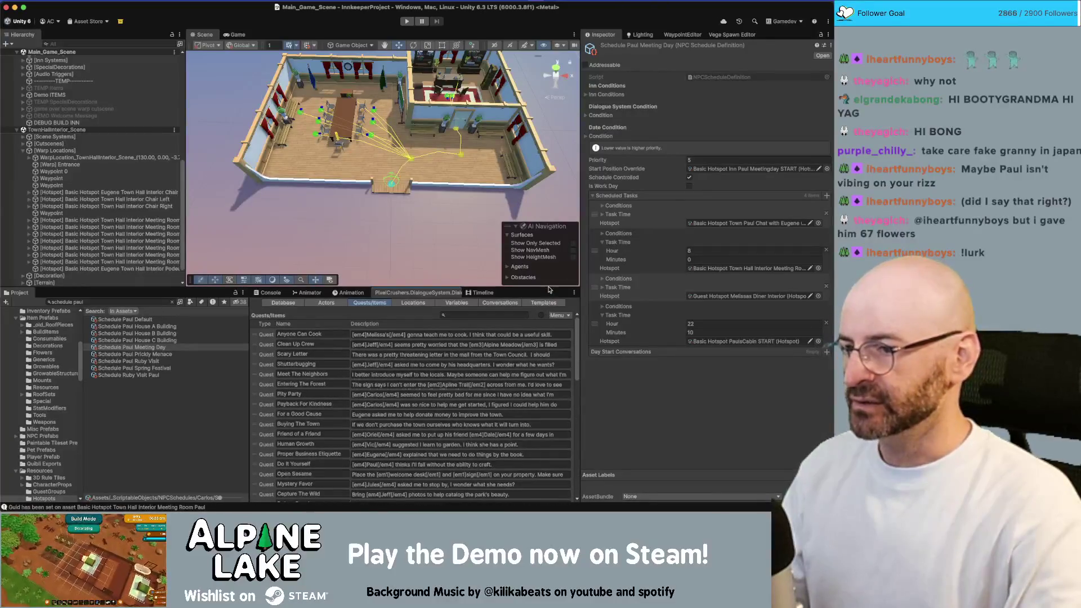
click(457, 303)
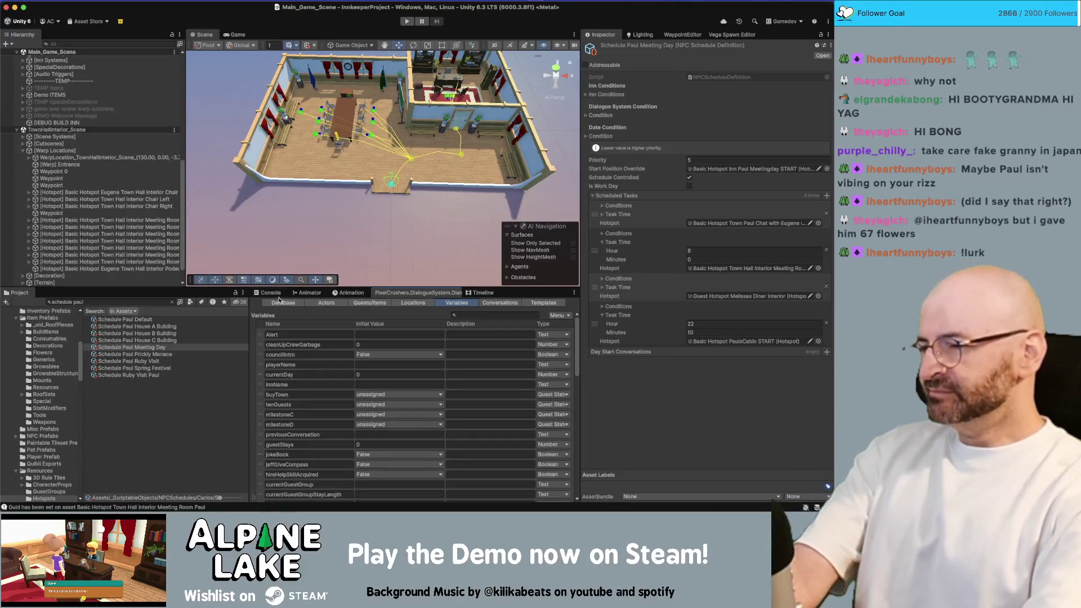
scroll(497, 395, down, 20)
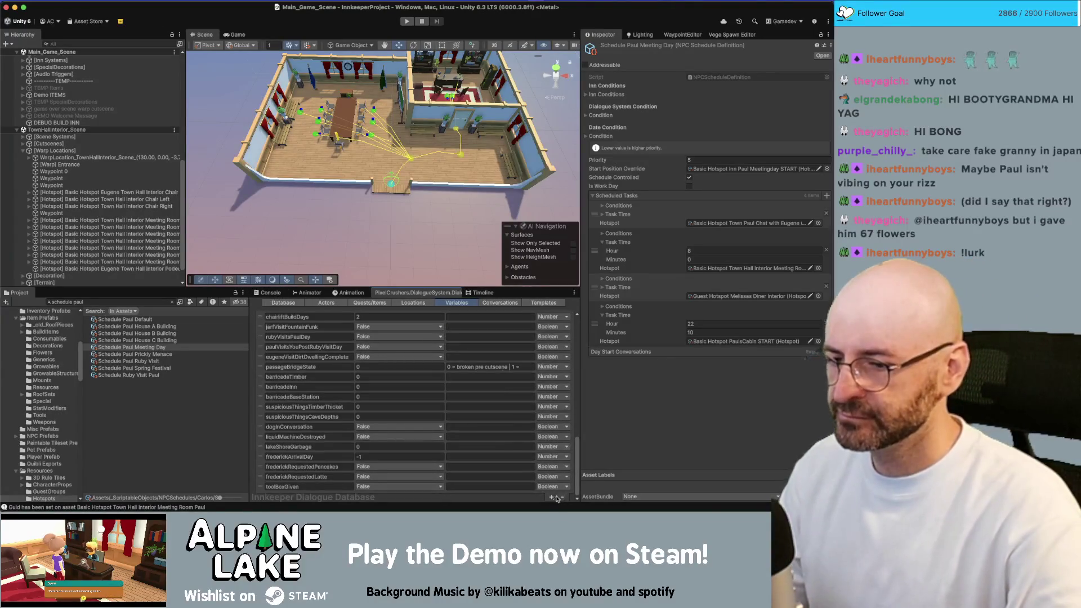
Add a Boolean variable named paulJoinsMeetingDay, then show the database's Conversations.
click(552, 498)
click(568, 439)
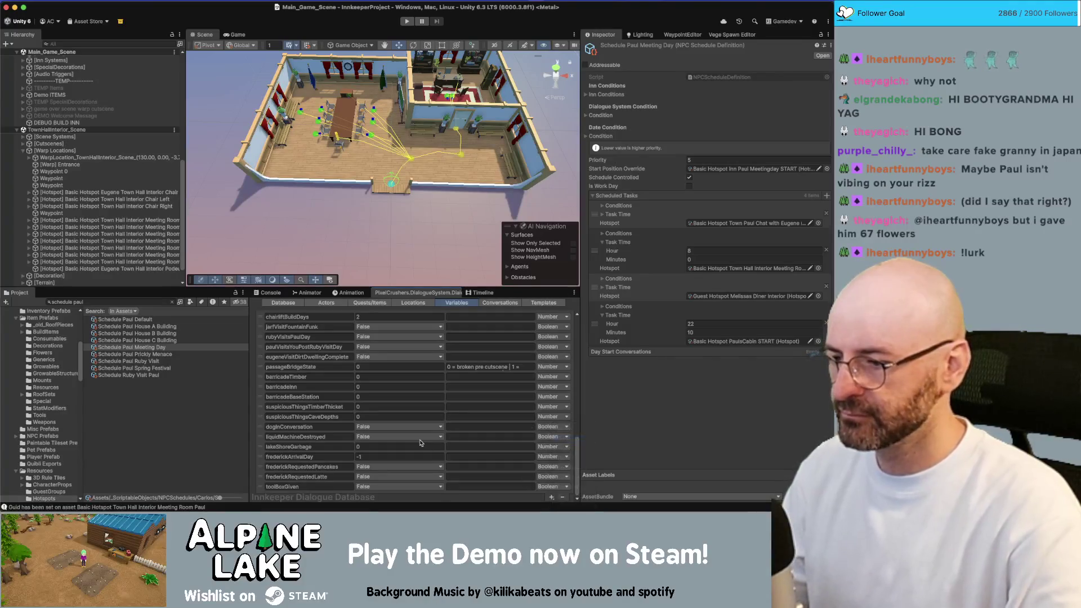
click(331, 486)
text(c)
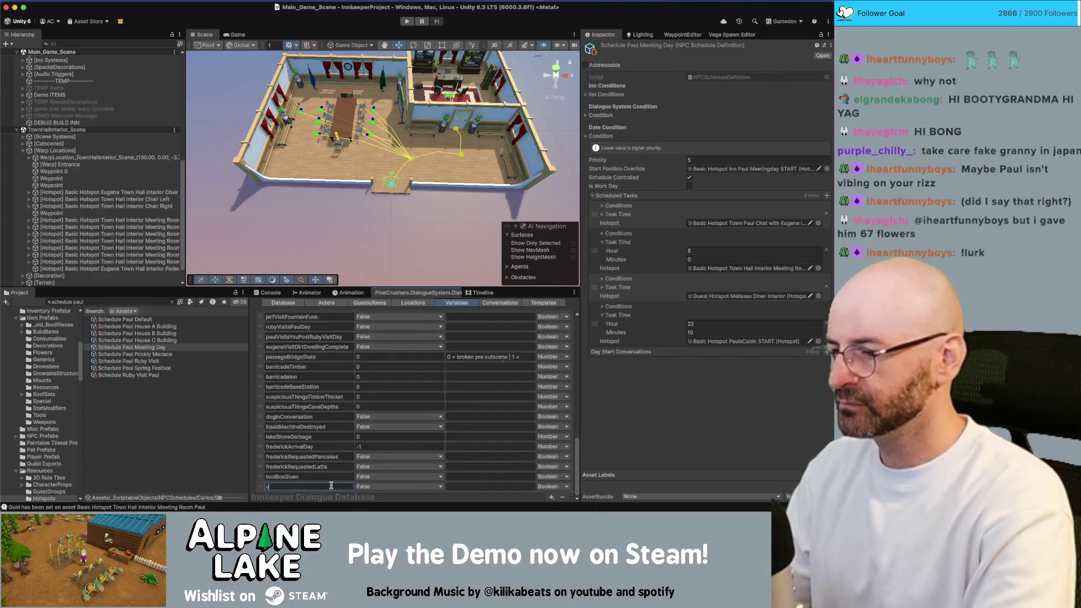
text(au)
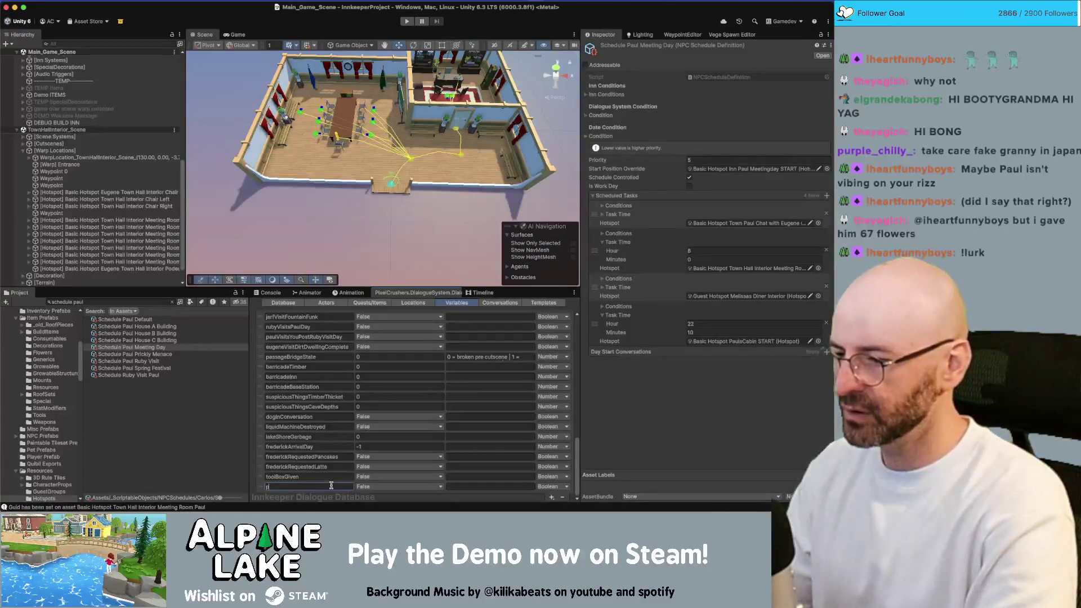
text(JoinsMeetingD)
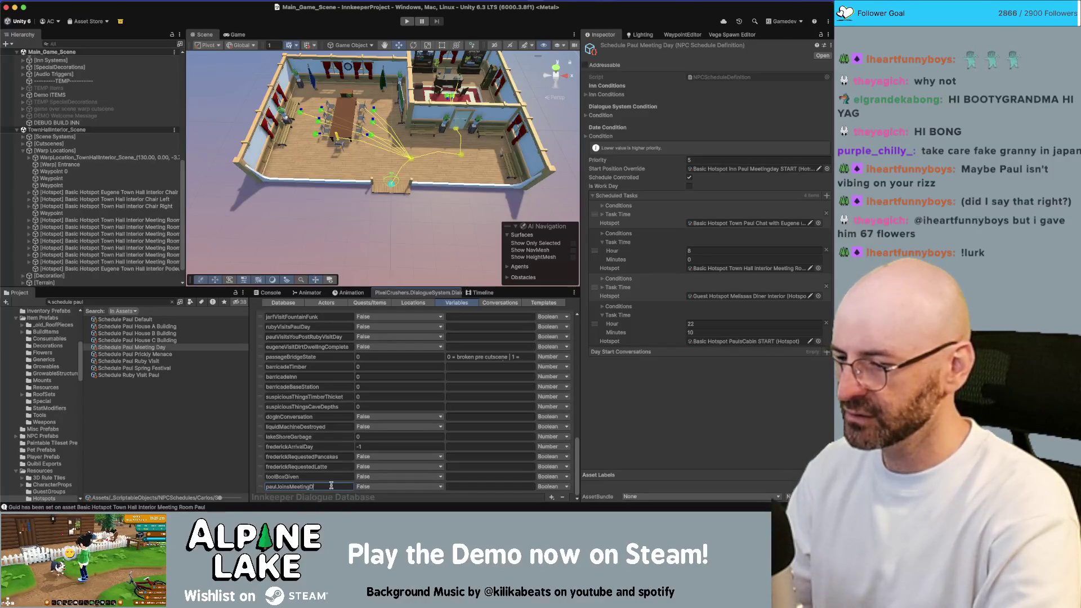
text(ay)
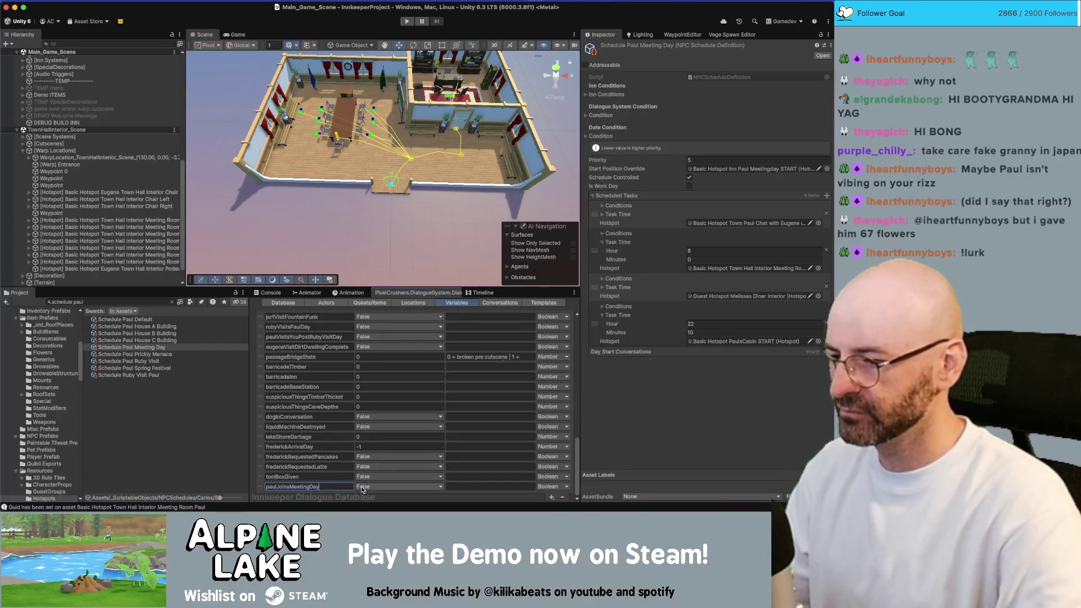
click(307, 481)
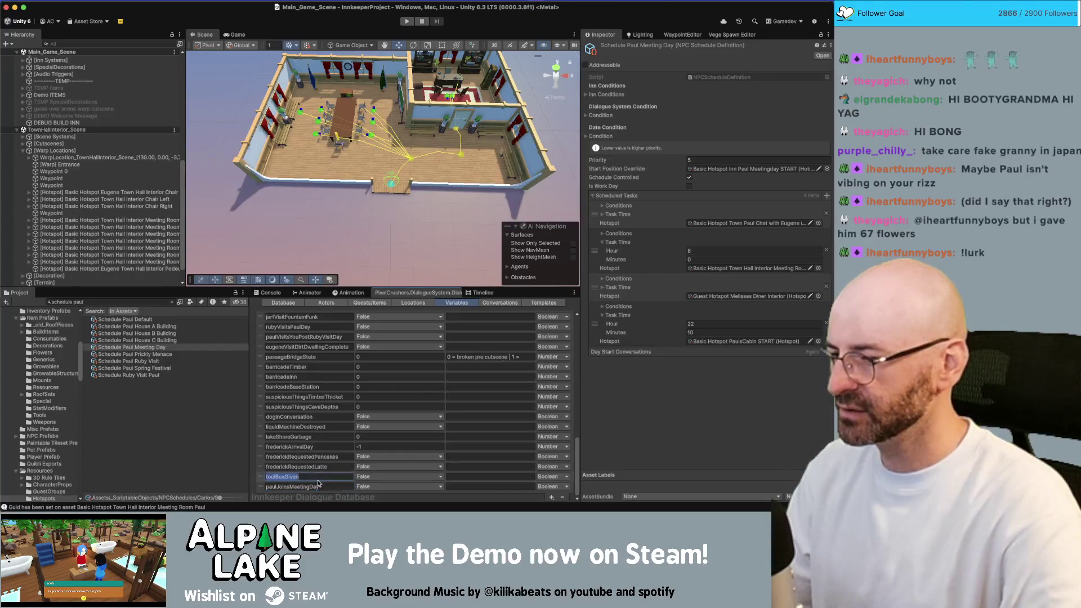
click(493, 303)
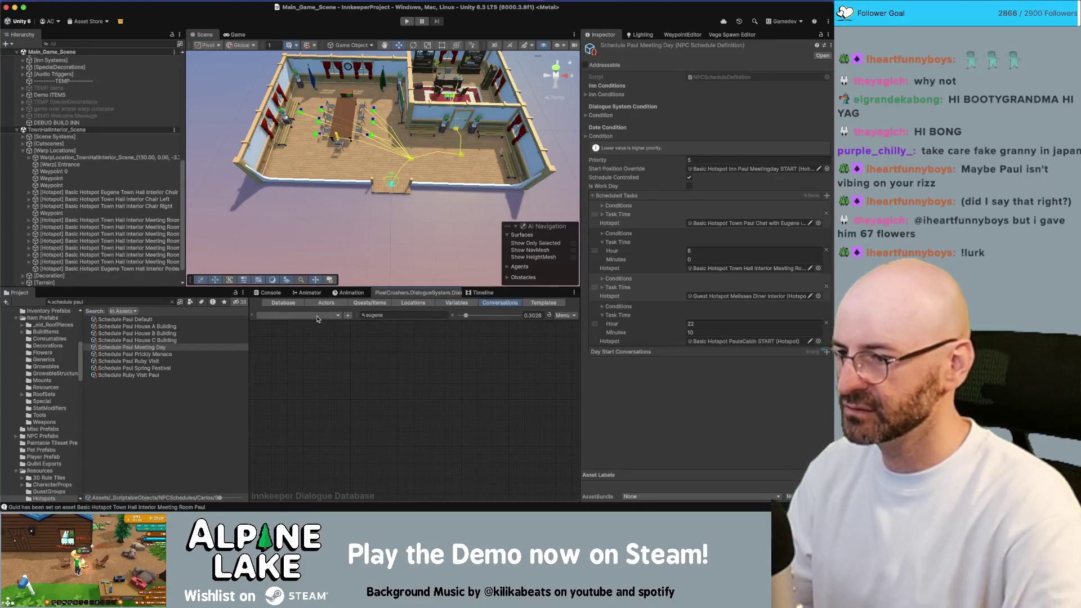
Filter conversations by 'paul' and load the Paul Chats conversation graph.
click(378, 315)
text(paul)
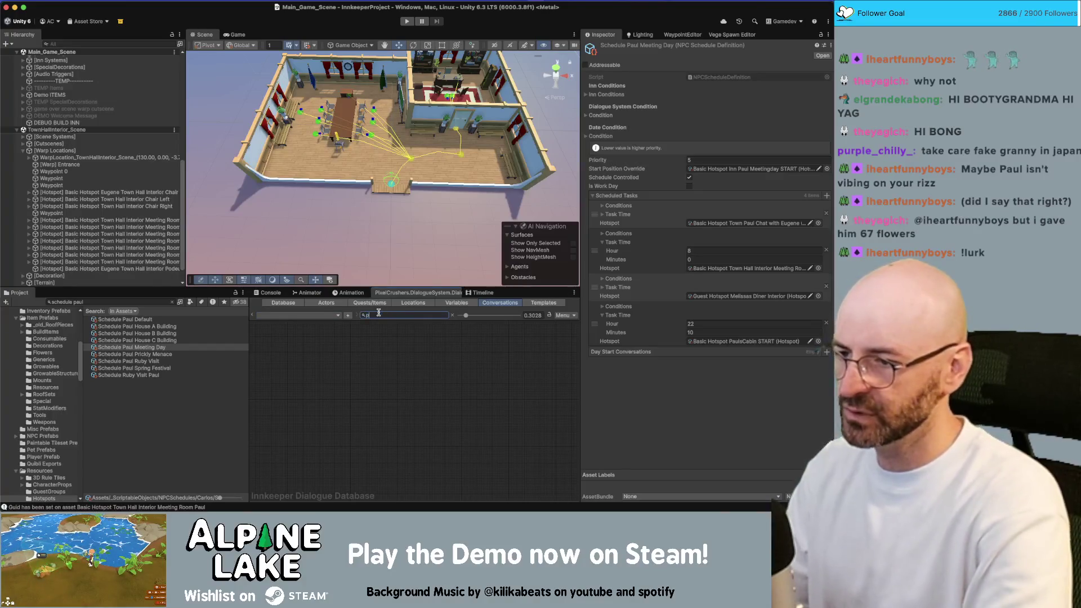
click(297, 315)
mouse_move(299, 329)
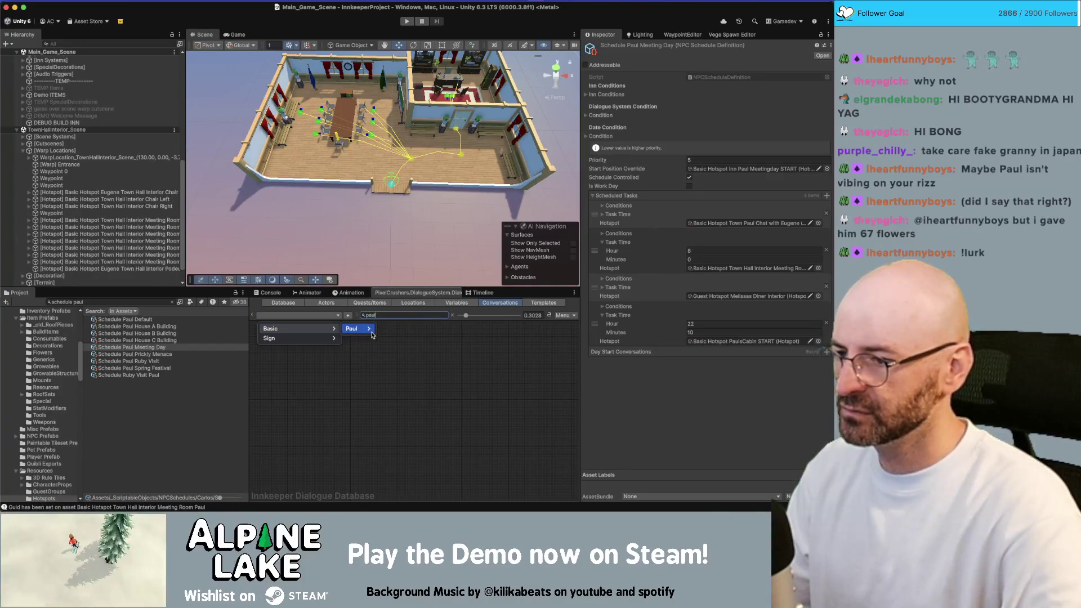
mouse_move(352, 329)
click(394, 348)
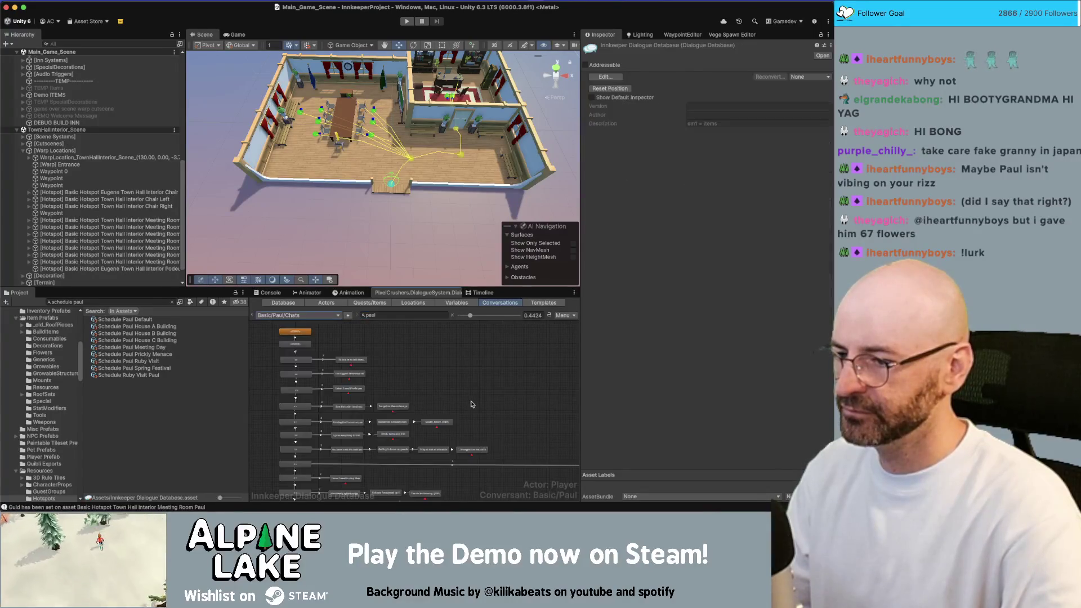
scroll(476, 349, up, 3)
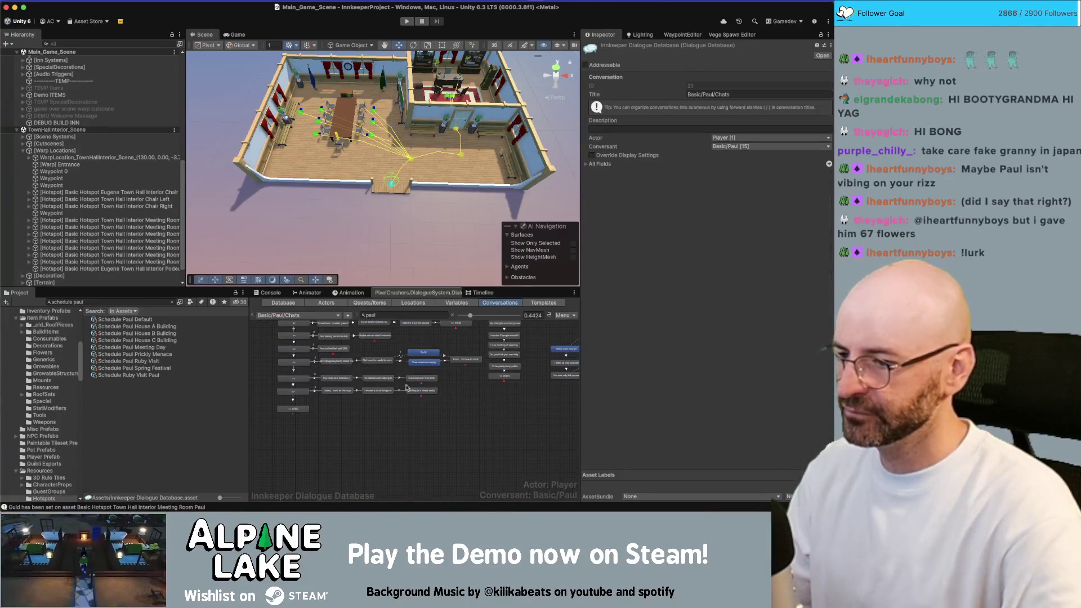
scroll(345, 373, up, 5)
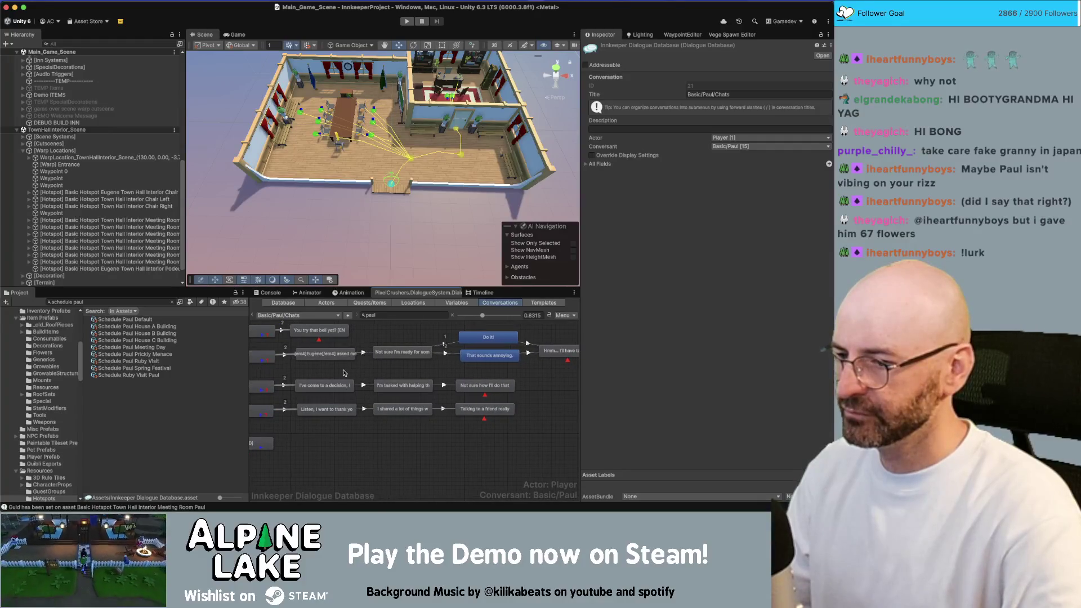
Inspect the graph's entries, from being asked back and thanks to helping vendors and rejoining society.
click(402, 385)
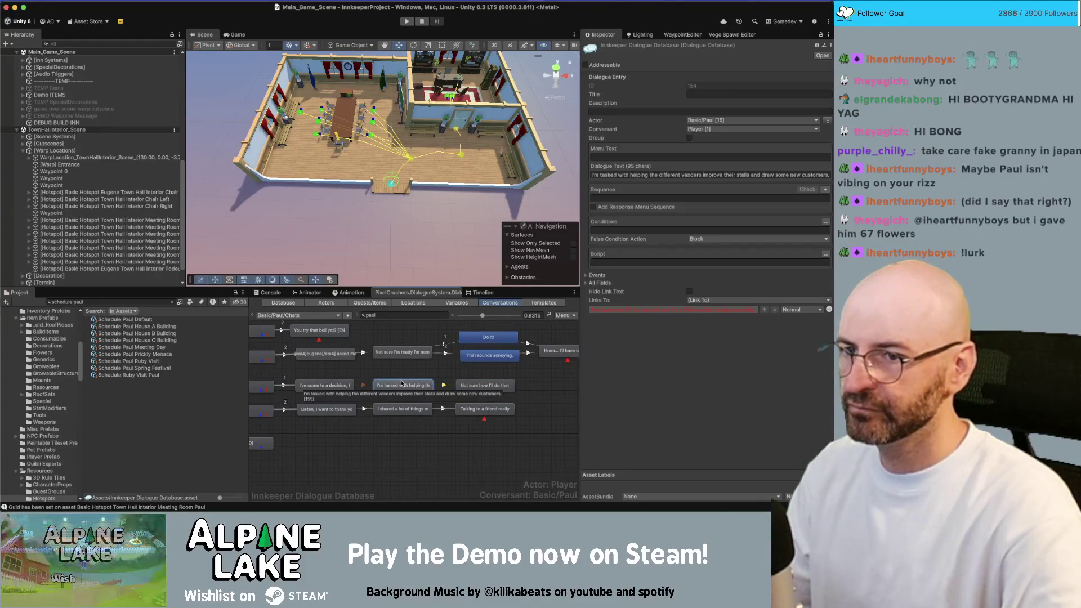
click(326, 353)
click(402, 352)
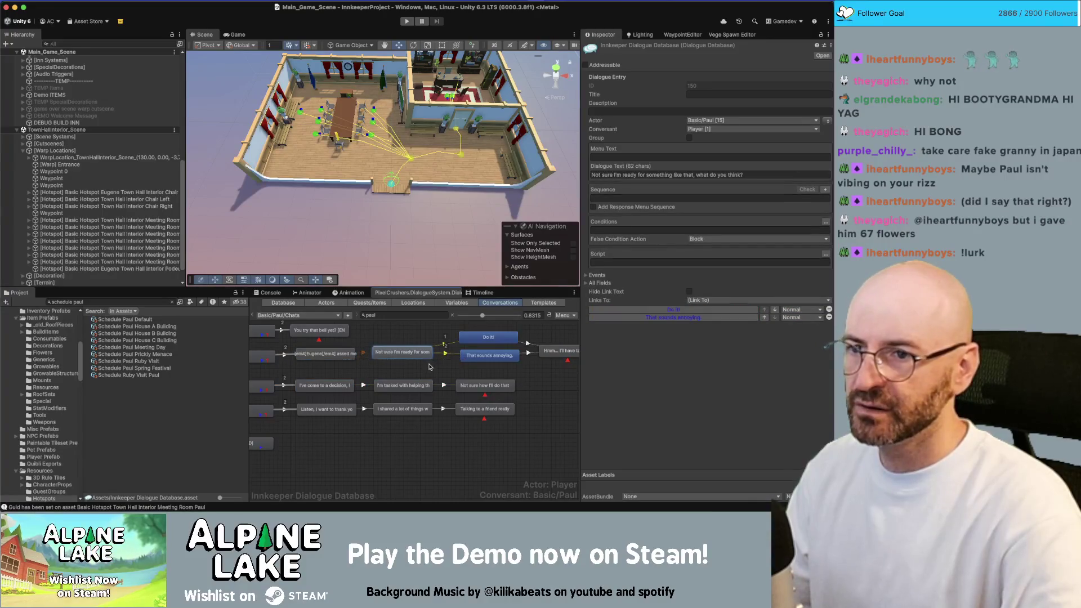
drag(429, 366, 345, 380)
click(361, 366)
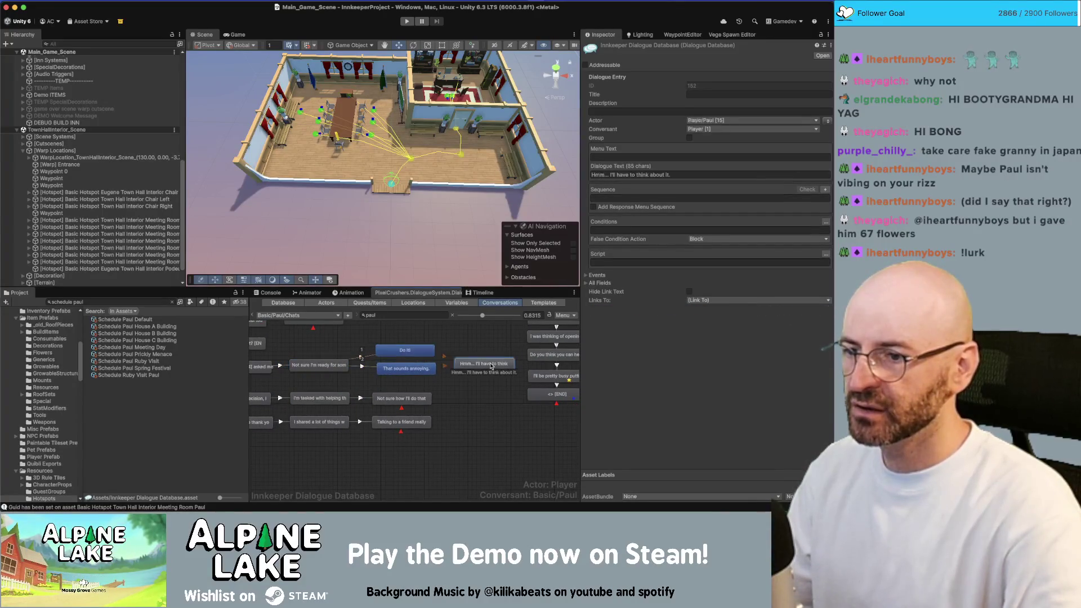
click(263, 366)
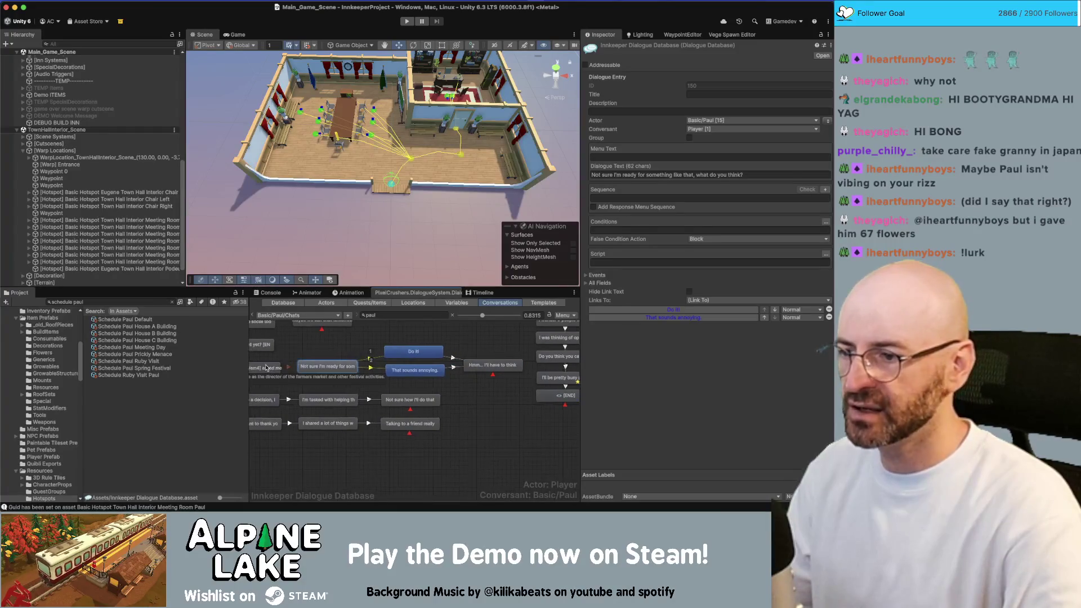
scroll(314, 432, left, 3)
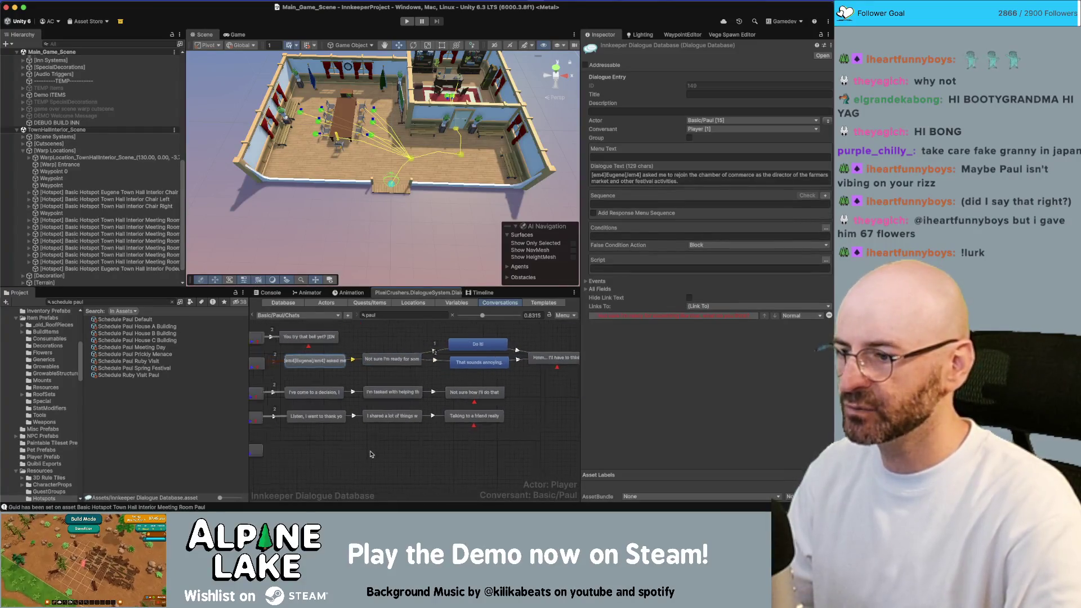
click(323, 420)
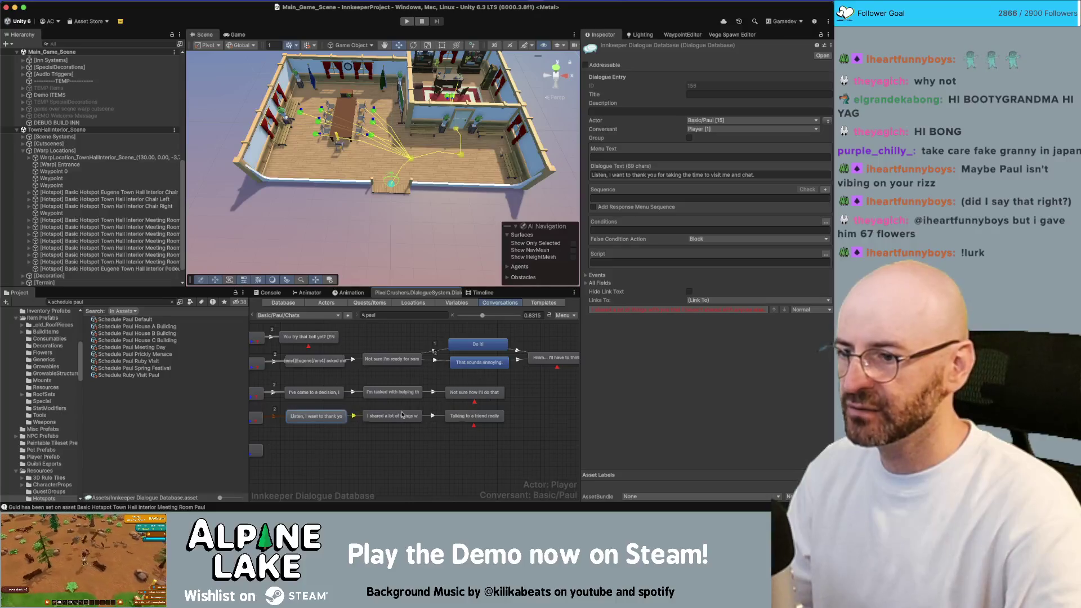
click(393, 393)
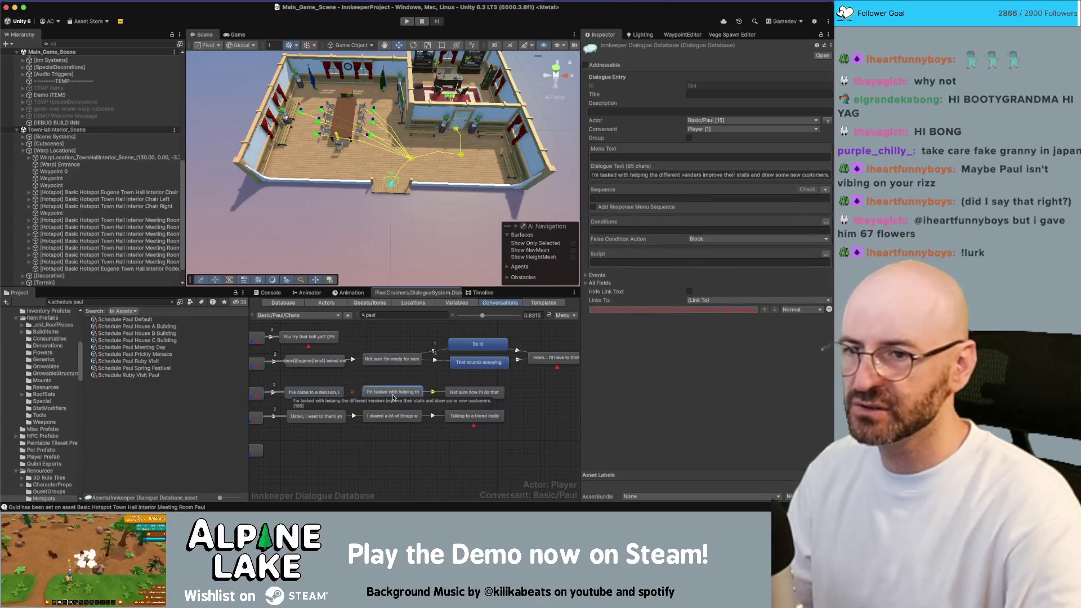
click(475, 393)
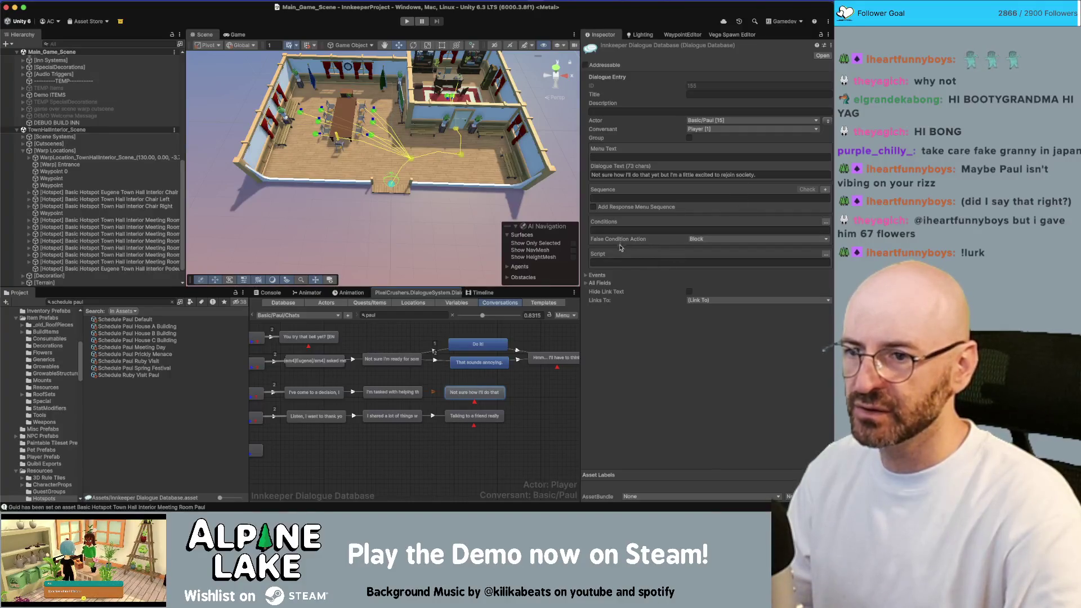
Give the reply a script that sets paulJoinsMeetingDay to True and apply it.
click(827, 254)
click(600, 263)
click(622, 264)
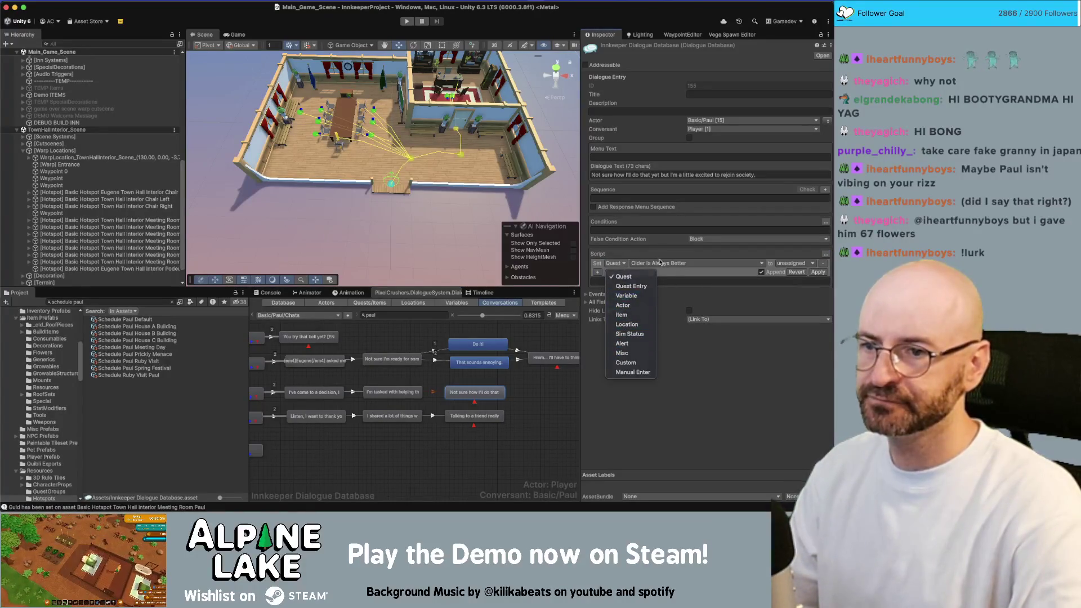
click(627, 295)
click(668, 263)
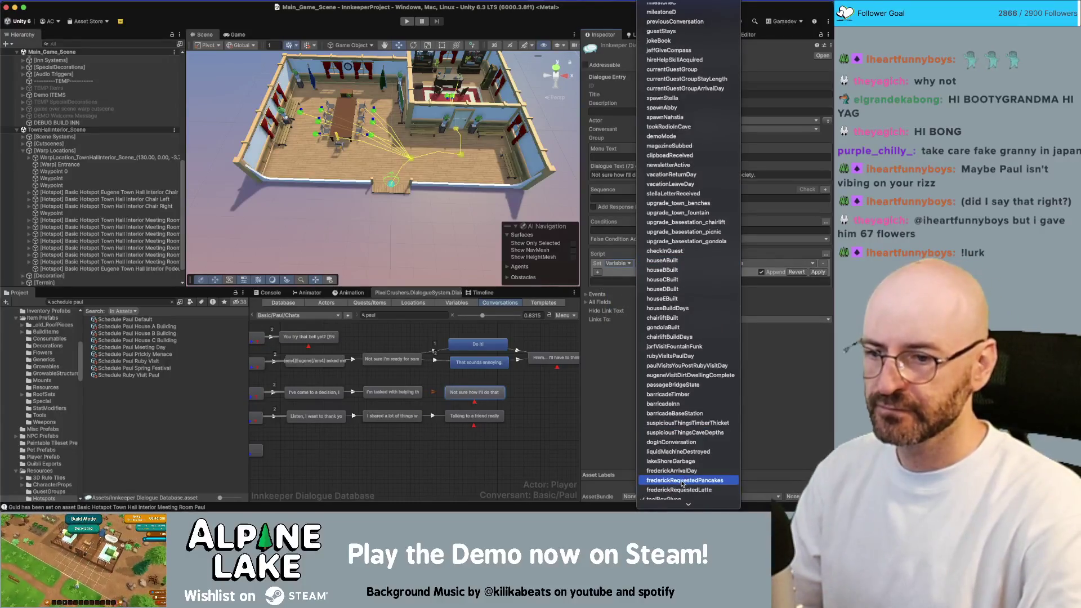
scroll(683, 485, down, 3)
click(681, 502)
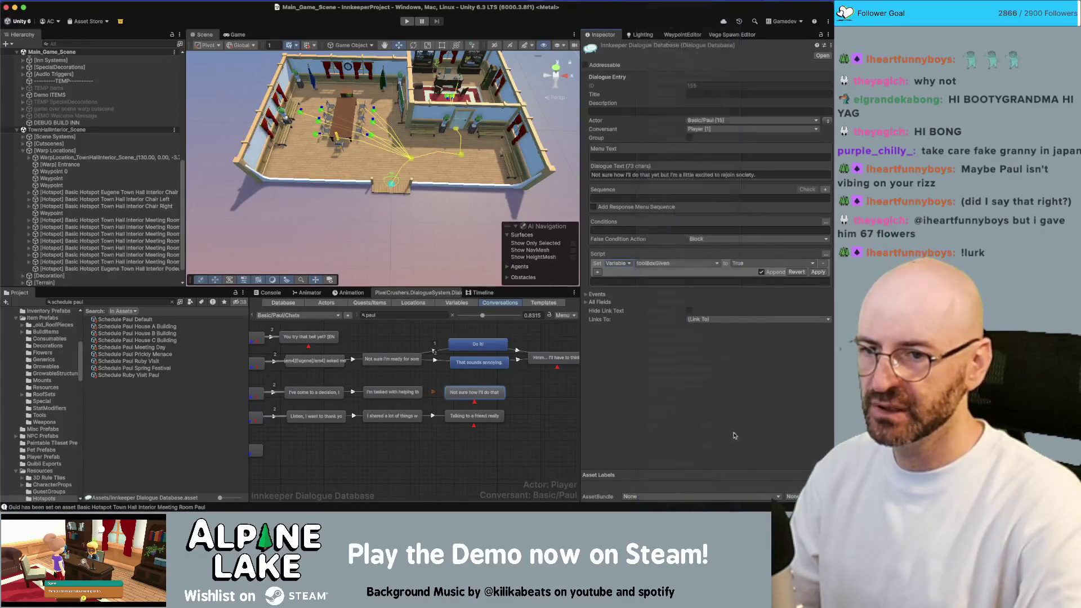
click(818, 272)
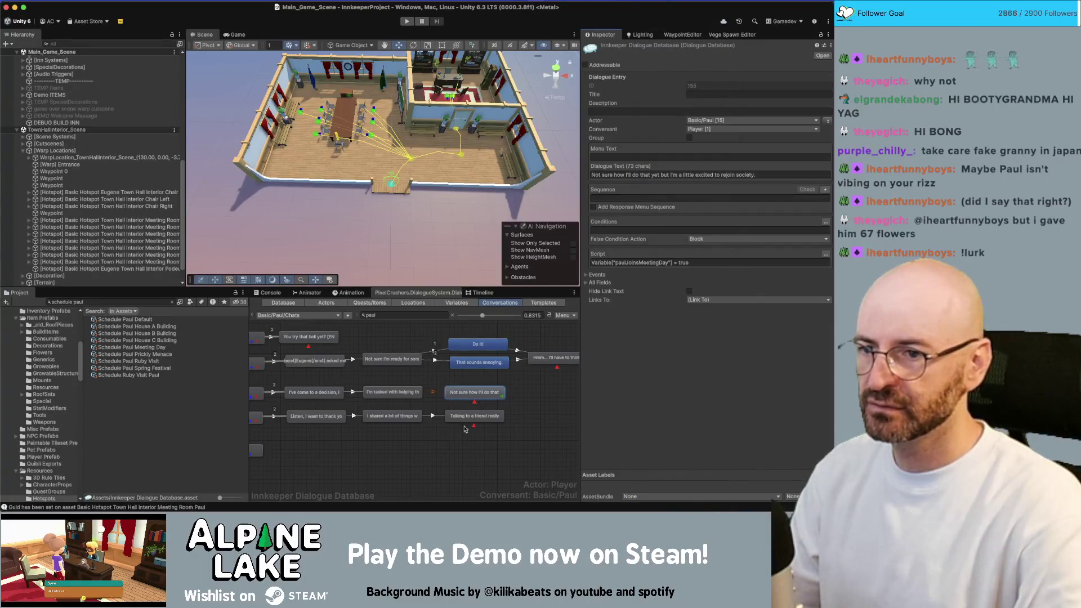
click(371, 454)
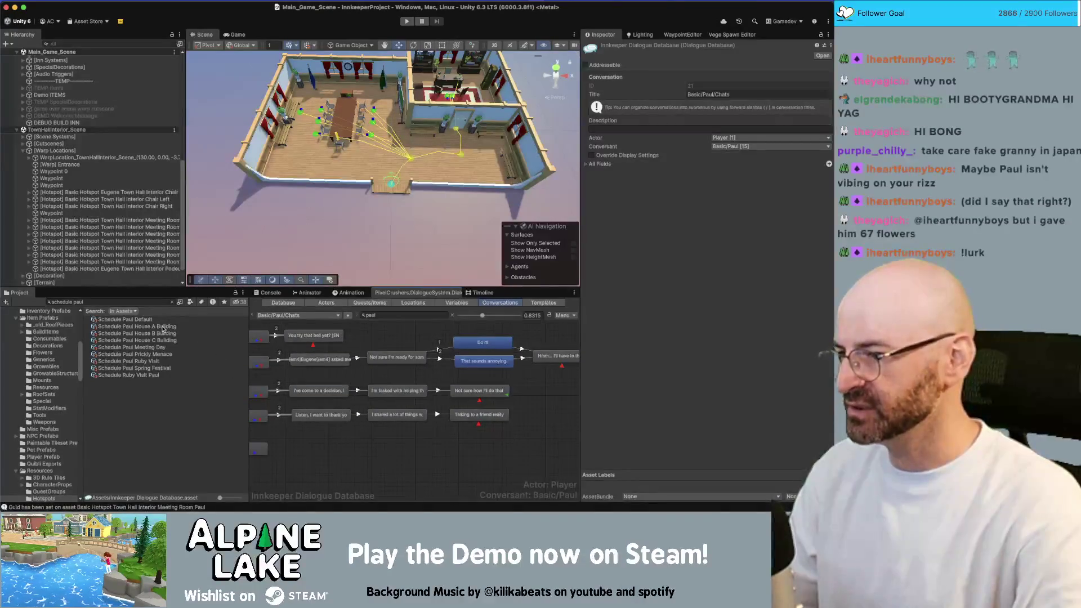
click(135, 348)
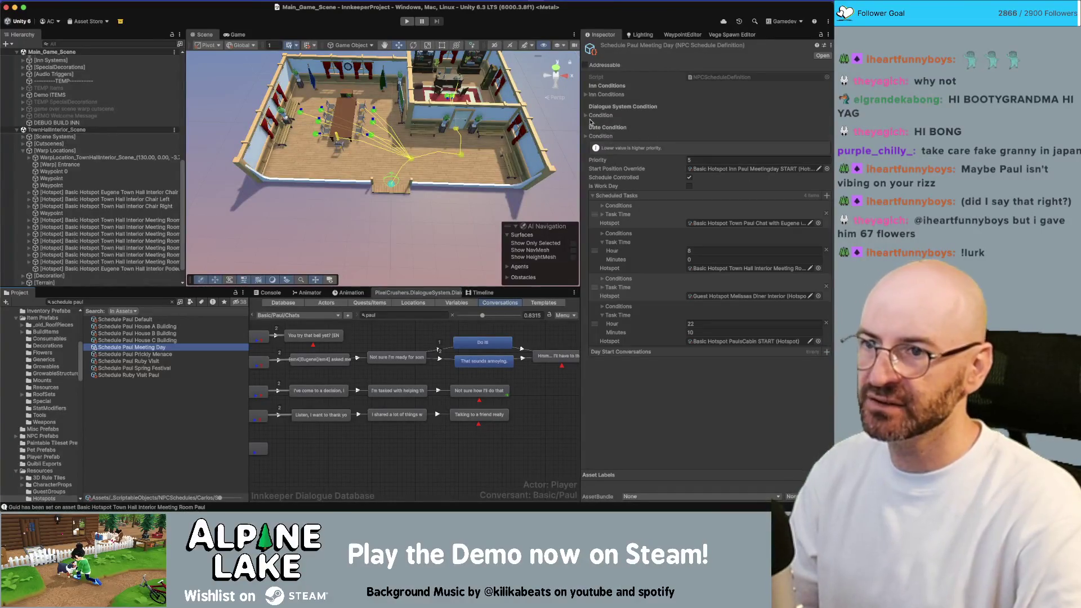
Look through the schedule's dialogue system, Lua and date condition settings.
click(586, 116)
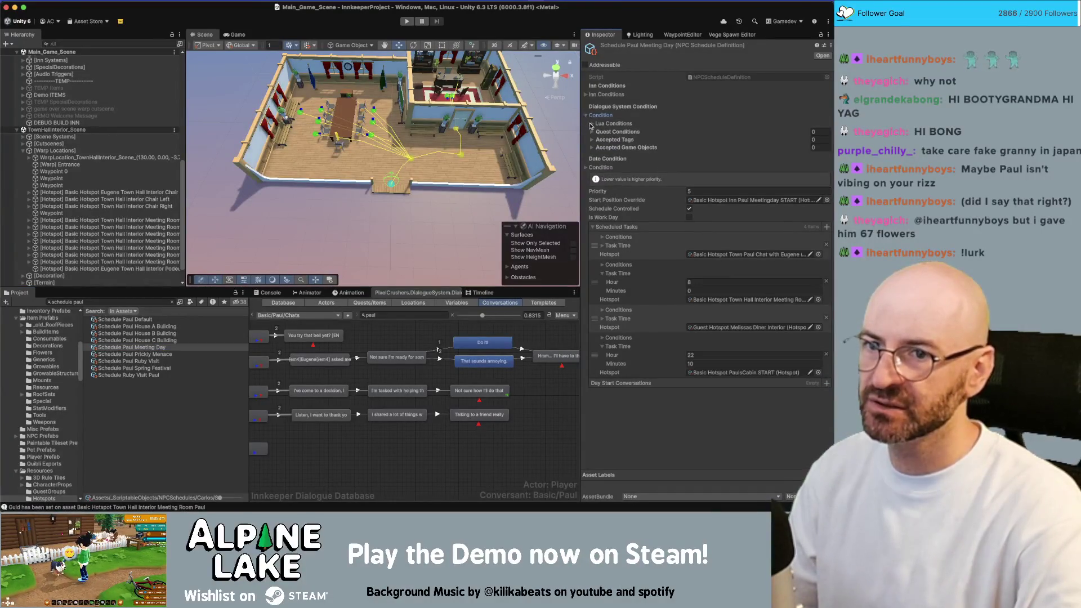
click(592, 124)
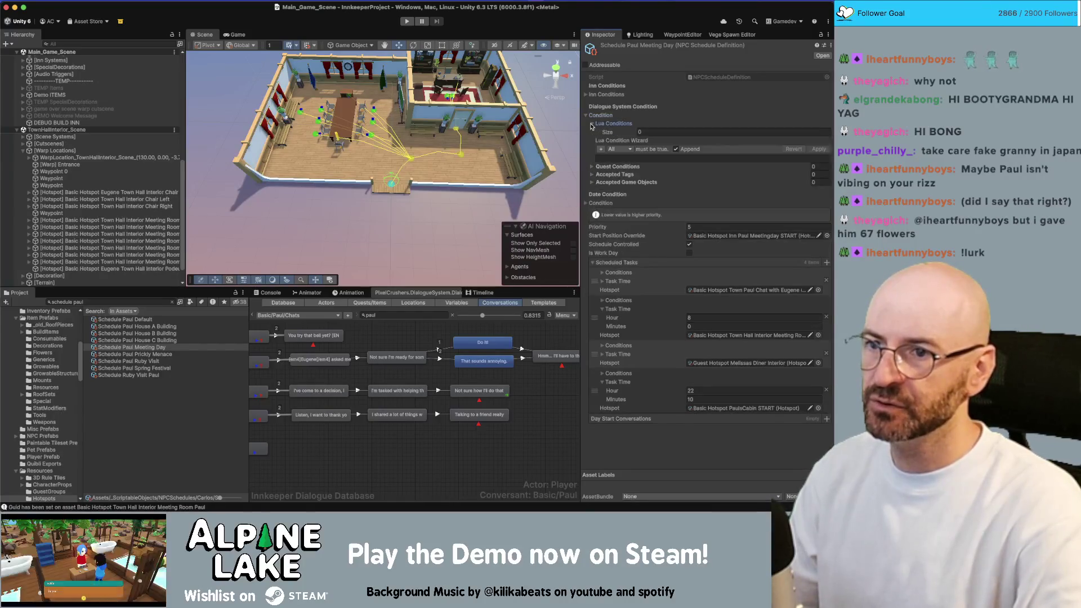
click(591, 125)
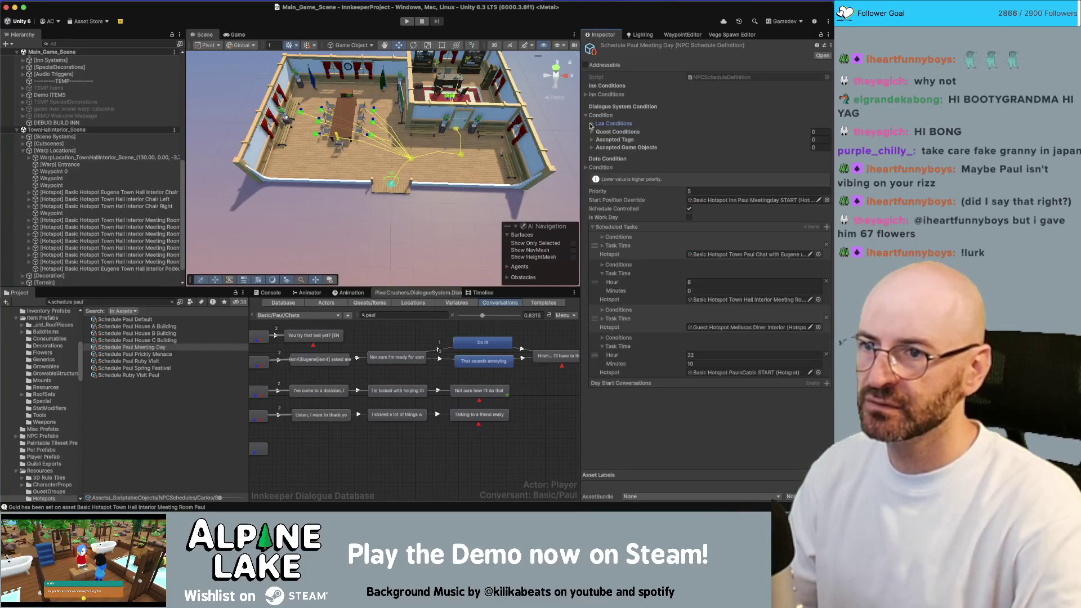
click(585, 116)
click(585, 136)
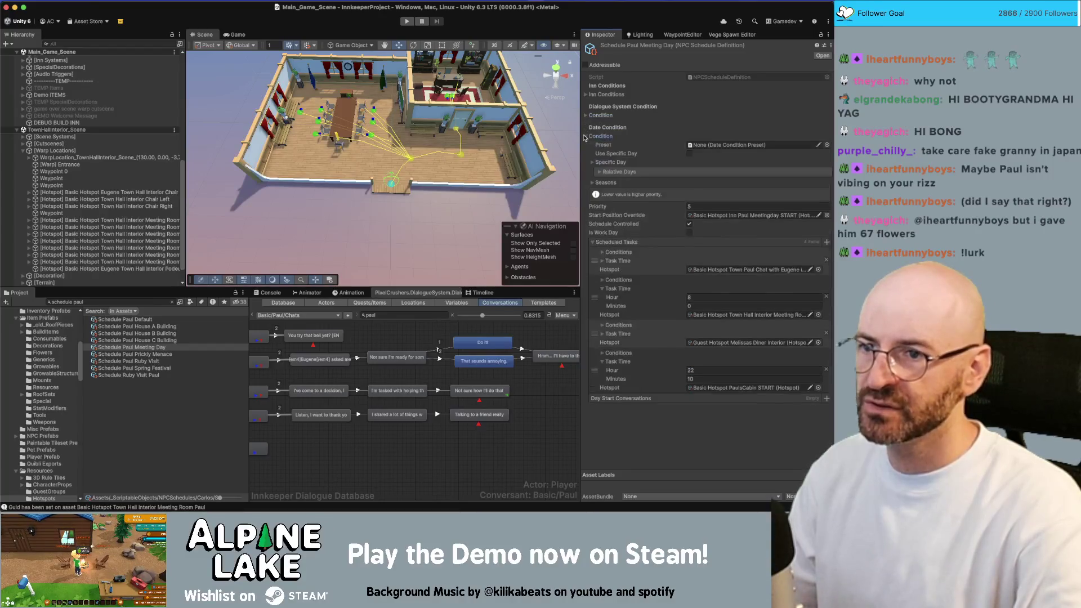
click(591, 162)
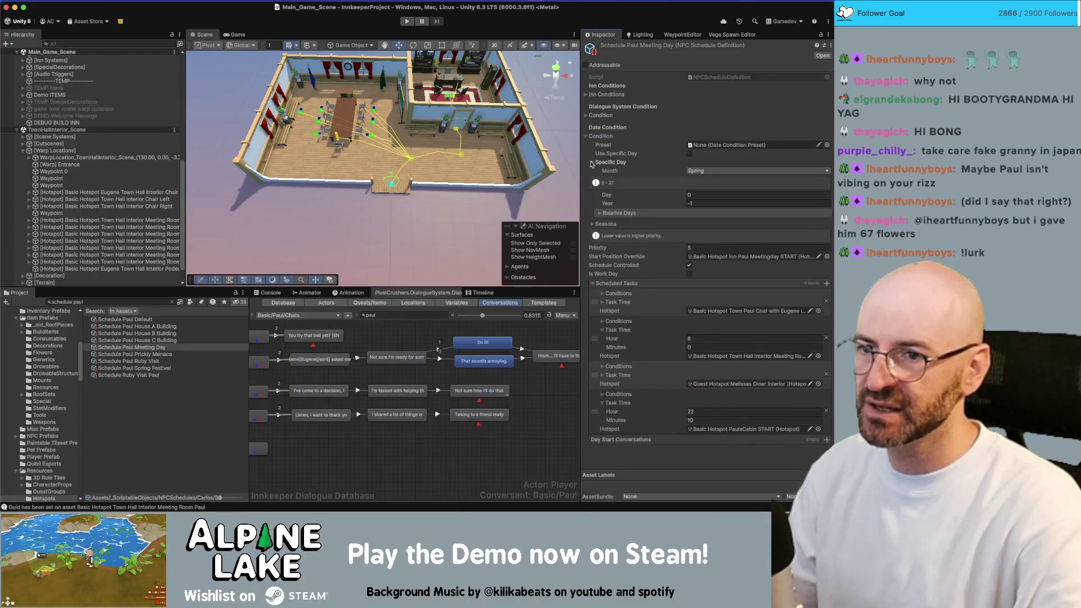
click(591, 163)
alt+click(592, 162)
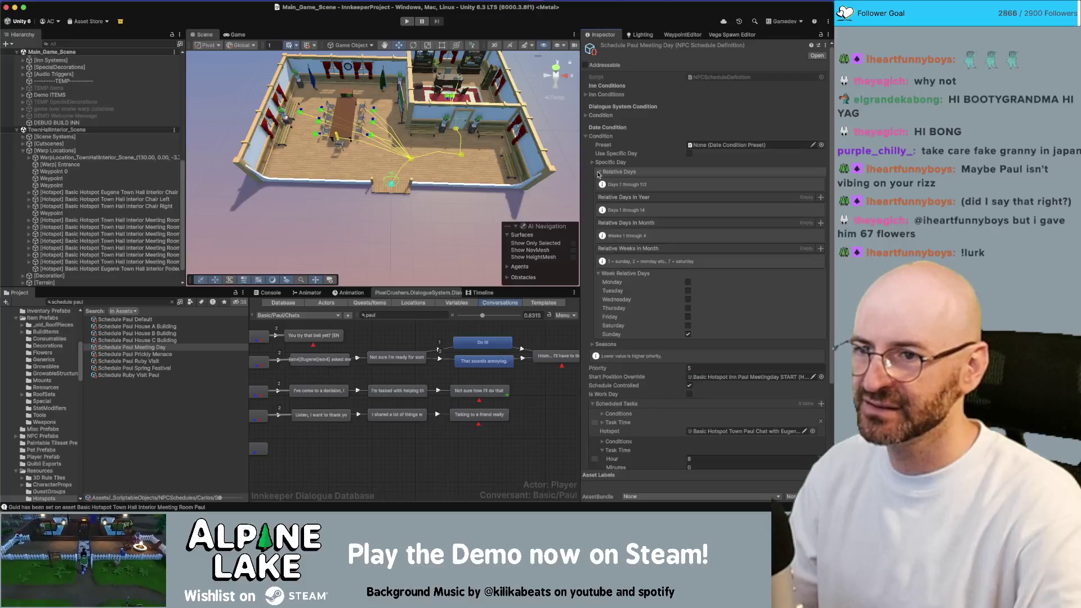
click(586, 136)
Add the Lua condition paulJoinsMeetingDay == true to Schedule Paul Meeting Day.
click(585, 115)
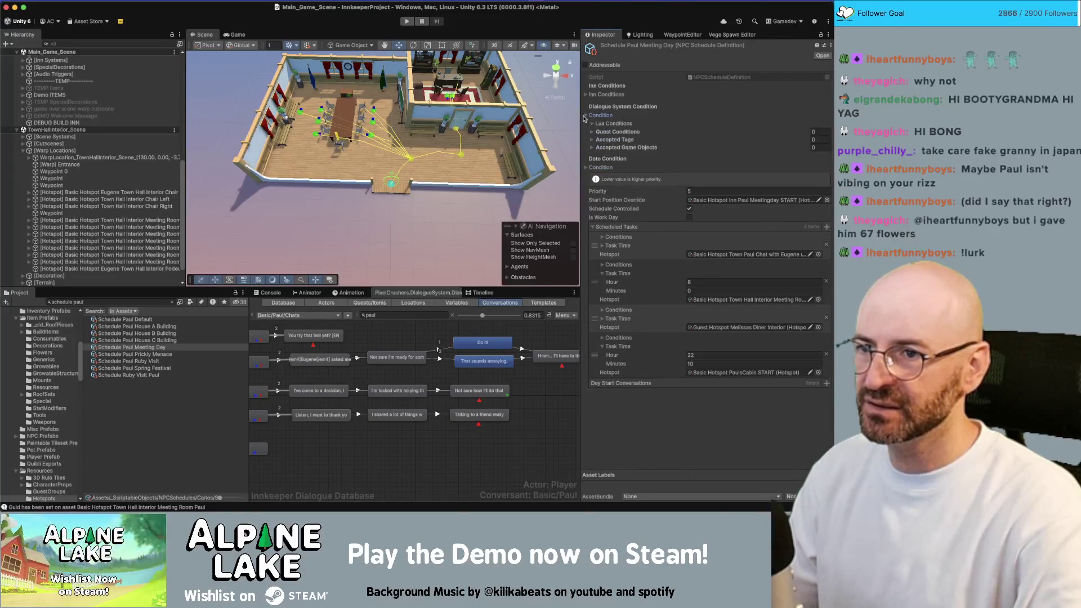
click(592, 124)
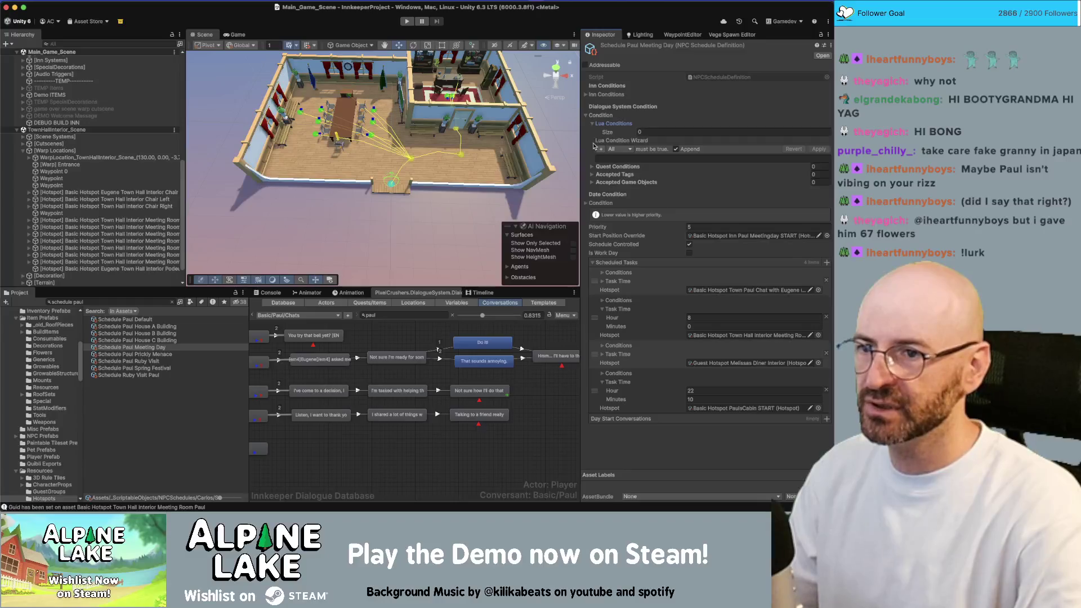
click(600, 149)
click(676, 150)
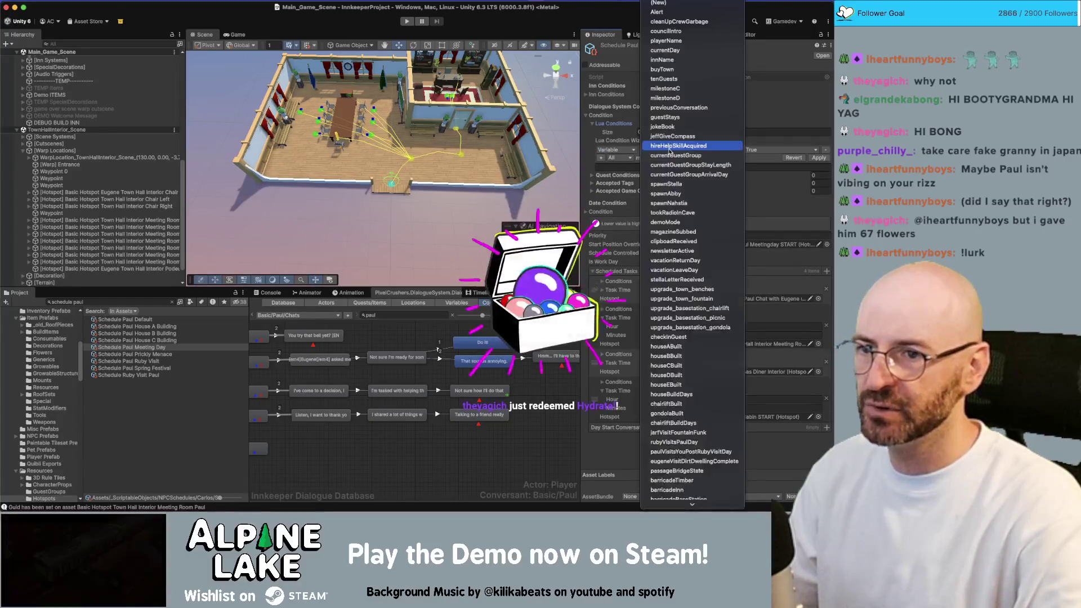
click(577, 141)
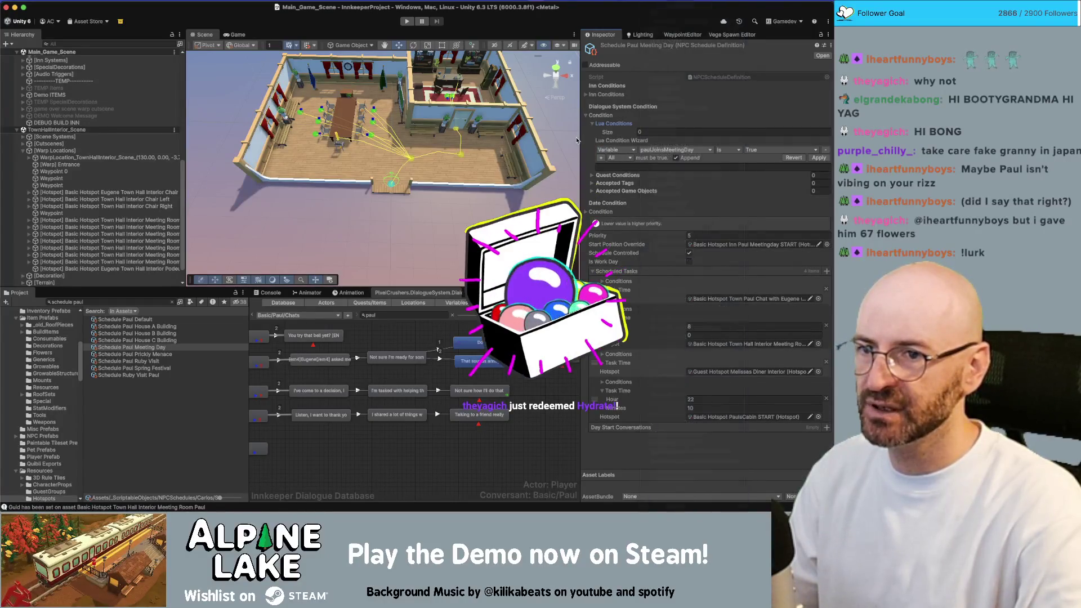
click(819, 158)
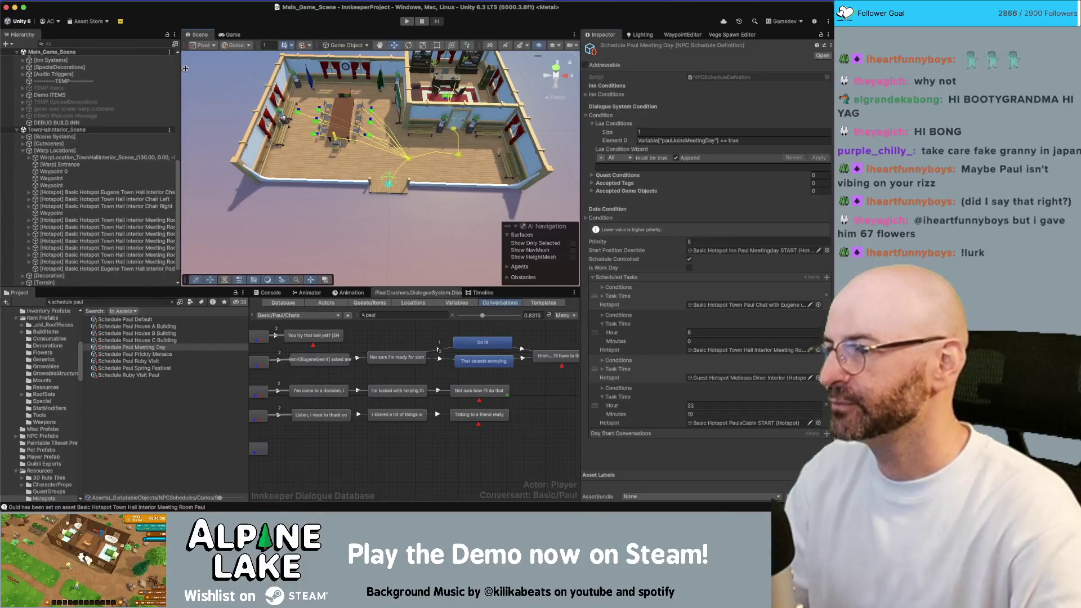
drag(186, 68, 203, 73)
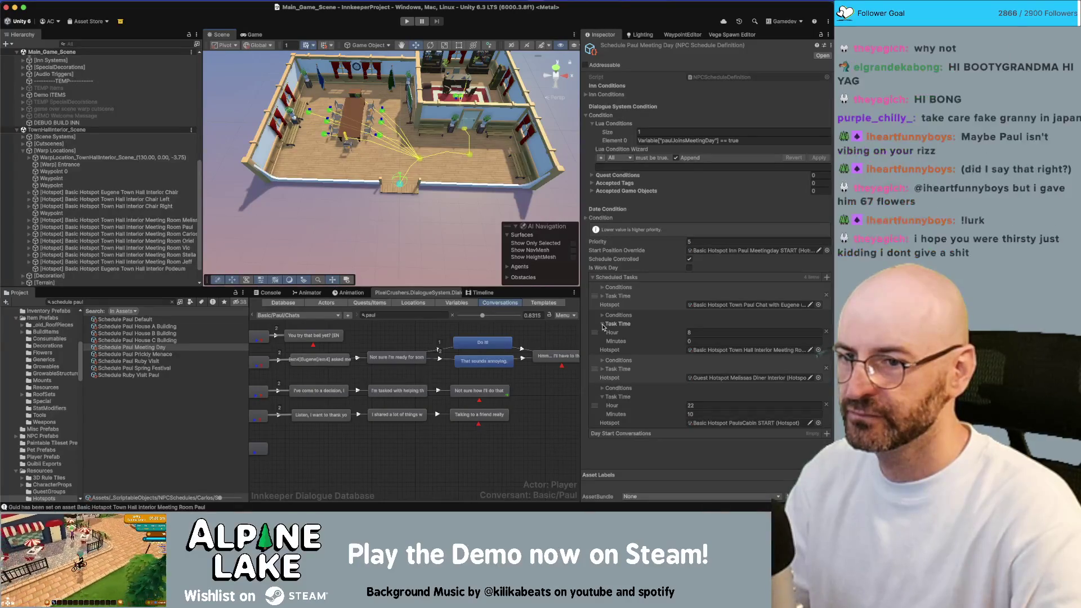
click(602, 325)
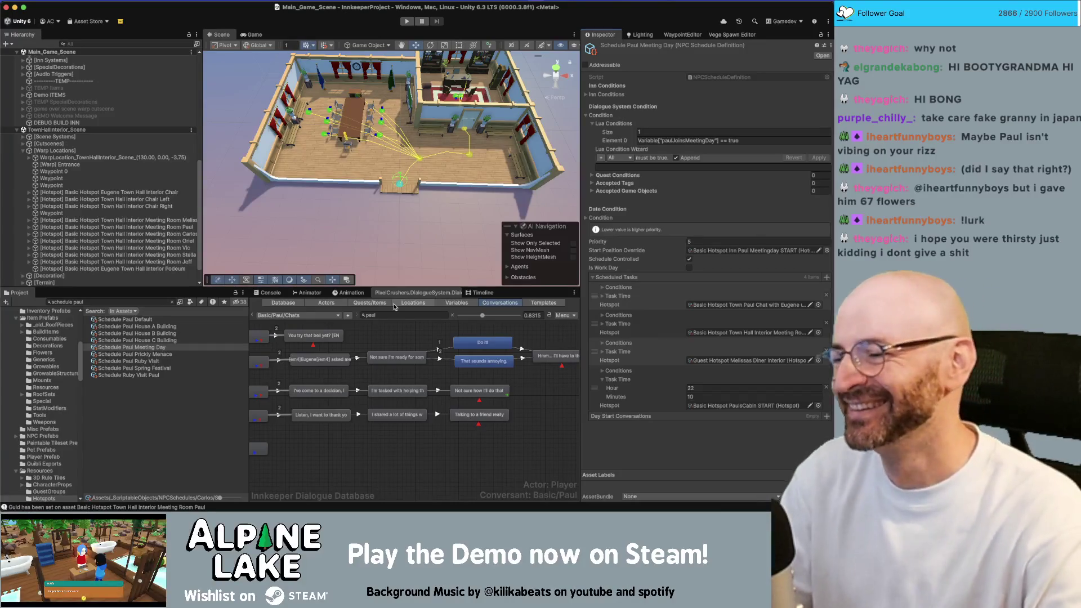
click(119, 420)
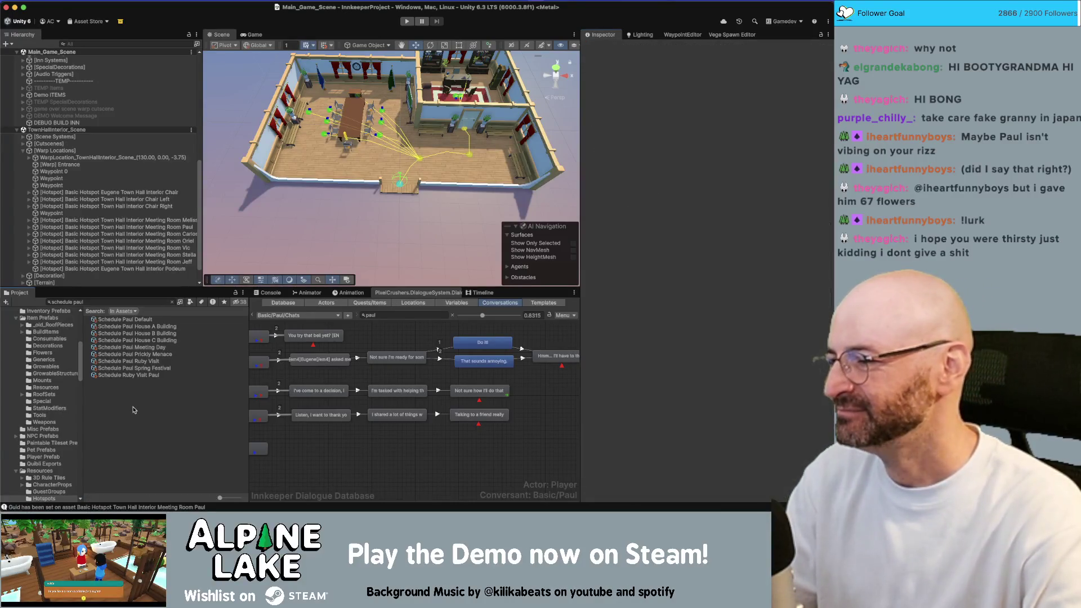
Inspect the 'Not sure how I'll do that' and 'Talking to a friend really helps sometimes.' replies.
click(156, 376)
click(157, 383)
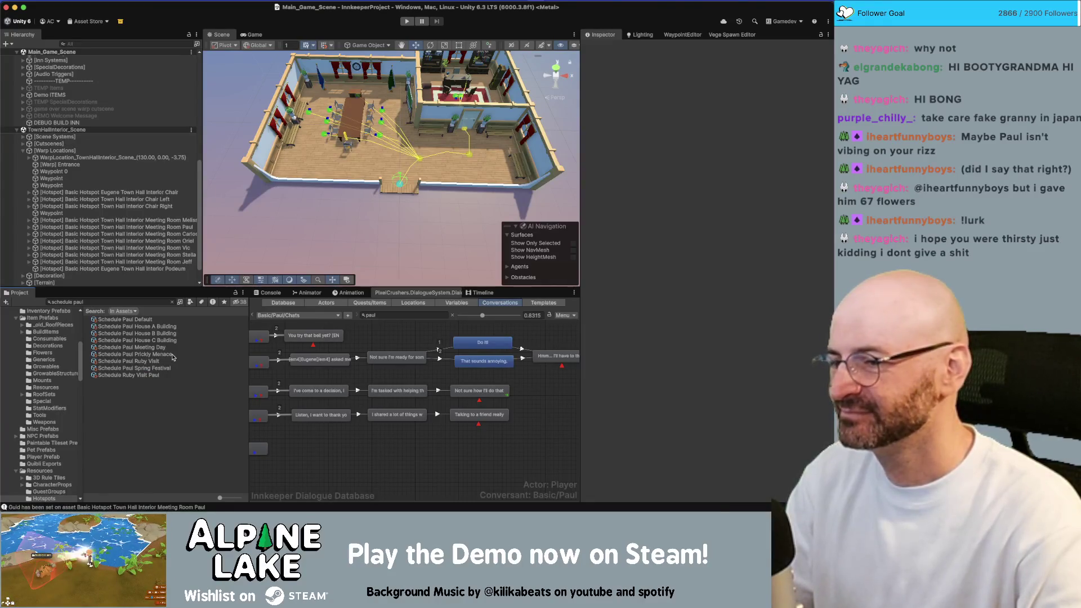
click(357, 452)
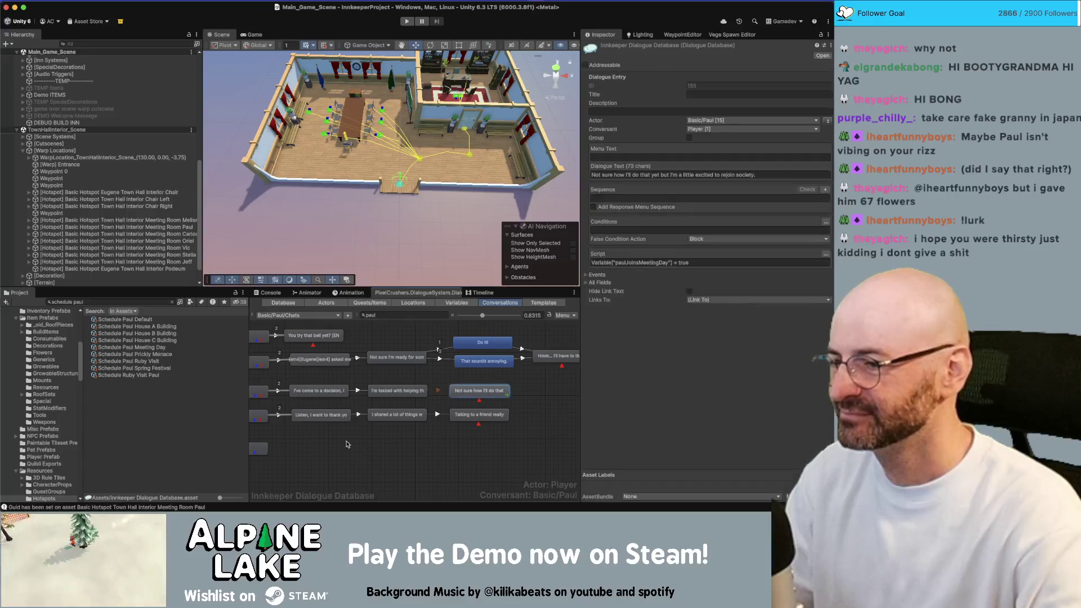
scroll(372, 453, down, 2)
scroll(428, 463, down, 4)
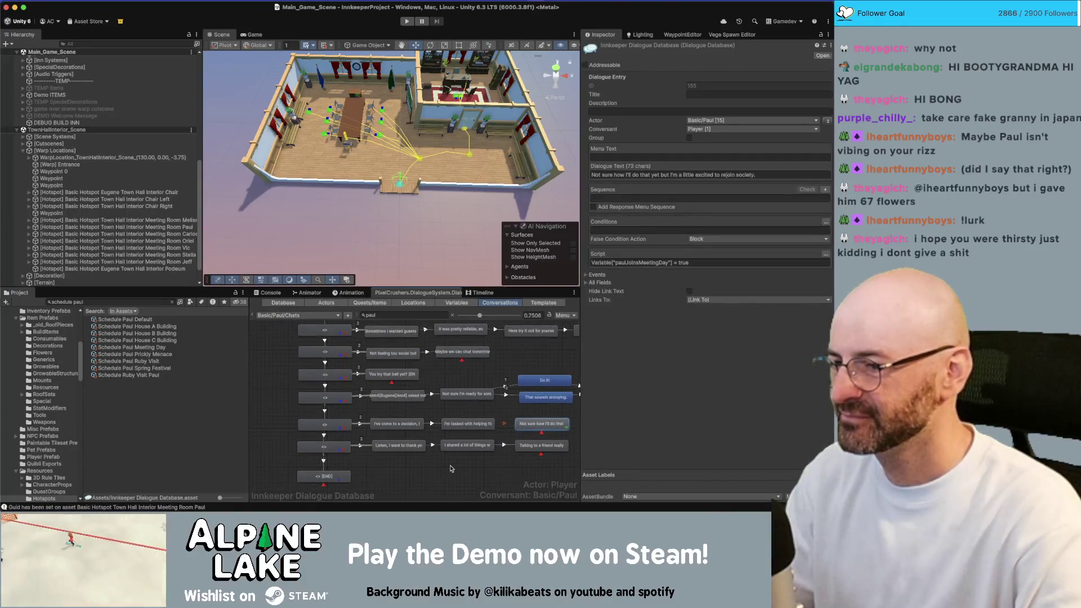
scroll(507, 431, down, 3)
scroll(507, 431, right, 3)
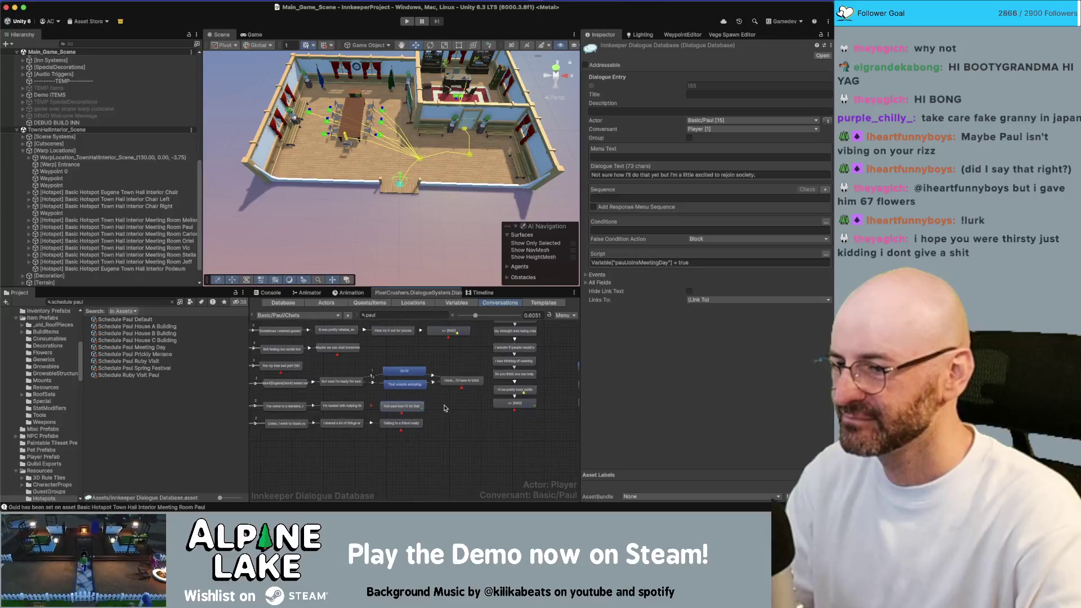
scroll(394, 414, up, 3)
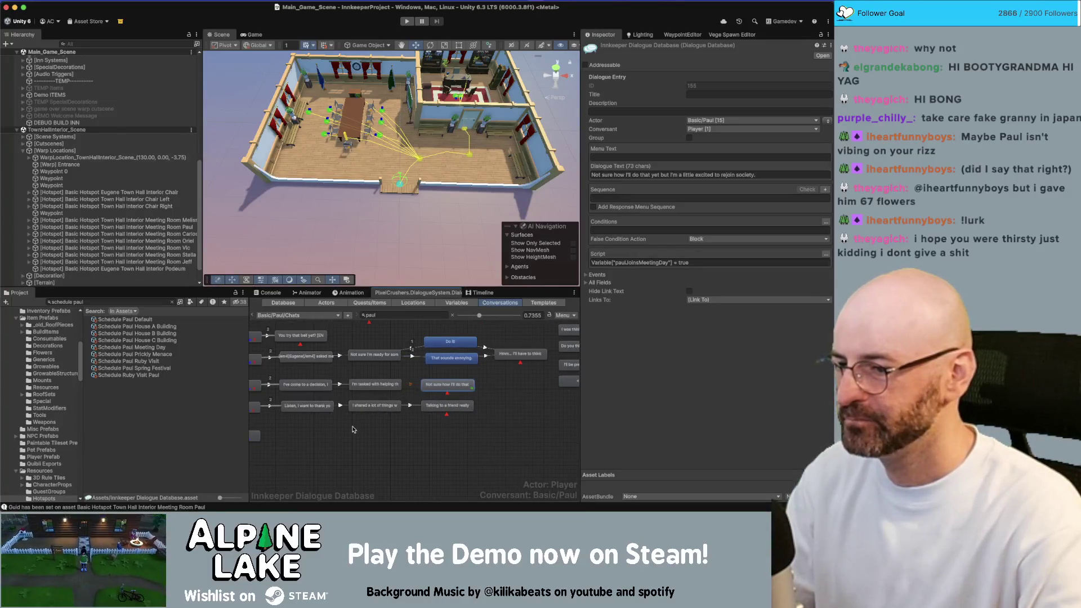
click(449, 407)
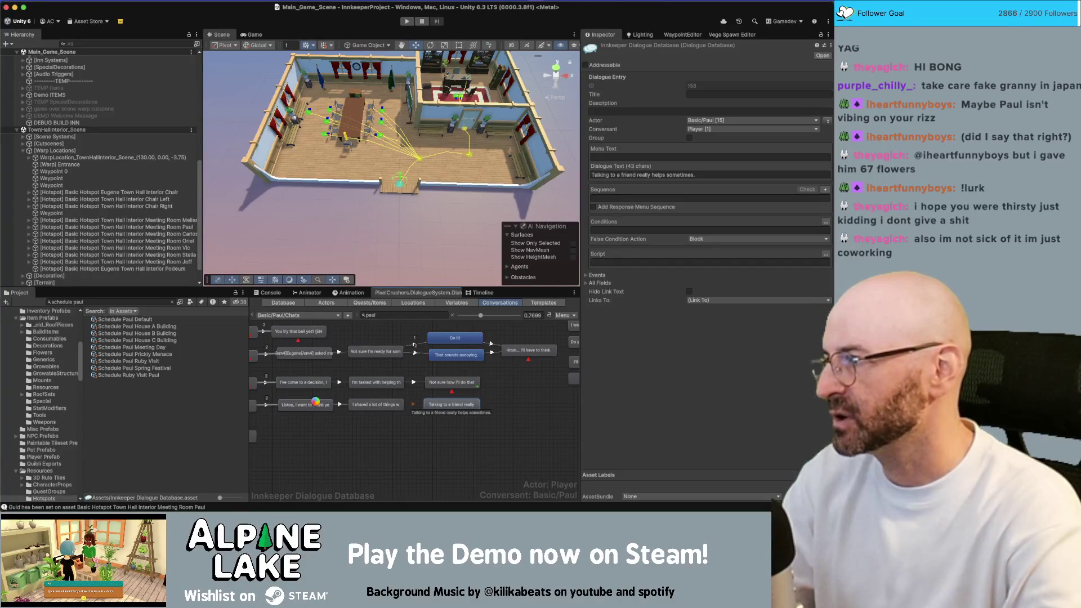
click(316, 404)
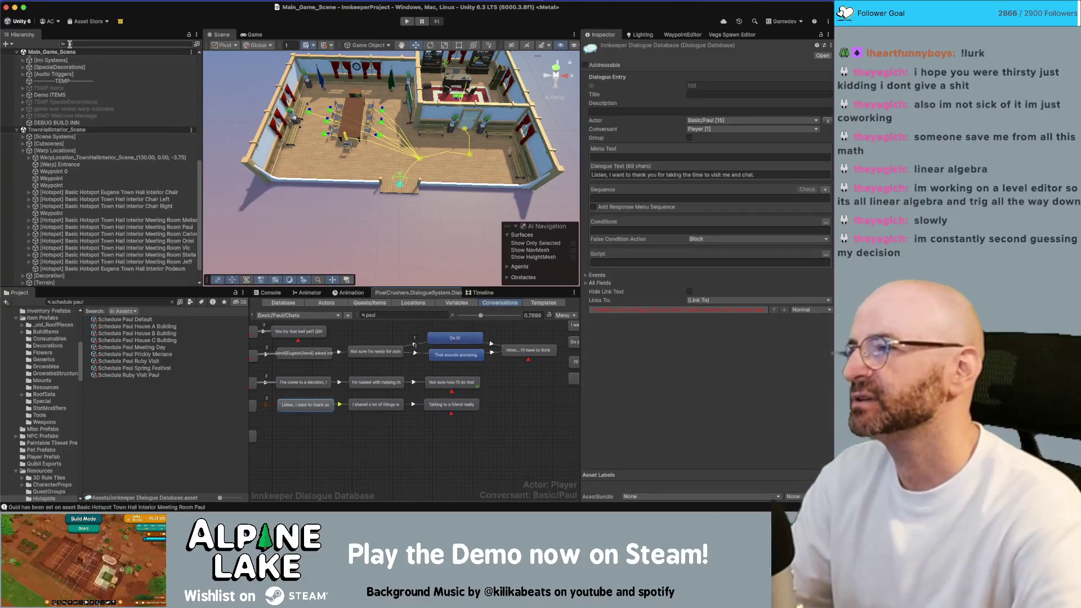
Bring up the scene options for TownHallInterior_Scene in the Hierarchy.
right_click(73, 130)
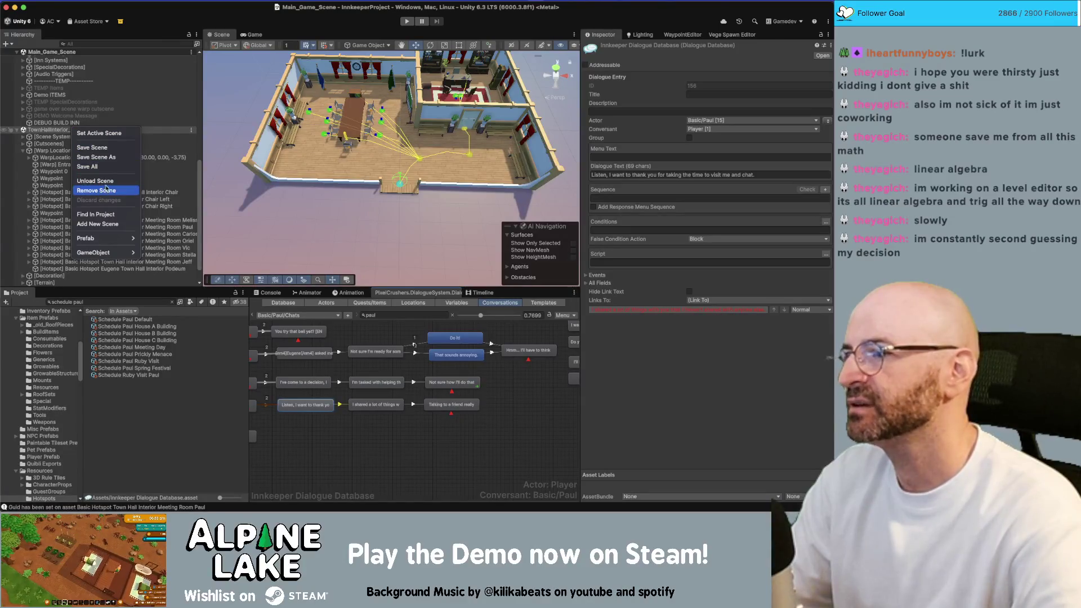
Unload TownHallInterior_Scene and load Town_Scene and Town_Scene_FarmersMarket.
click(103, 181)
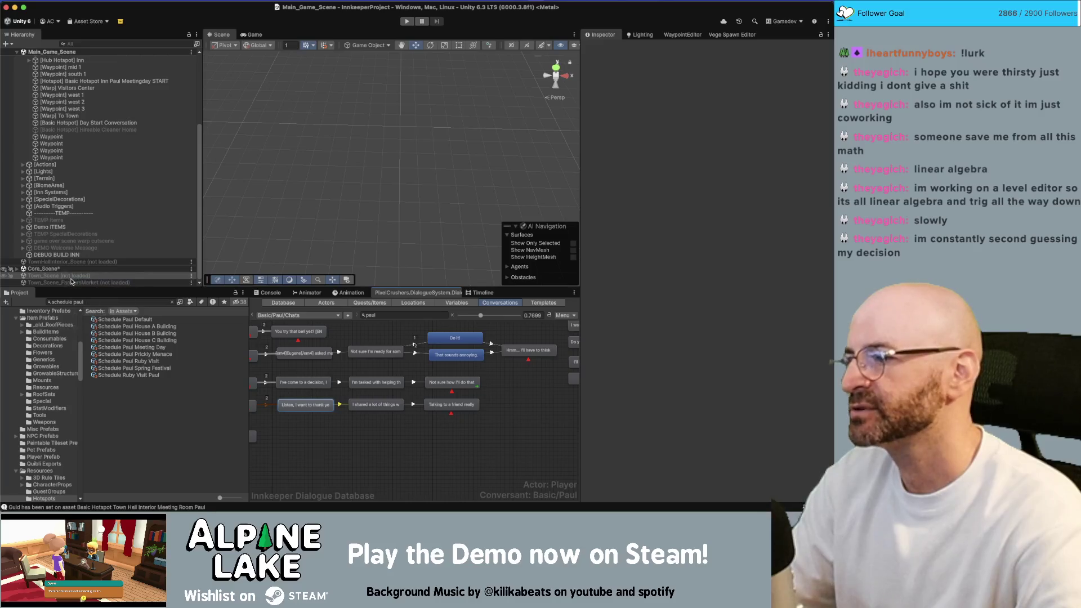
double_click(73, 277)
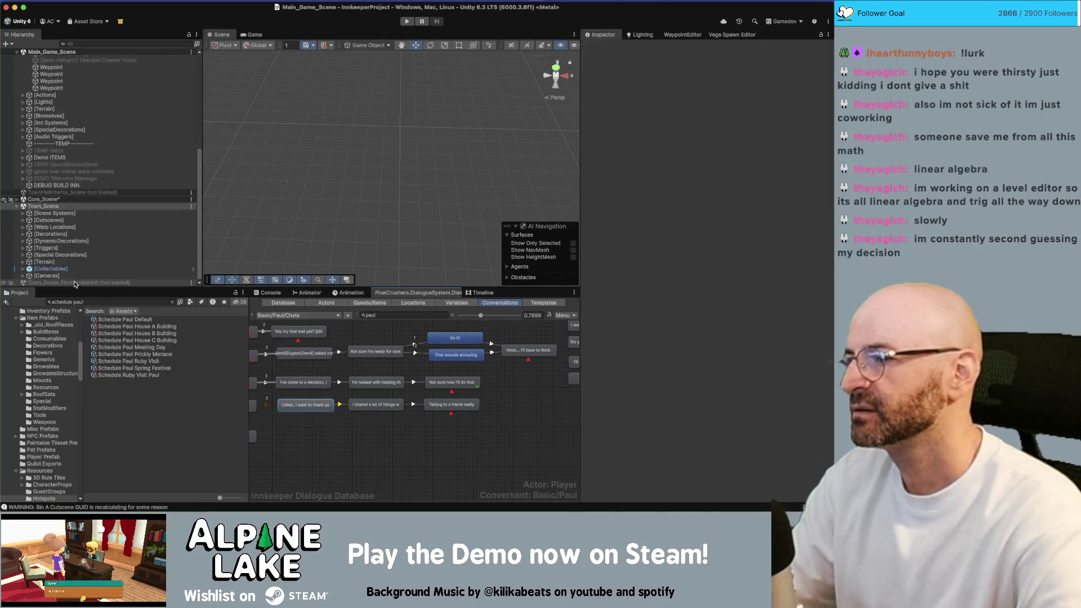
right_click(78, 283)
click(79, 286)
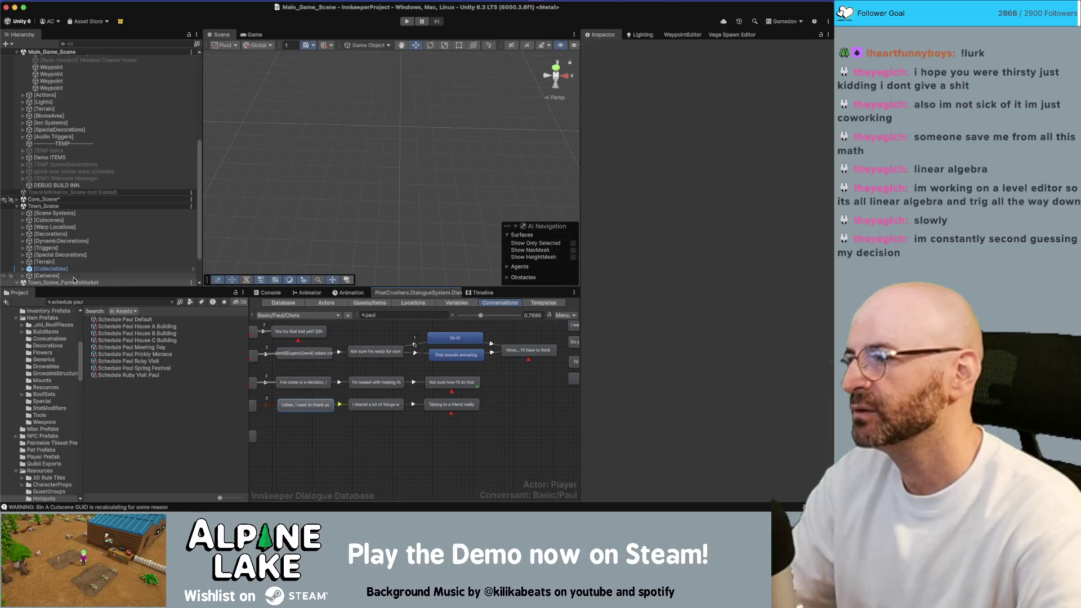
Select Warp Locations and frame the town centre around the fountain in the scene view.
click(156, 229)
key(f)
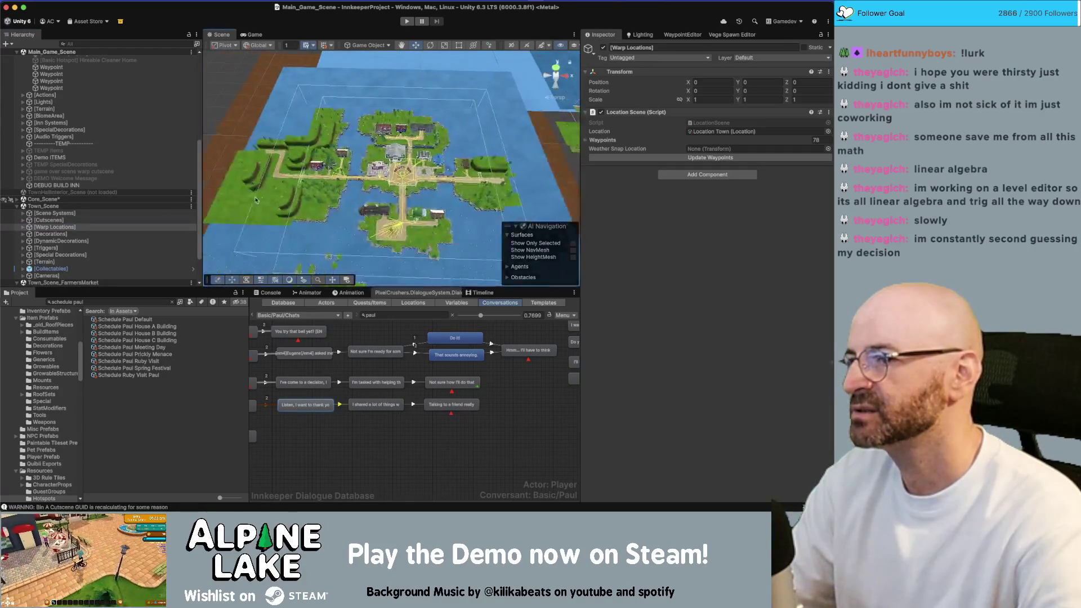
scroll(356, 166, up, 10)
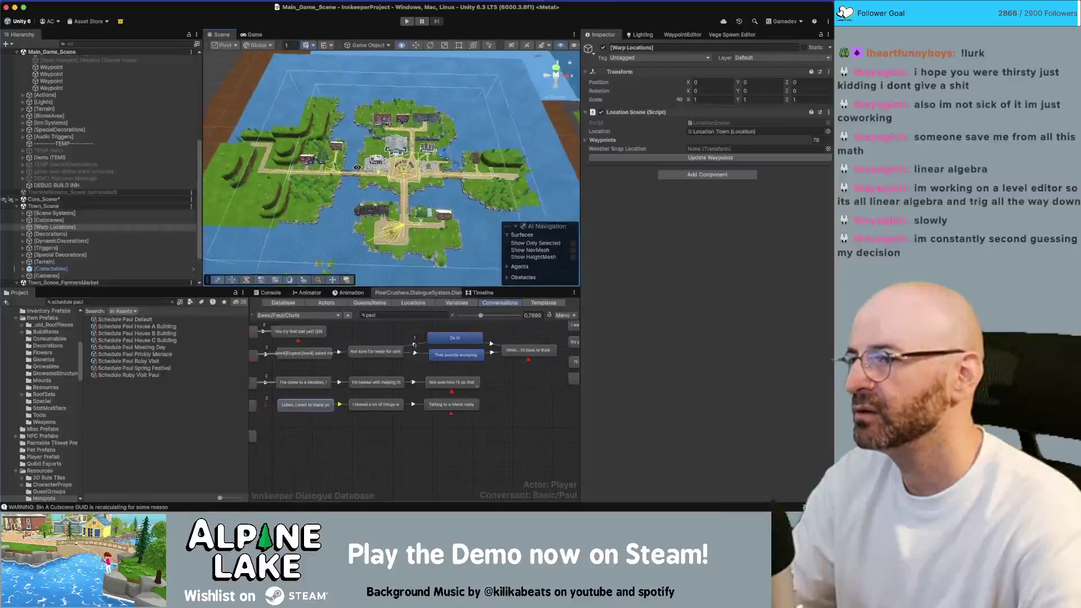
scroll(358, 167, up, 10)
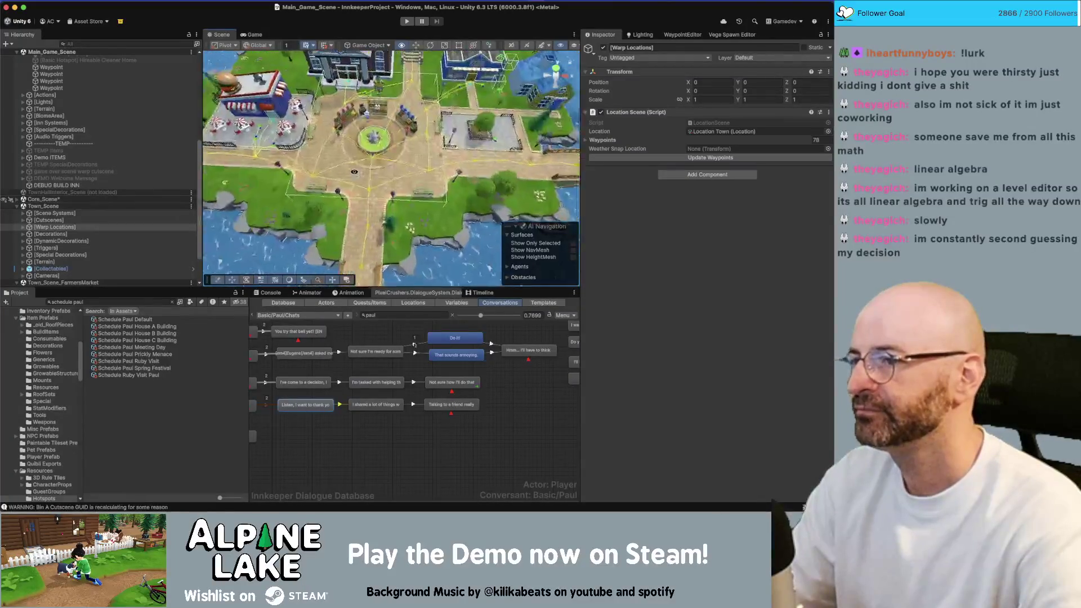
key(Down)
key(Down)
key(Down)
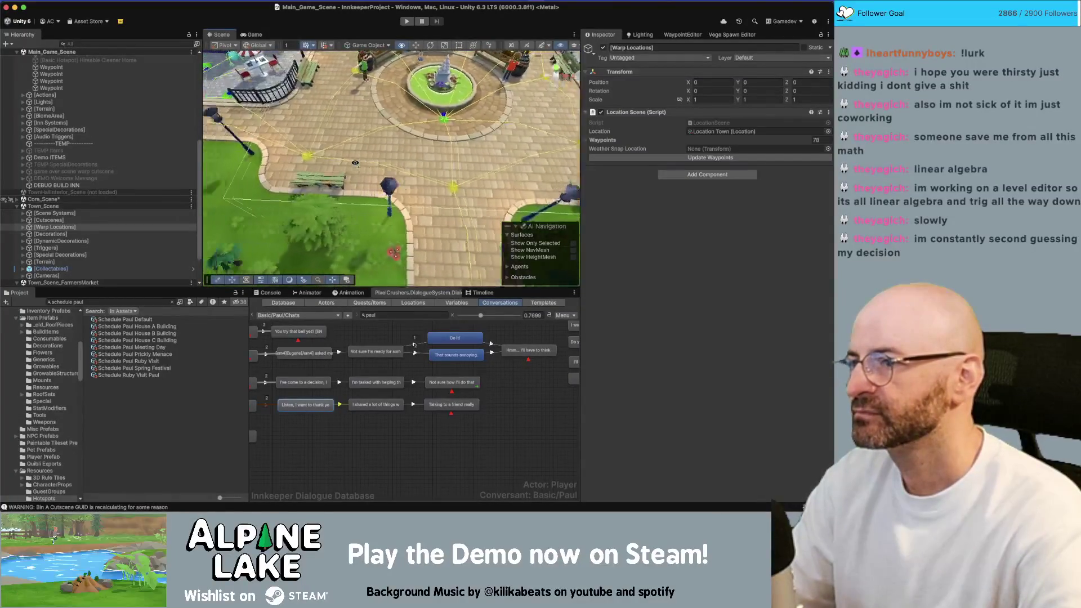
key(Down)
key(Down)
key(Down)
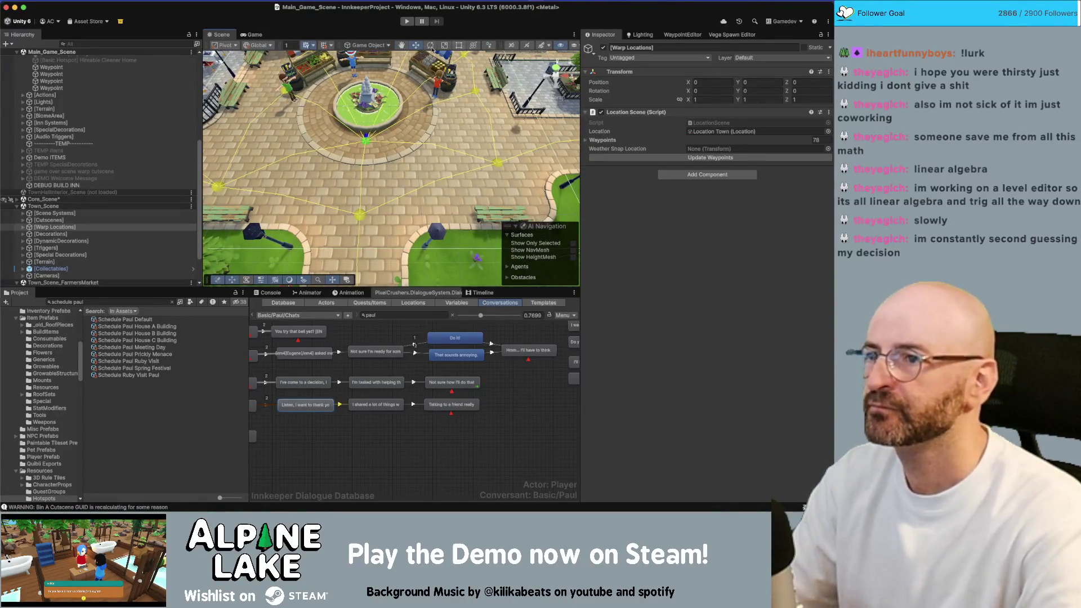
drag(202, 49, 122, 48)
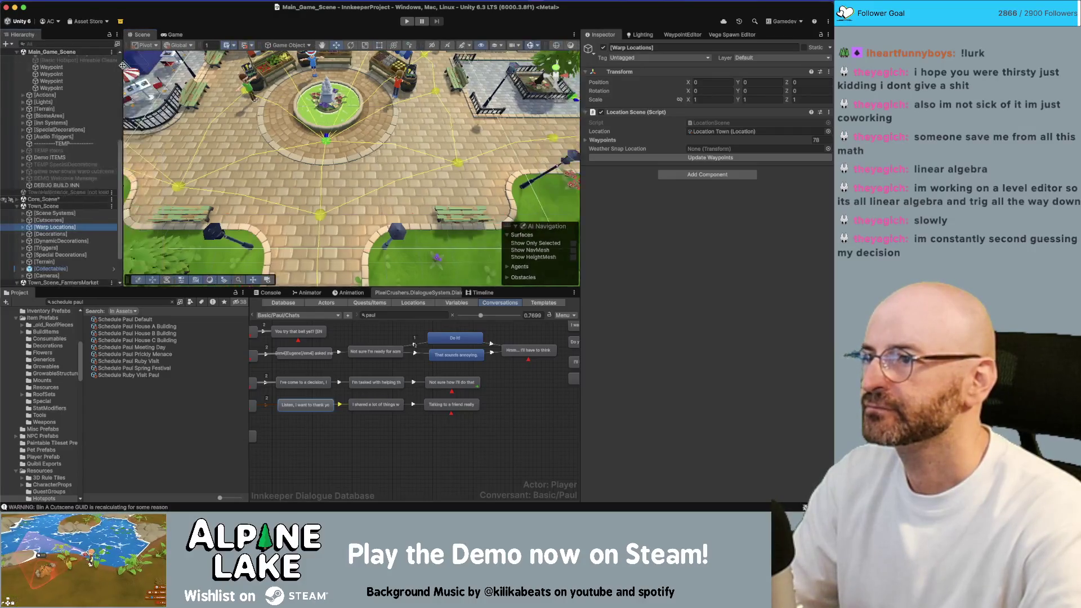
Rearrange the scene view's toolbar overlays to the left and turn off the waypoint gizmos.
click(292, 45)
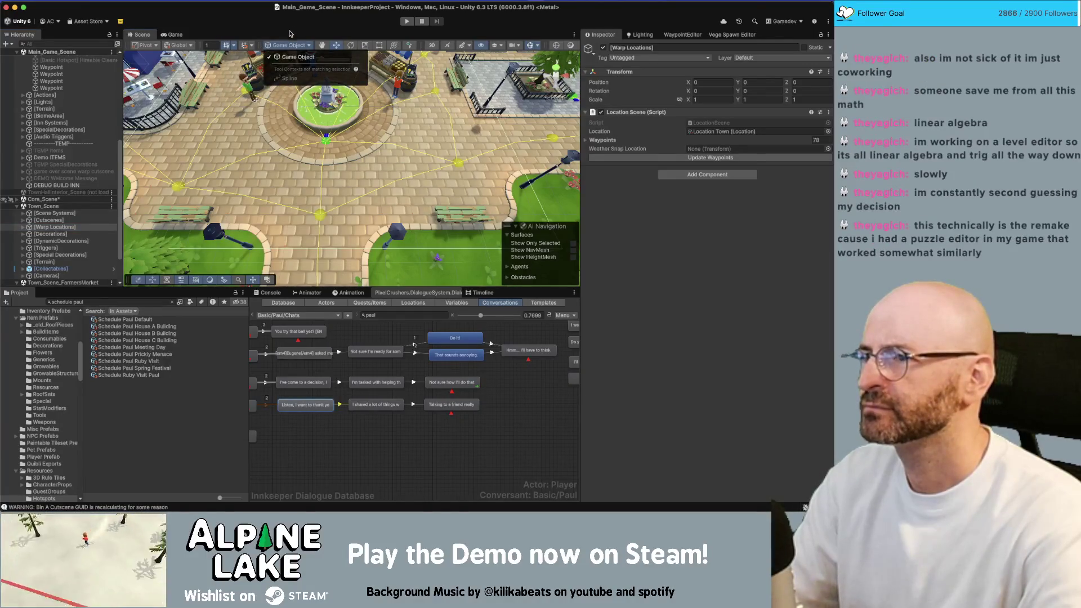
mouse_move(263, 47)
mouse_down()
mouse_move(215, 172)
mouse_move(136, 265)
mouse_move(154, 276)
mouse_up()
mouse_move(376, 45)
mouse_down()
mouse_move(349, 46)
mouse_move(369, 47)
mouse_up()
drag(503, 45, 476, 47)
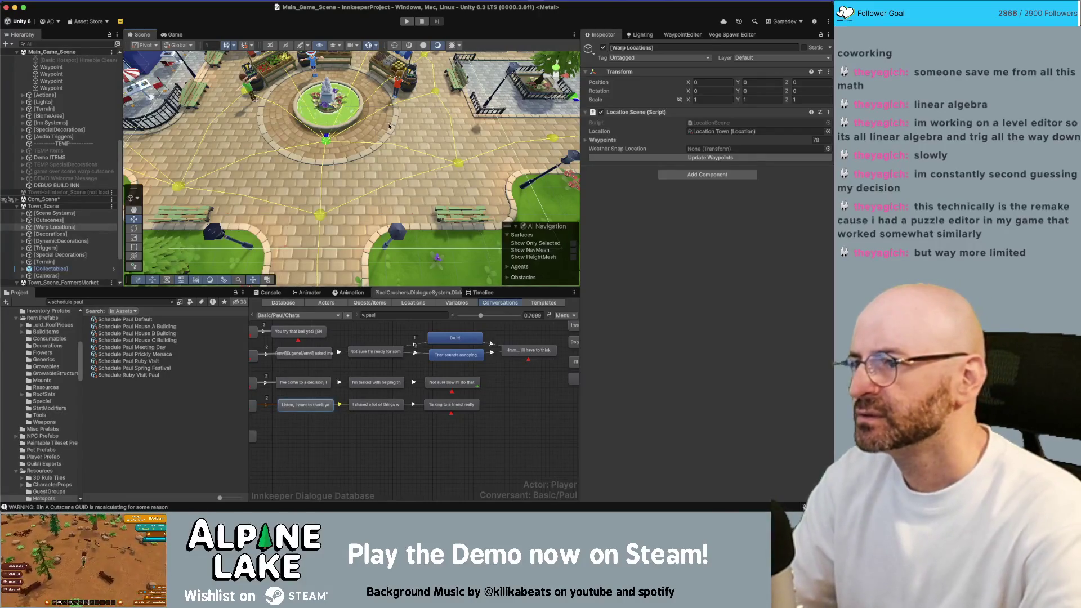
click(369, 45)
Expand the farmers market Decorations and select market_stall_GEO_01.
drag(363, 66, 363, 69)
scroll(56, 237, down, 3)
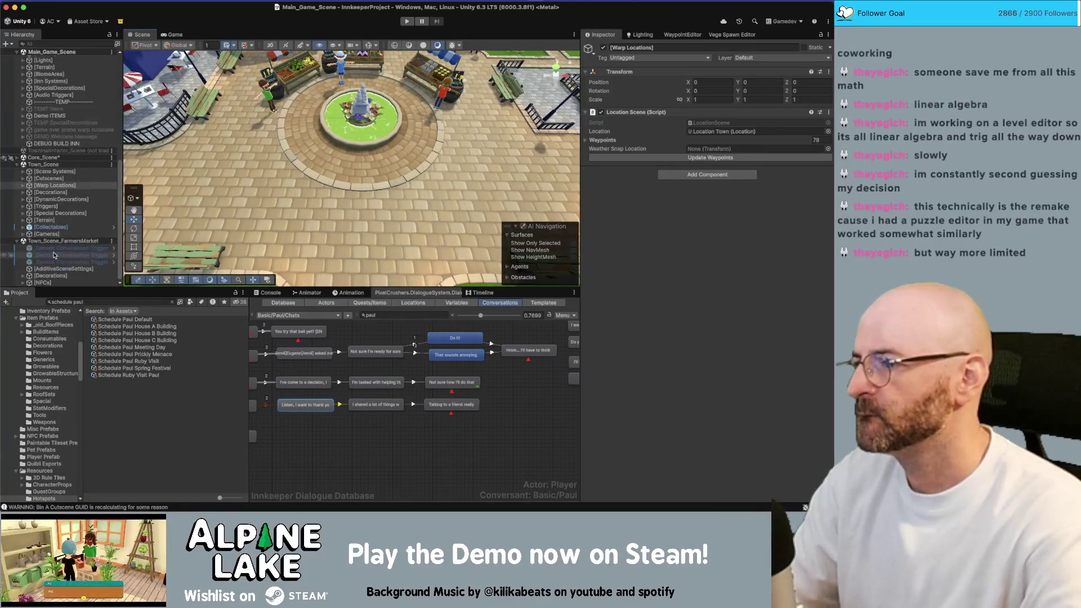
click(23, 276)
scroll(50, 253, down, 3)
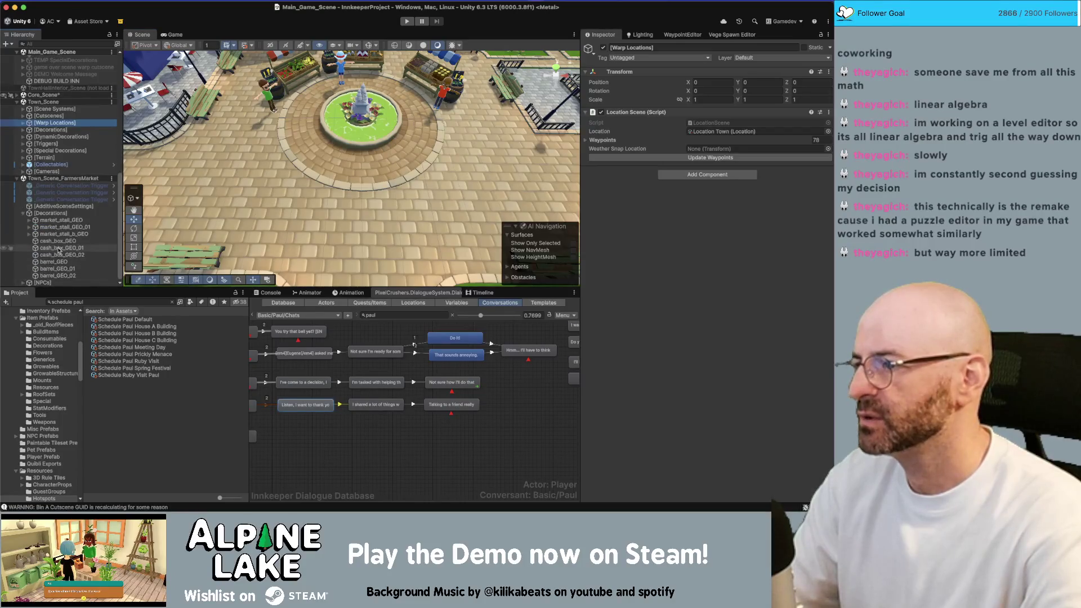
click(64, 228)
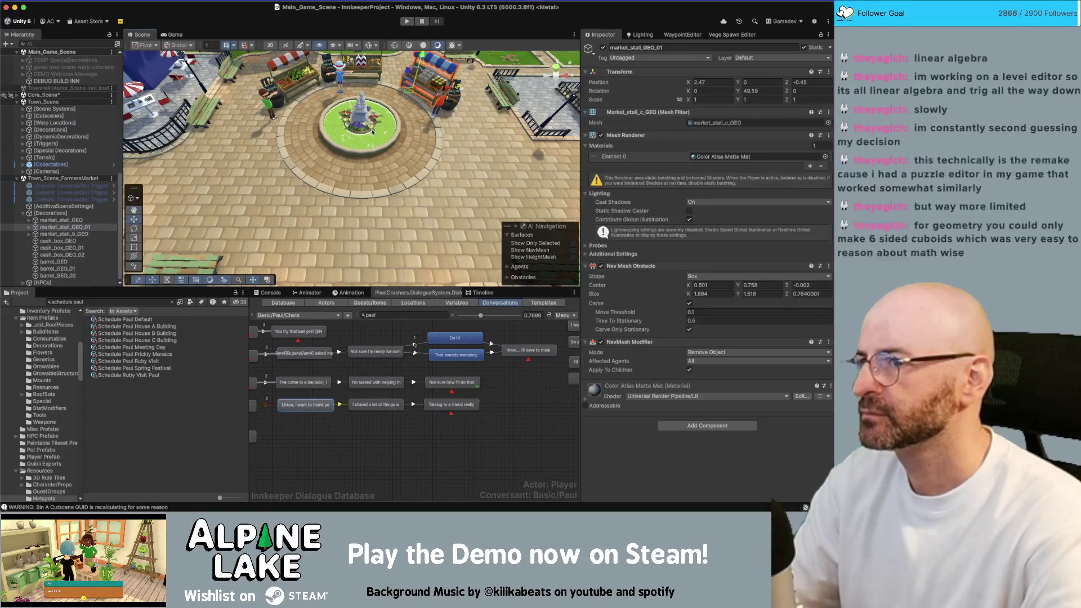
Duplicate the market stall, move the copy beside the fountain and rotate it slightly.
key(super+d)
mouse_move(402, 102)
mouse_down()
mouse_move(327, 158)
mouse_move(288, 210)
mouse_up()
key(e)
mouse_move(338, 195)
mouse_down()
mouse_move(359, 180)
mouse_move(329, 182)
mouse_up()
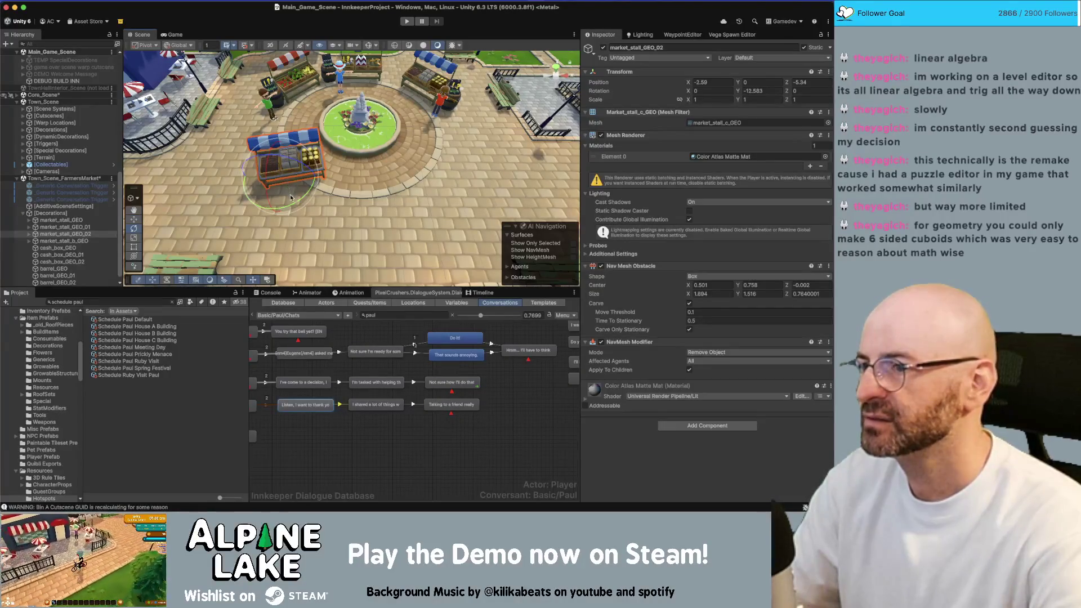
mouse_move(292, 204)
mouse_down()
mouse_move(282, 210)
mouse_move(375, 177)
mouse_up()
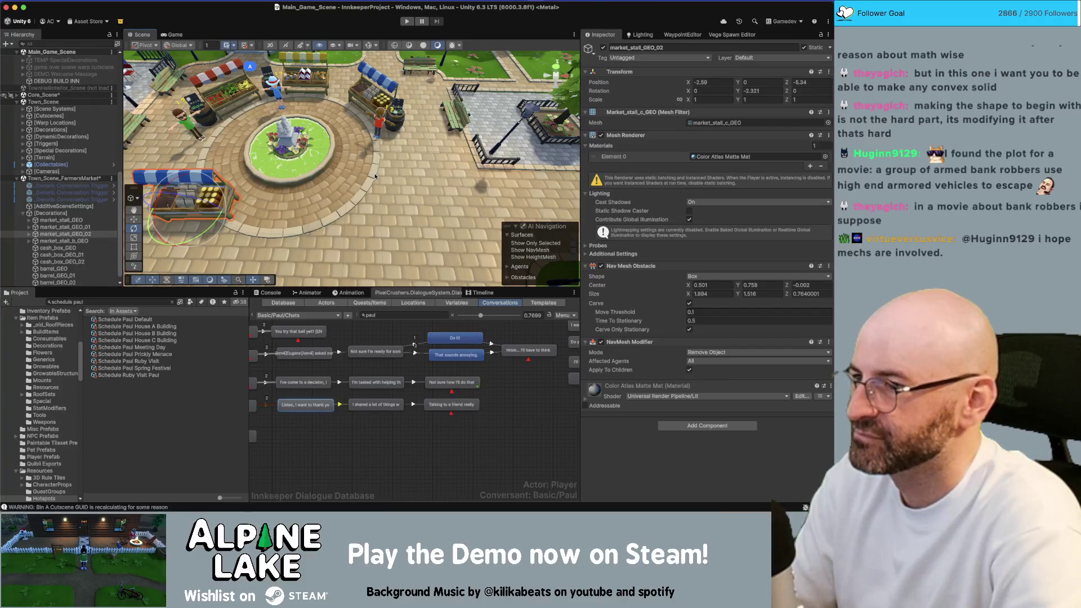
Orbit around the new stall, then switch over to the Maya window.
mouse_move(375, 177)
mouse_down()
mouse_move(306, 147)
mouse_move(287, 151)
mouse_move(310, 141)
mouse_move(301, 126)
mouse_up()
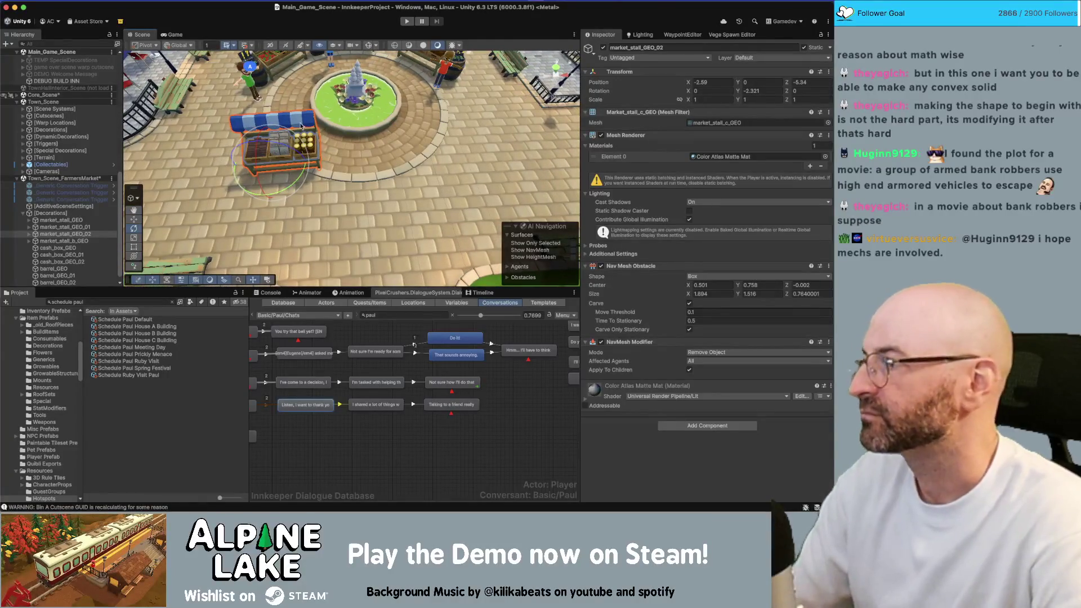
key(super+Tab)
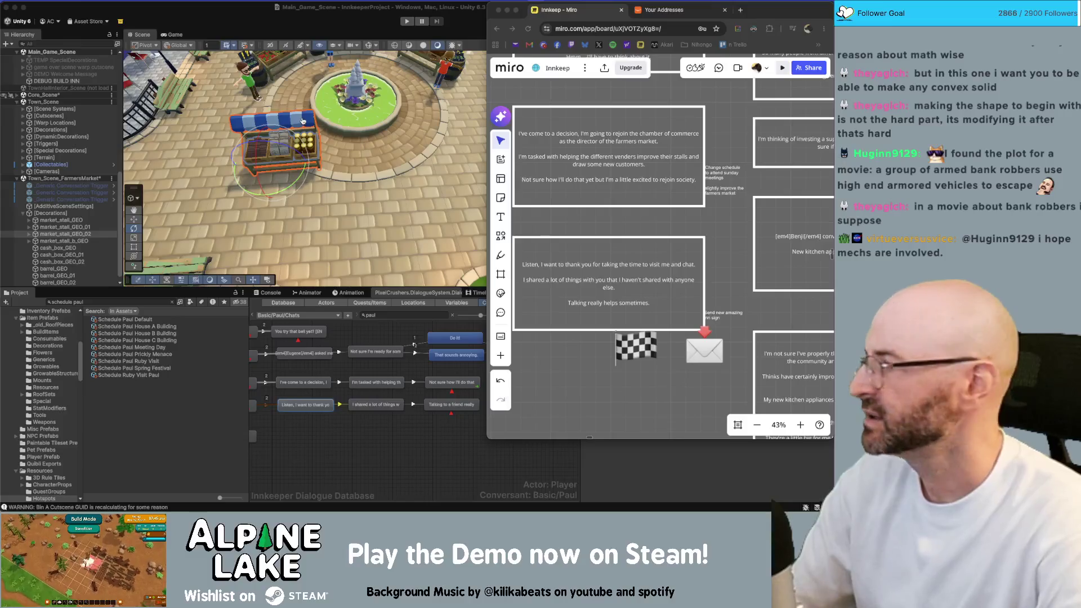
key(super+Tab)
Move the loom group out of the way in the top-down furniture layout.
scroll(288, 225, down, 3)
drag(287, 226, 288, 184)
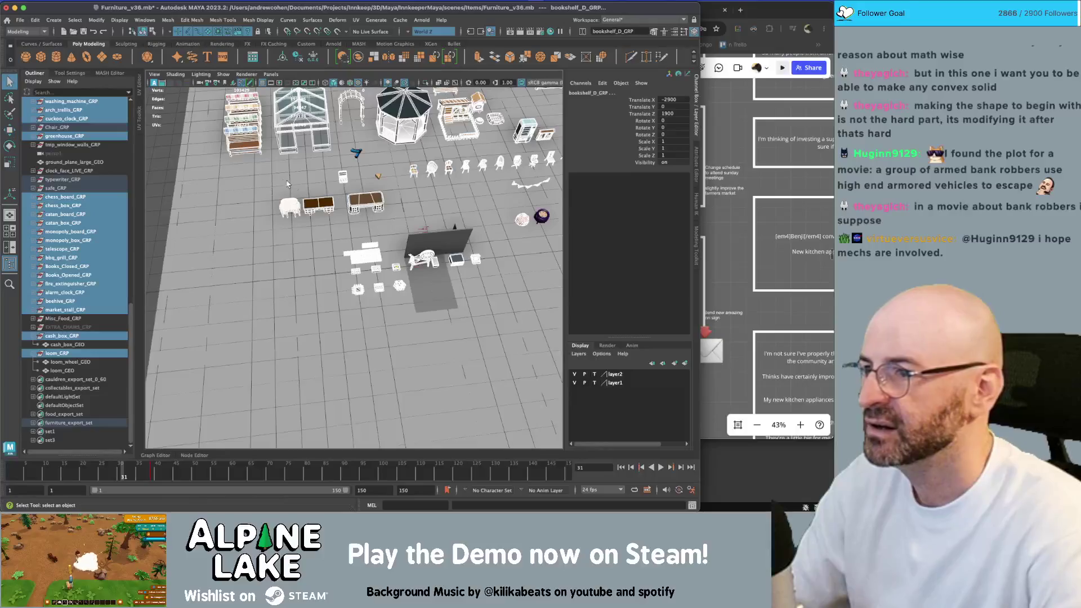
click(248, 150)
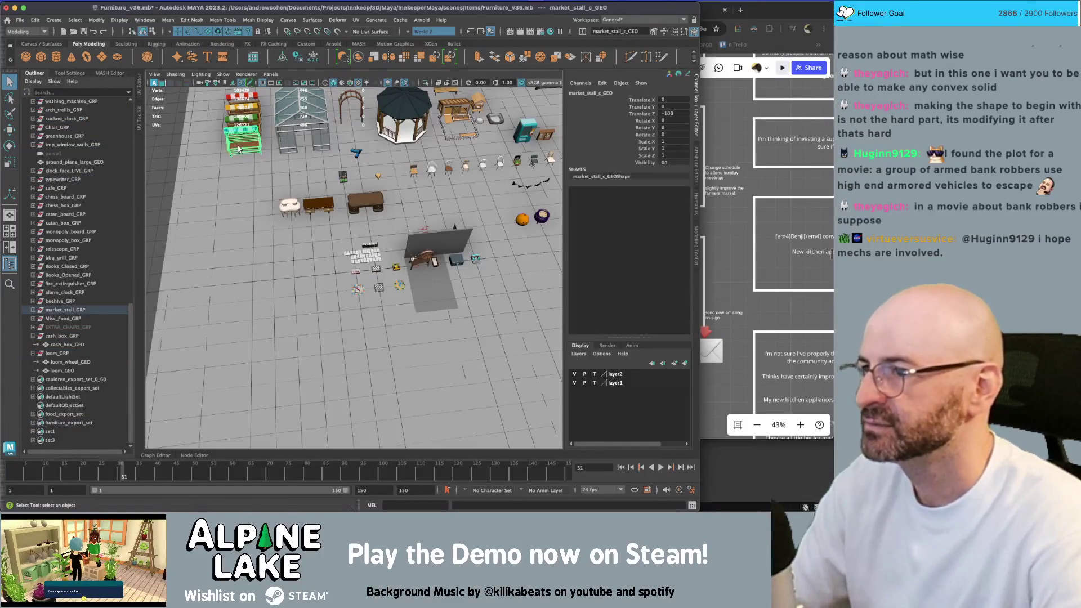
click(84, 370)
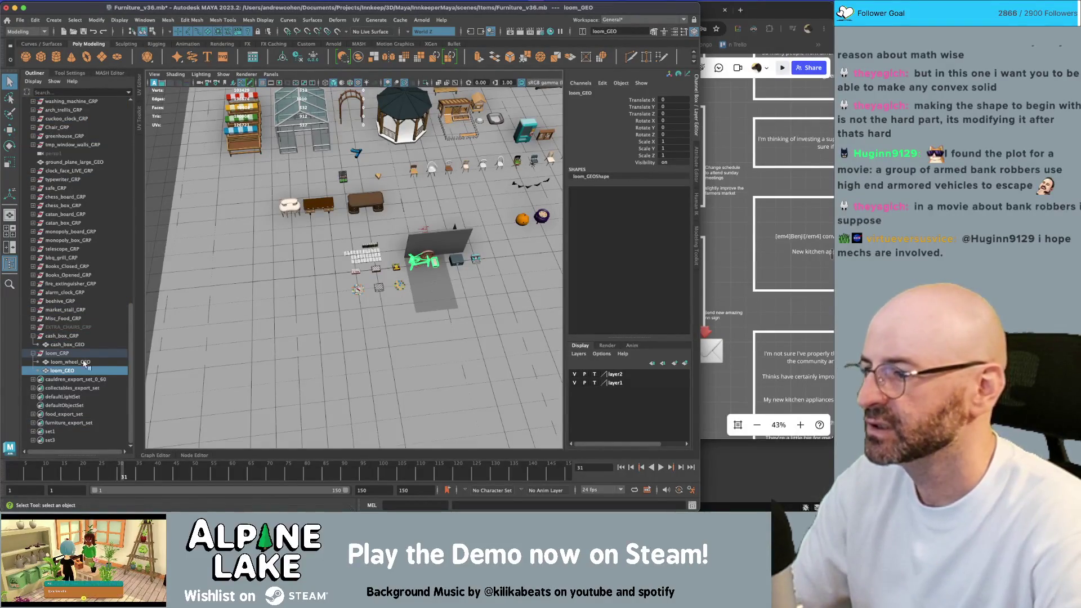
click(59, 353)
key(w)
scroll(292, 294, down, 5)
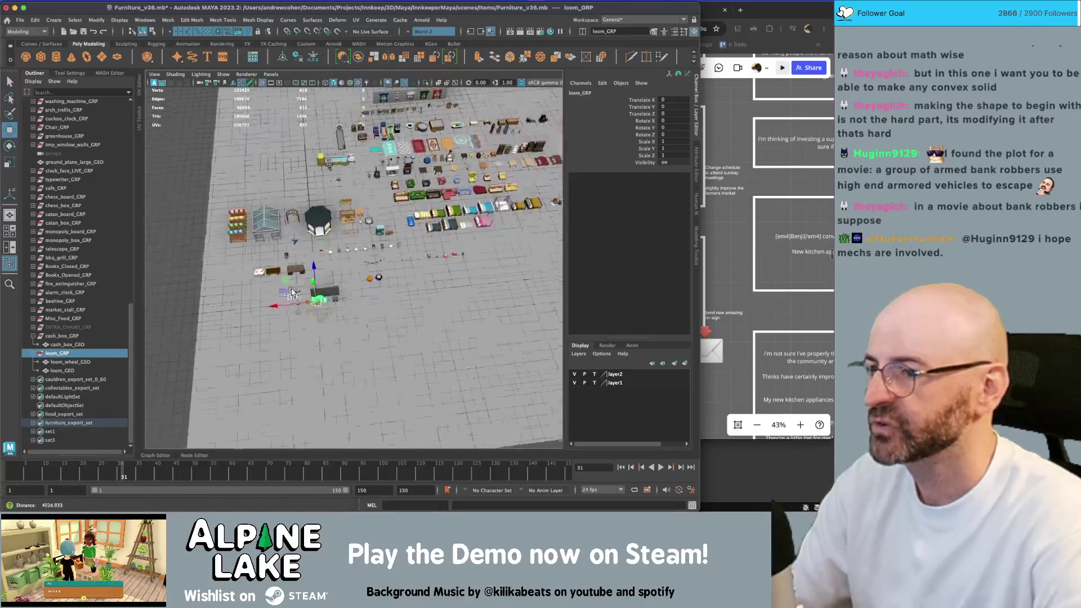
mouse_move(293, 293)
mouse_down()
mouse_move(501, 134)
mouse_move(550, 125)
mouse_up()
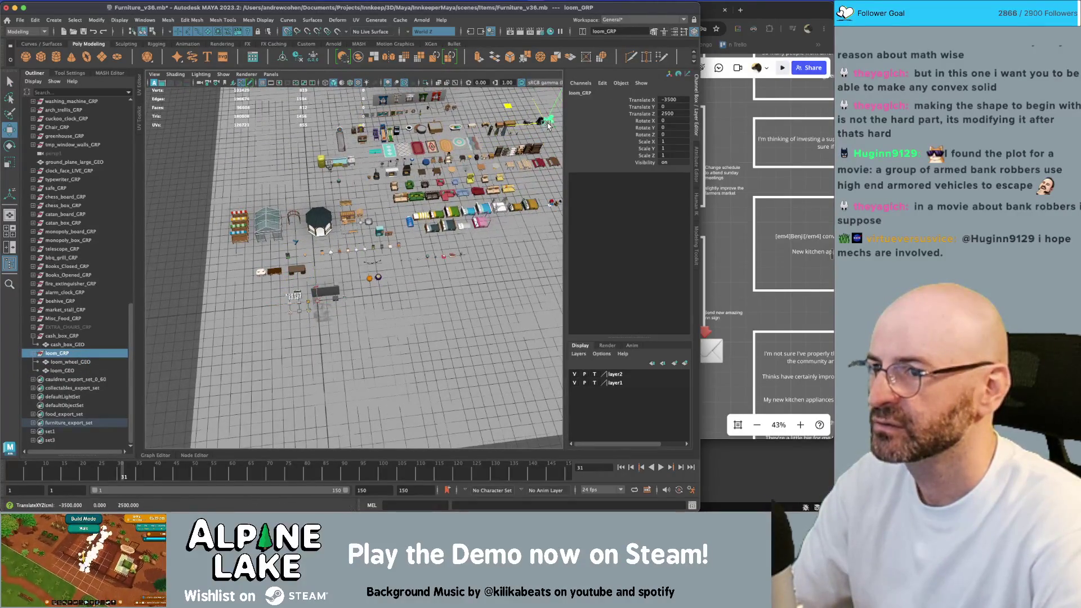
key(q)
Duplicate the market stall group and move the copy into the open floor area.
click(242, 236)
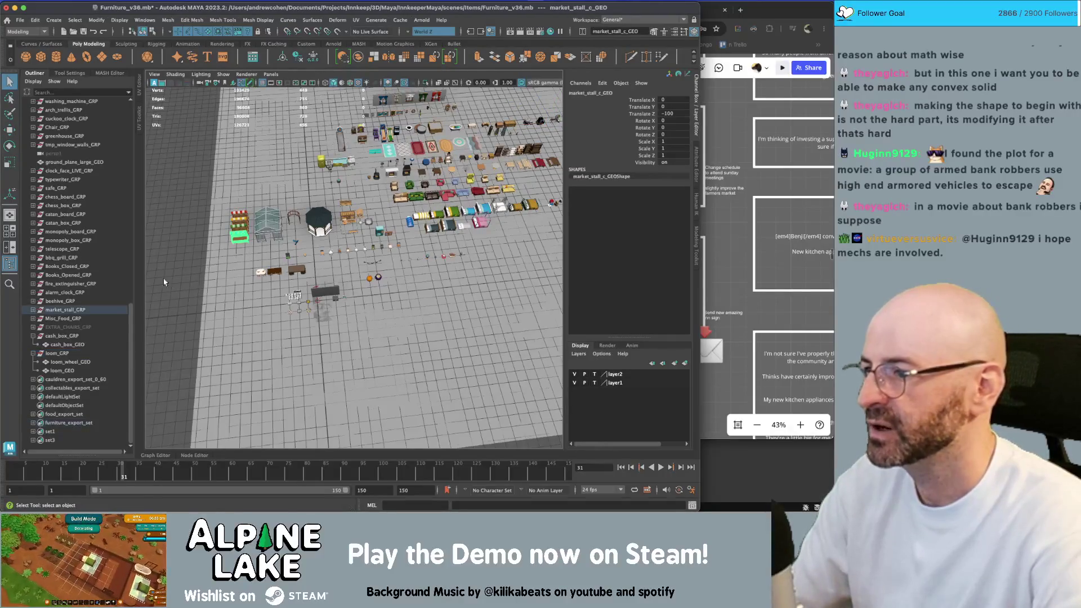
click(63, 309)
key(ctrl+d)
key(w)
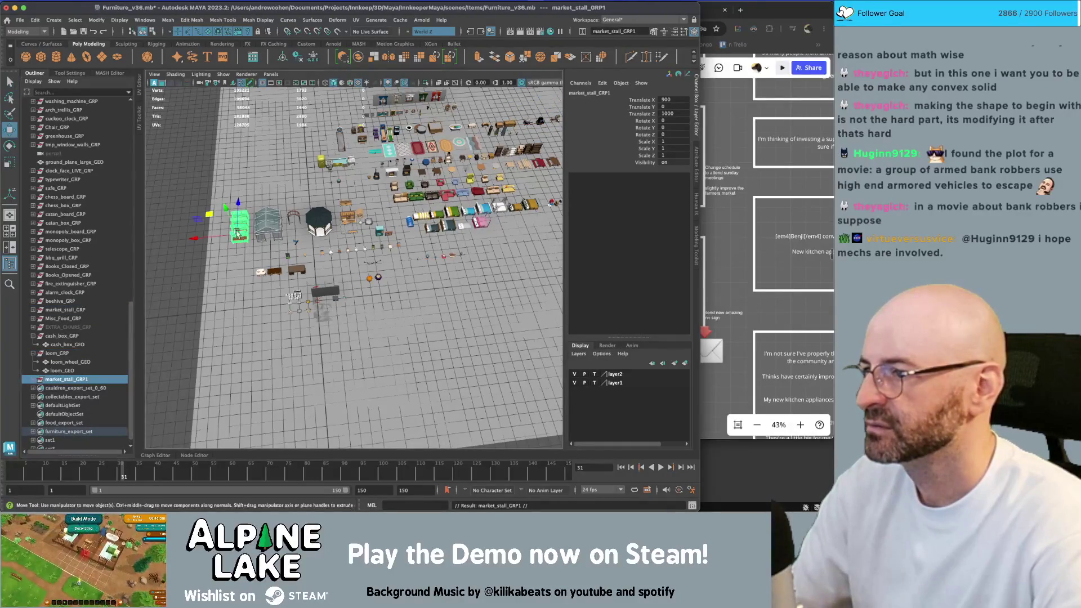
drag(213, 221, 321, 297)
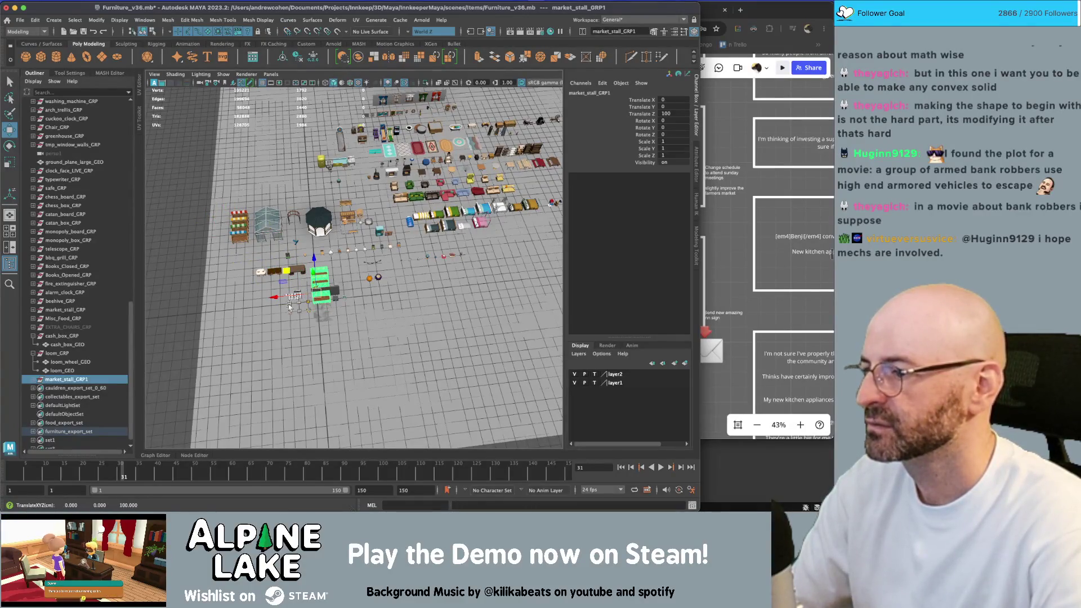
Delete three of the four copied stall variants, keeping only stall c.
click(34, 380)
key(f)
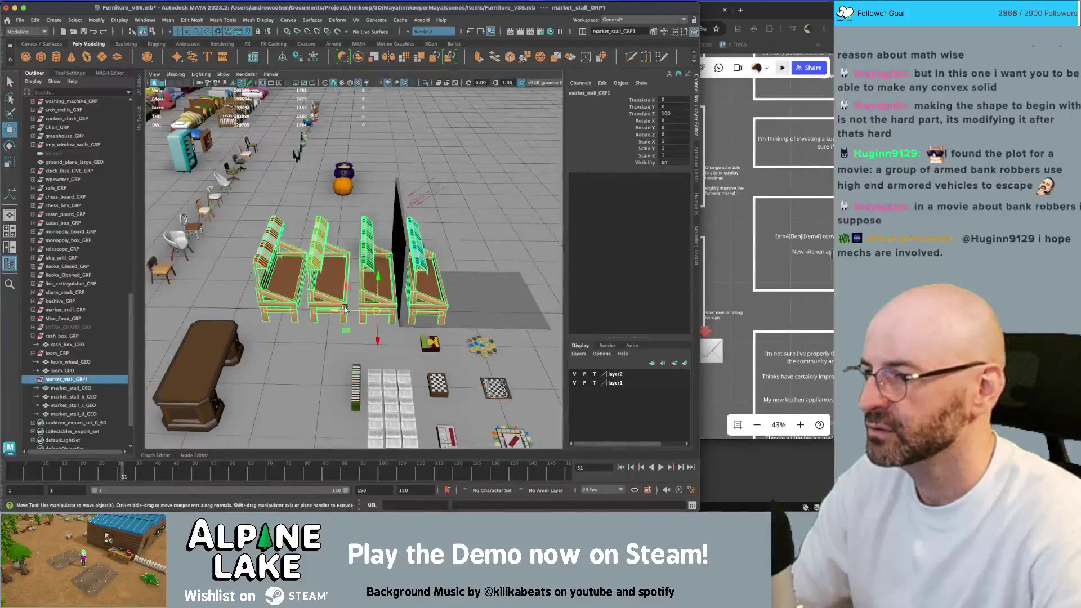
drag(369, 309, 420, 309)
key(q)
click(426, 270)
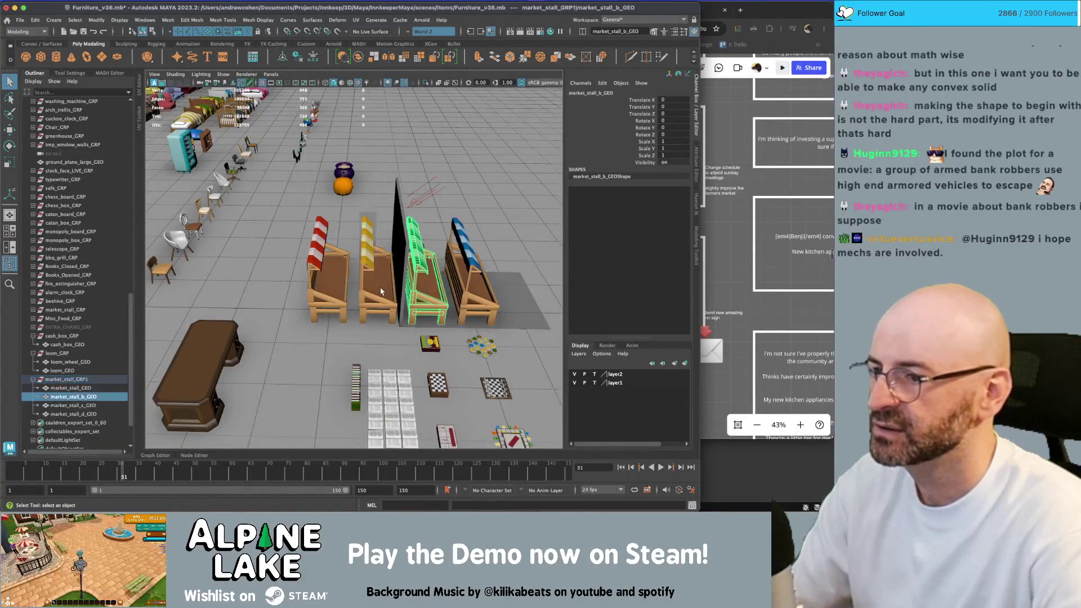
shift+click(378, 270)
shift+click(338, 290)
key(Delete)
Set market_stall_c_GEO's Translate Z to 0 and frame it in the view.
click(470, 271)
click(678, 114)
text(0)
key(Return)
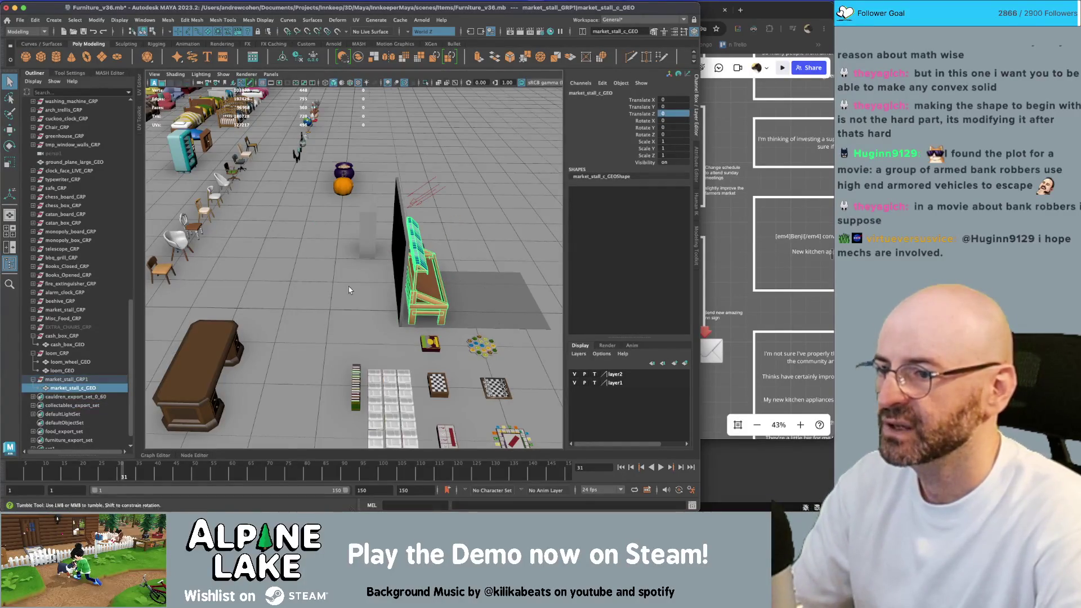
key(f)
mouse_move(437, 321)
mouse_down()
mouse_move(356, 268)
mouse_move(311, 284)
mouse_move(362, 278)
mouse_move(416, 248)
mouse_move(451, 267)
mouse_move(484, 249)
mouse_move(395, 277)
mouse_move(434, 272)
mouse_move(344, 269)
mouse_move(470, 262)
mouse_move(496, 225)
mouse_up()
Delete the stall's floor, corner brace, front rail and bench plank faces.
right_click(416, 242)
click(445, 269)
shift+click(499, 222)
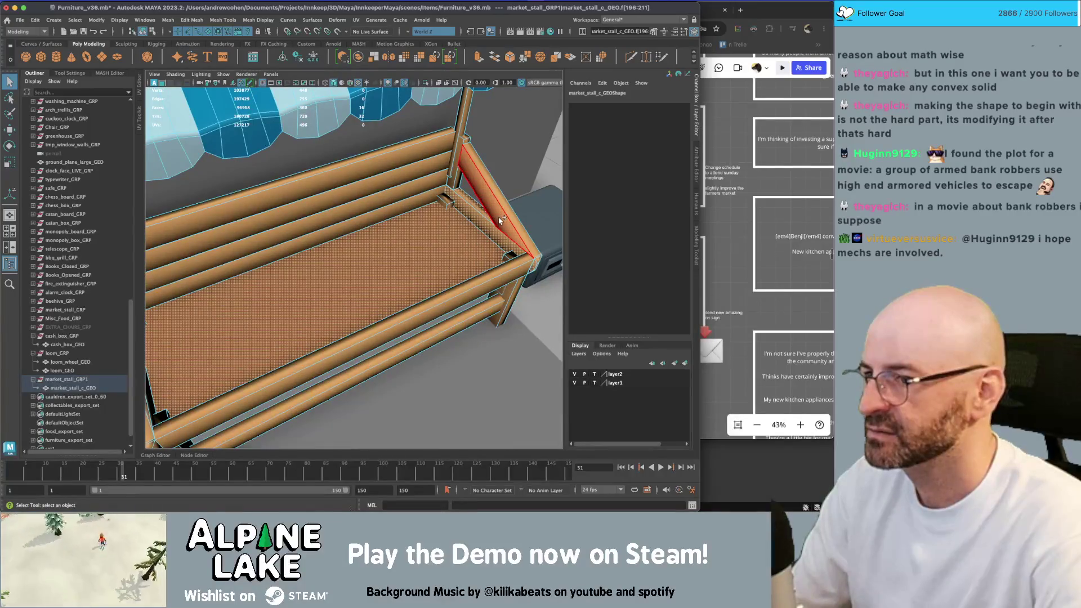
shift+click(499, 221)
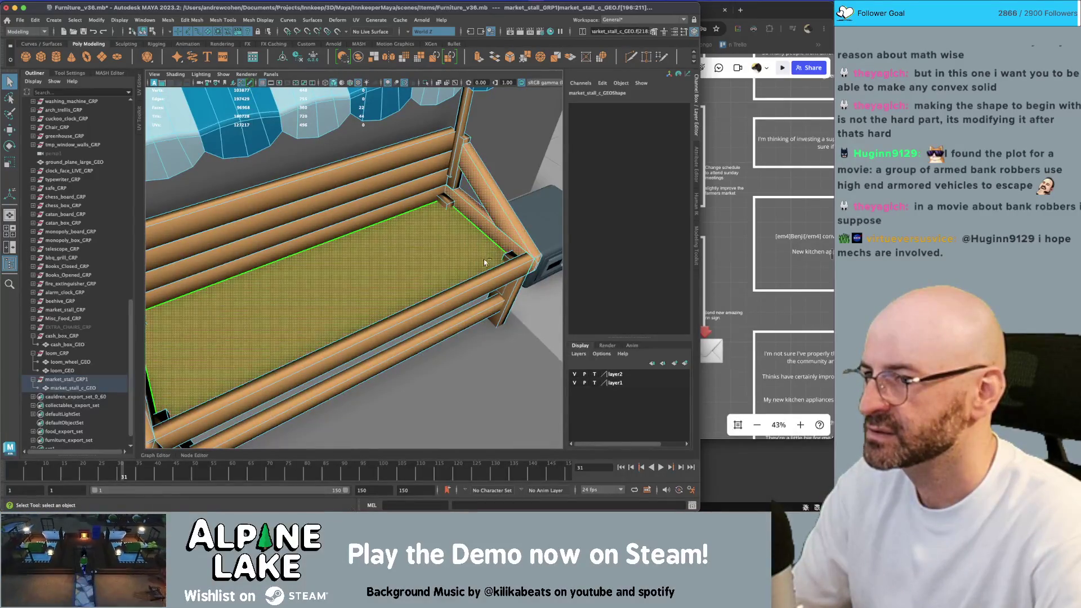
shift+click(467, 284)
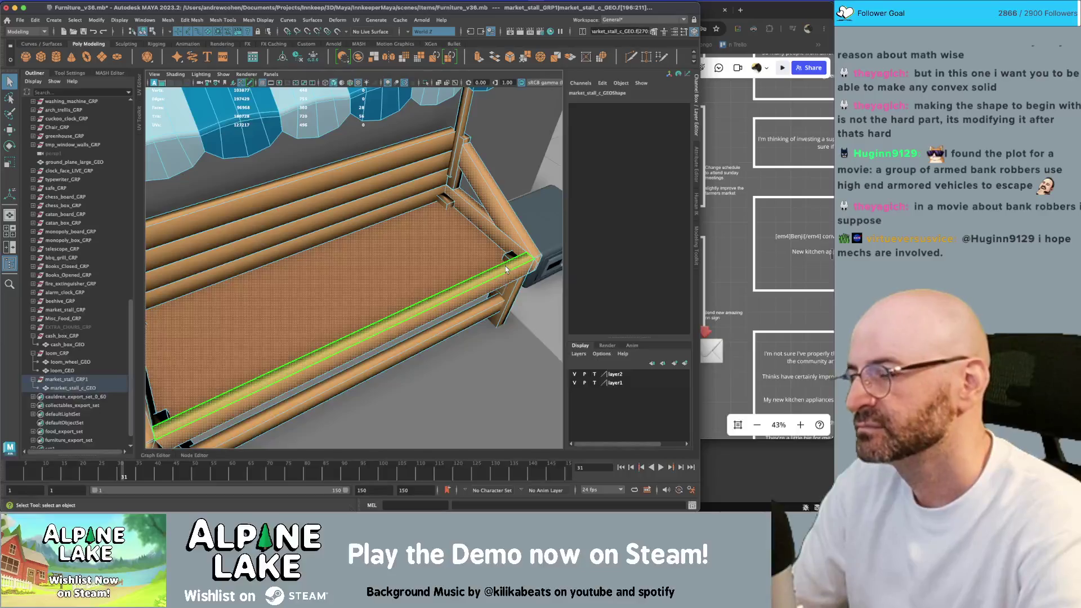
mouse_move(505, 266)
mouse_down()
mouse_move(371, 213)
mouse_move(425, 217)
mouse_up()
double_click(394, 216)
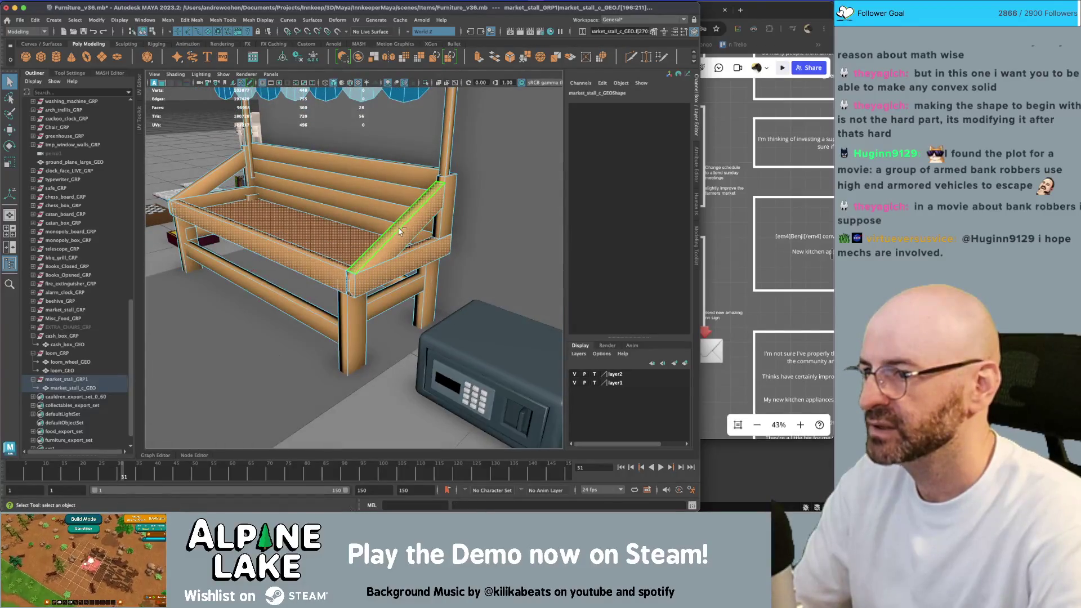
key(Delete)
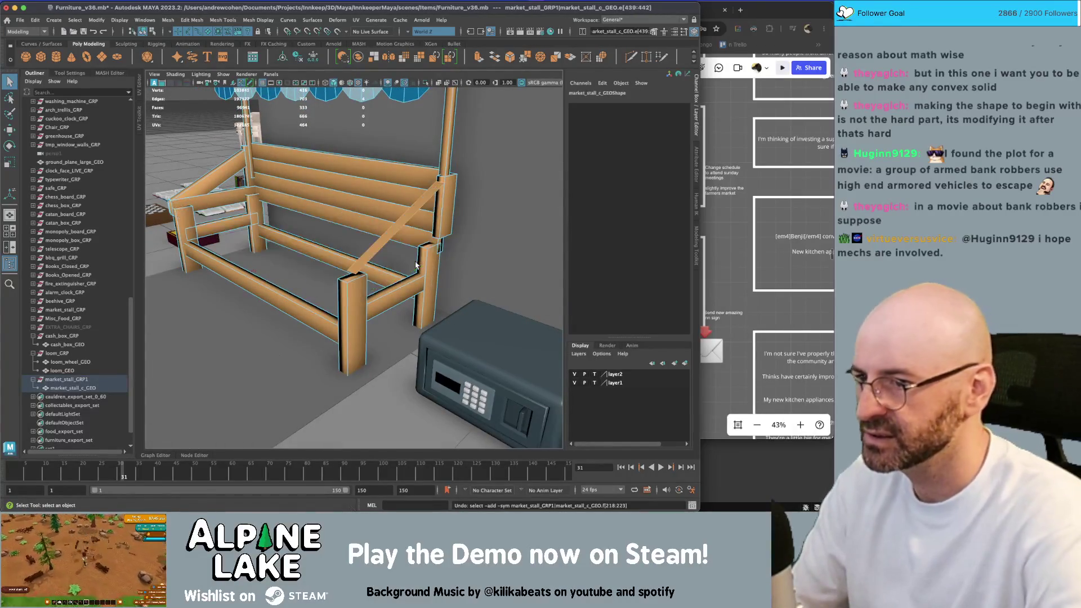
Delete the diagonal brace face and the front bench plank faces.
click(396, 259)
key(Delete)
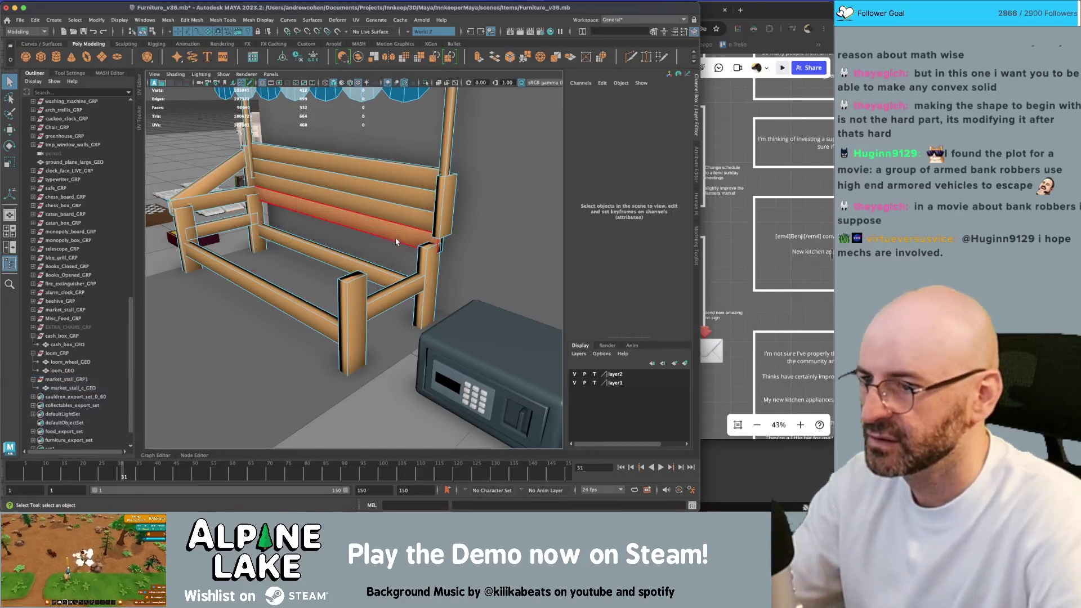
click(352, 313)
double_click(333, 320)
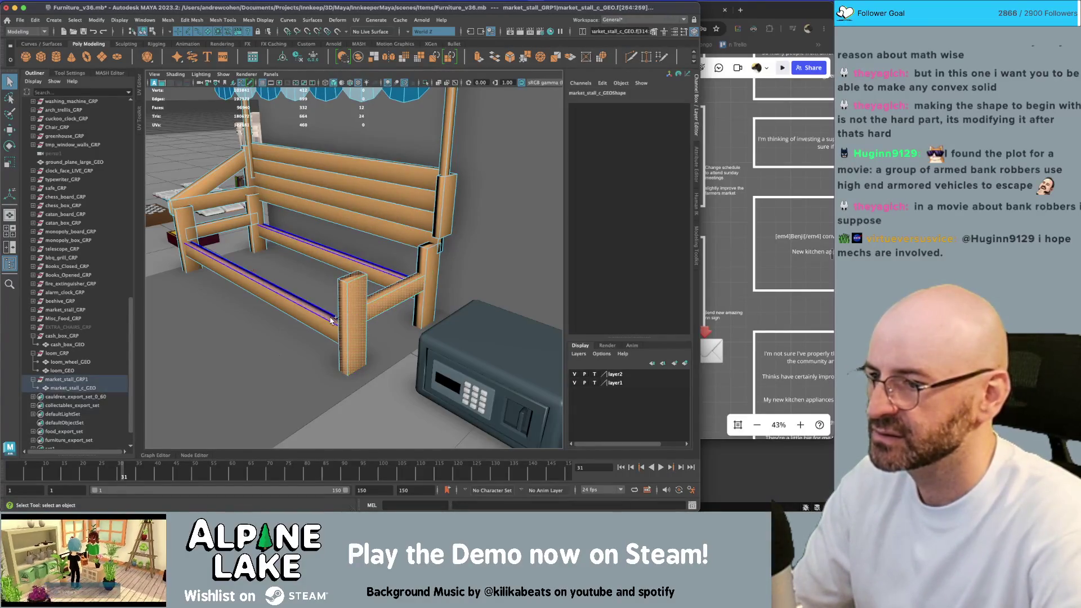
key(Delete)
Box-select the bench's end vertices from a frontal view, ready to move them.
scroll(351, 293, down, 5)
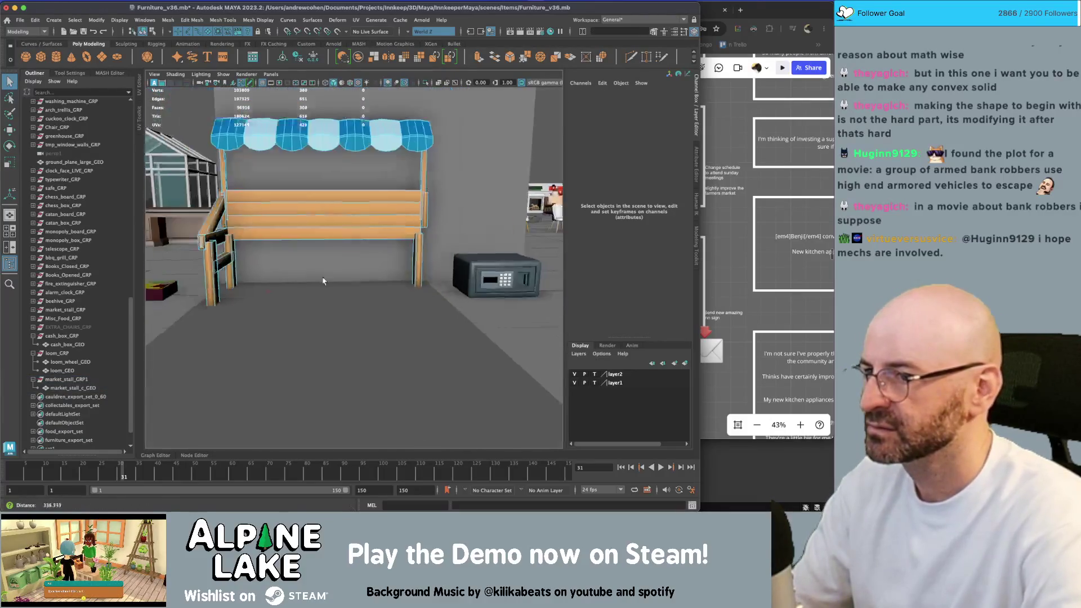
mouse_move(373, 276)
mouse_down()
mouse_move(371, 254)
mouse_move(454, 234)
mouse_move(471, 218)
mouse_move(425, 215)
mouse_up()
right_click(397, 194)
click(401, 175)
mouse_move(377, 114)
mouse_down()
mouse_move(498, 305)
mouse_move(450, 237)
mouse_move(412, 249)
mouse_move(442, 194)
mouse_move(432, 221)
mouse_move(374, 211)
mouse_up()
key(w)
key(w)
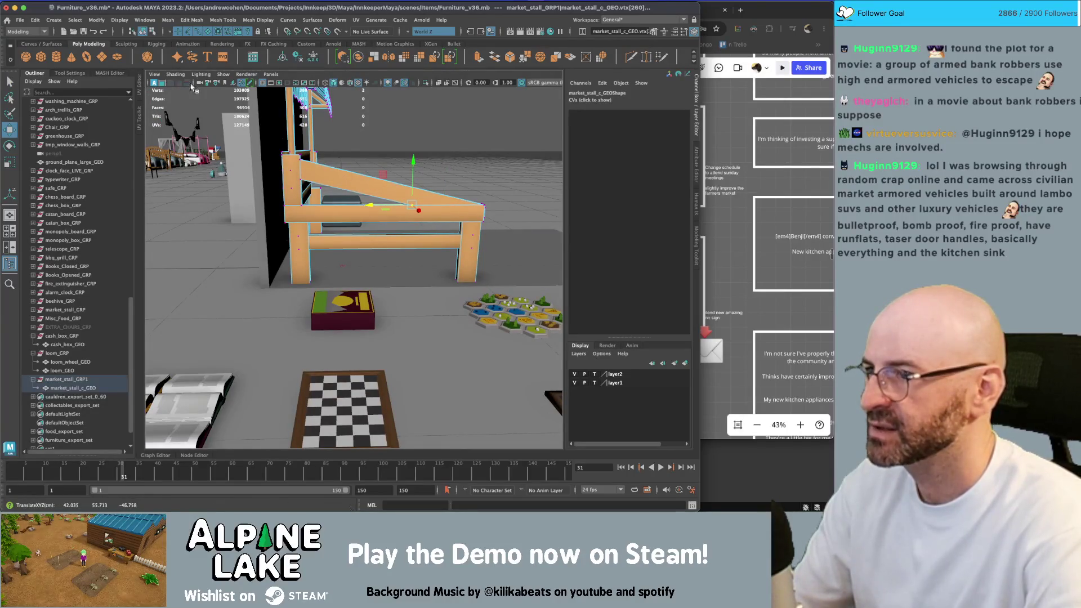
Return to object mode, pull back to view the stall, and discard a stray plane.
click(144, 32)
key(q)
drag(350, 237, 410, 212)
scroll(410, 212, up, 5)
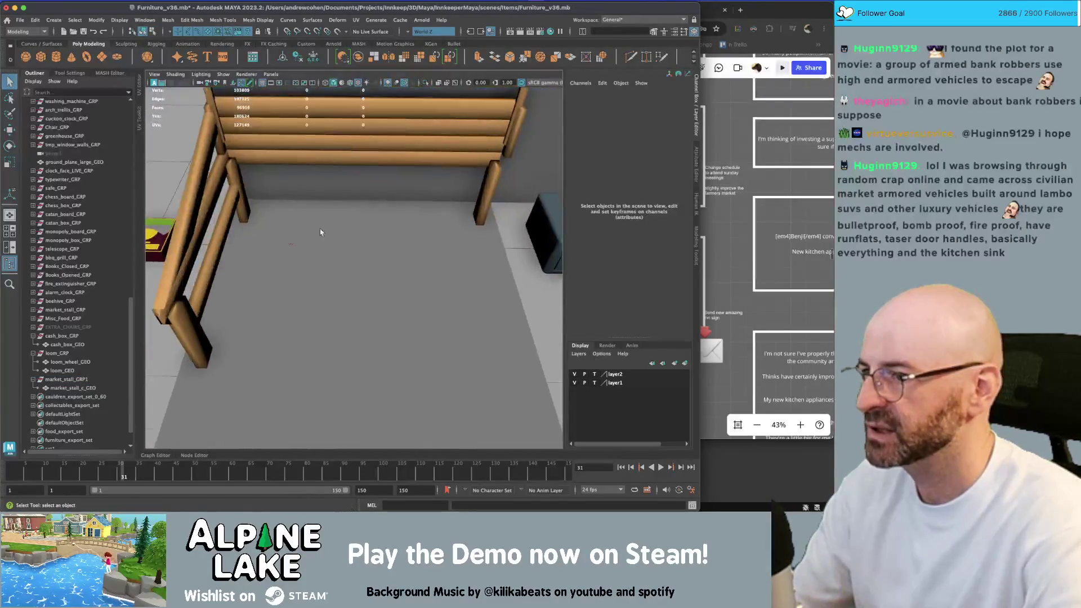
scroll(409, 270, down, 5)
mouse_move(409, 271)
mouse_down()
mouse_move(323, 264)
mouse_move(380, 252)
mouse_move(369, 242)
mouse_up()
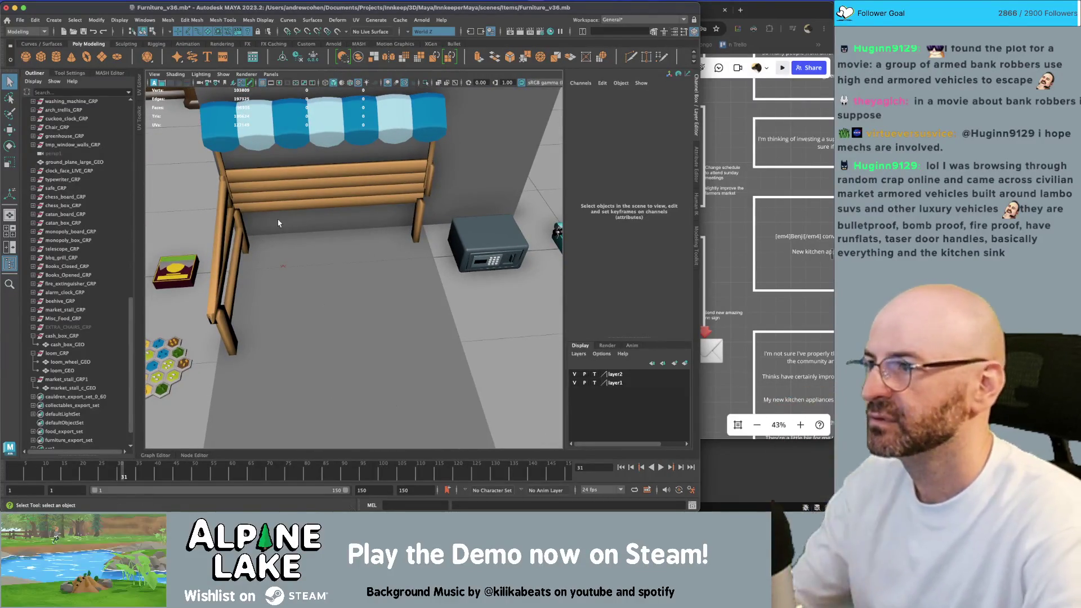
click(100, 57)
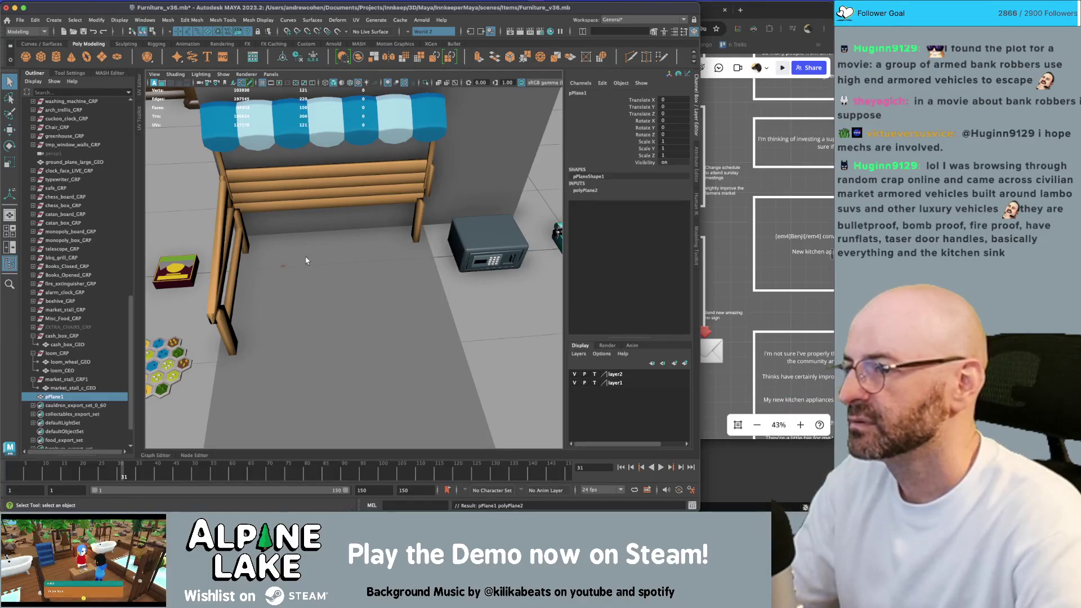
key(Delete)
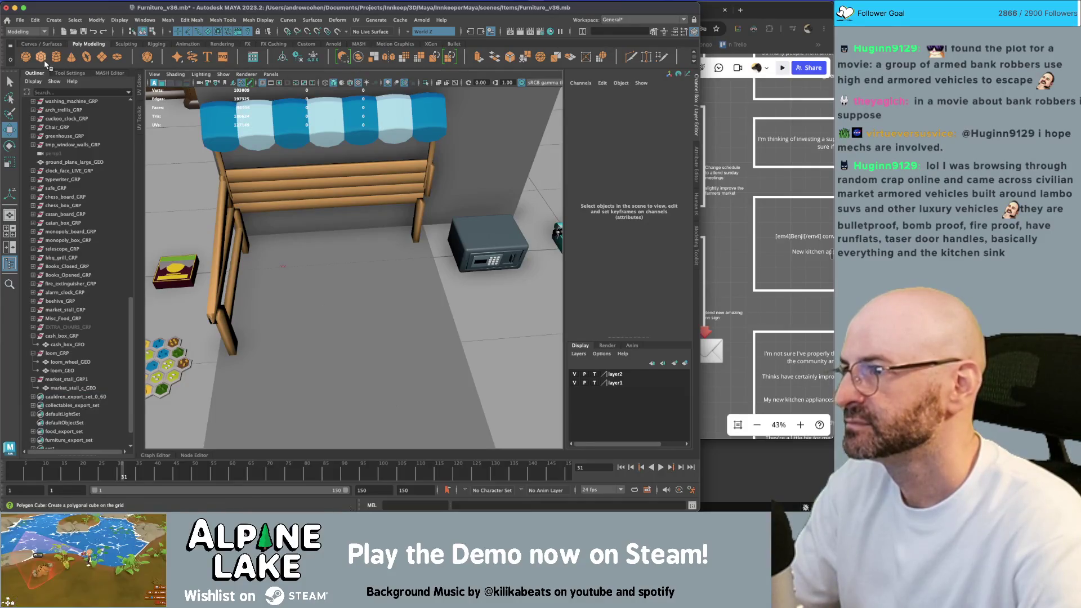
Push the stall's side-frame end vertices outward along X.
drag(234, 272, 440, 229)
key(q)
click(430, 218)
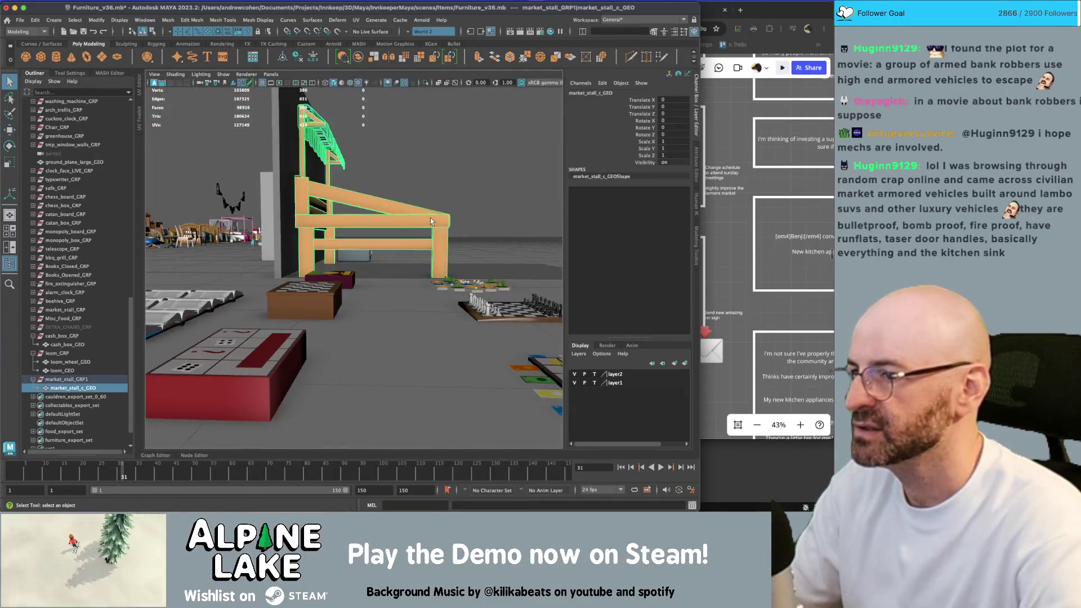
click(149, 31)
click(409, 176)
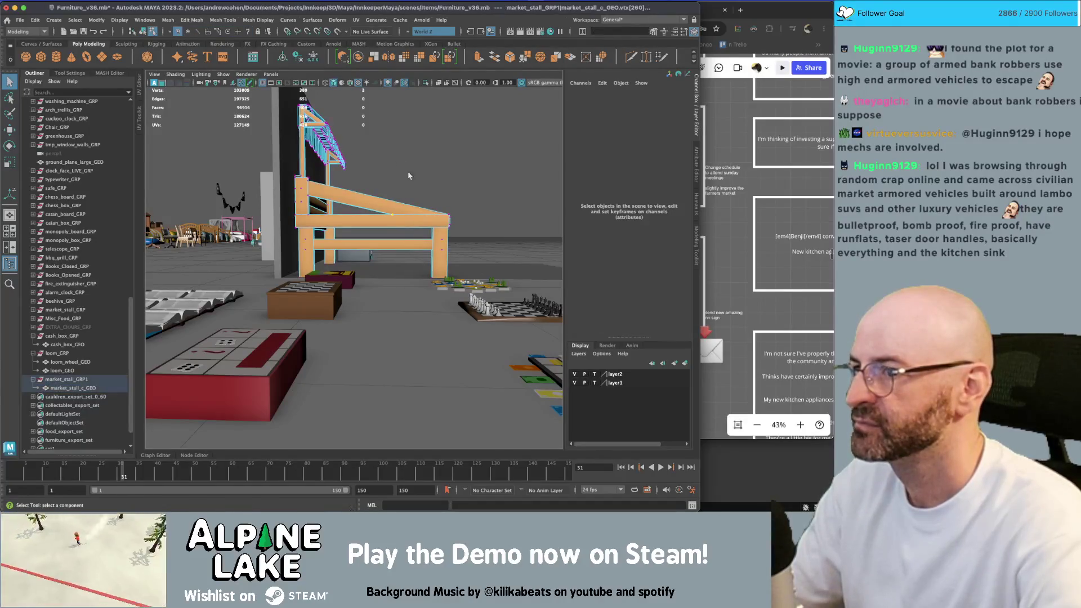
drag(496, 306, 497, 305)
key(w)
mouse_move(387, 246)
mouse_down()
mouse_move(425, 246)
mouse_move(398, 231)
mouse_up()
Raise the diagonal beam-end vertex along Y, then return to object mode.
key(w)
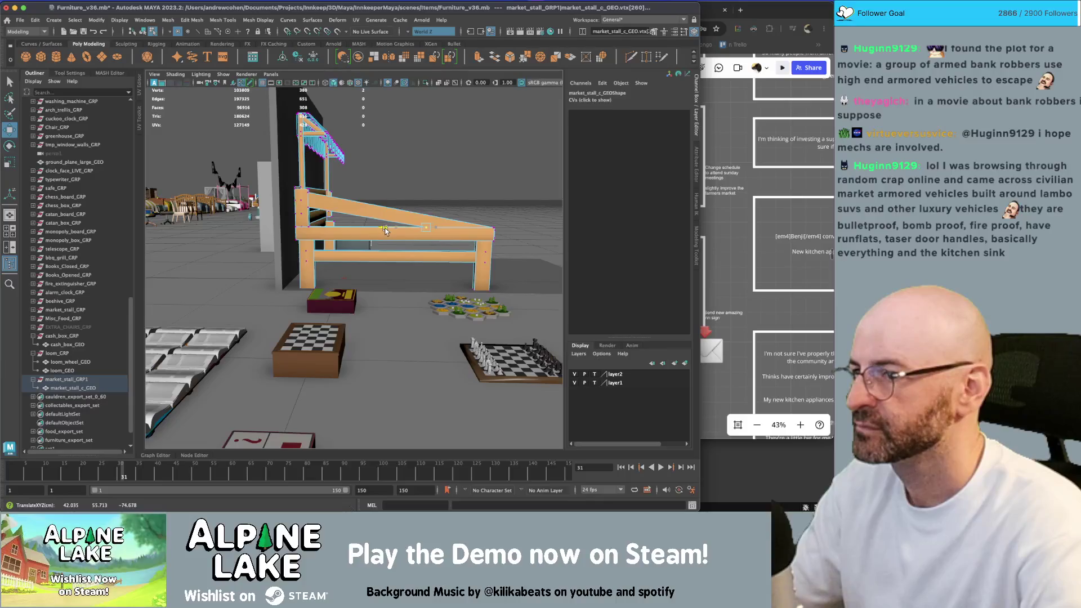
key(4)
scroll(398, 188, up, 4)
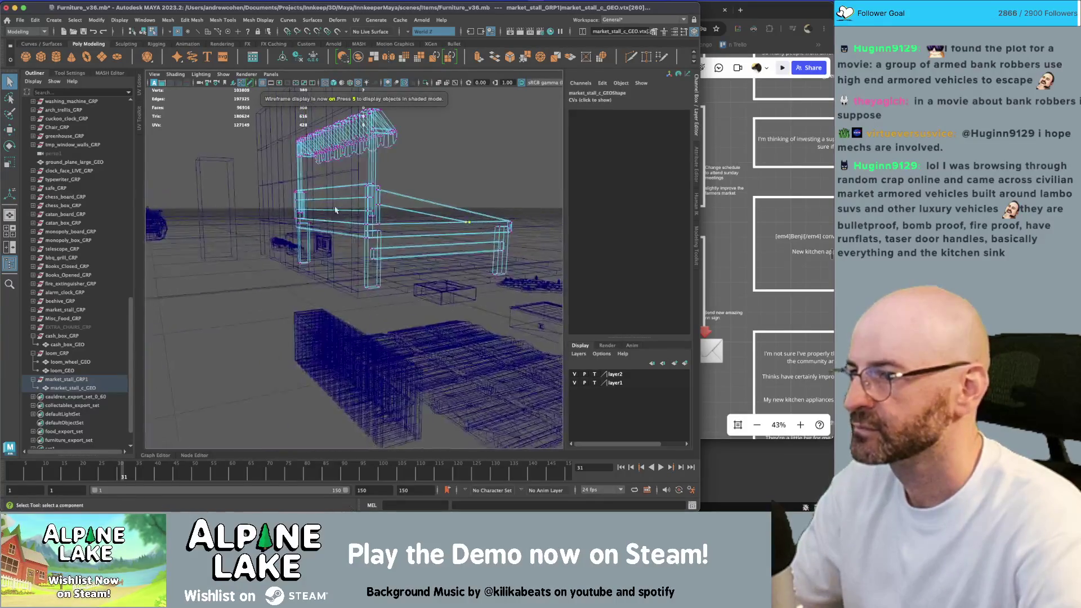
scroll(389, 173, down, 3)
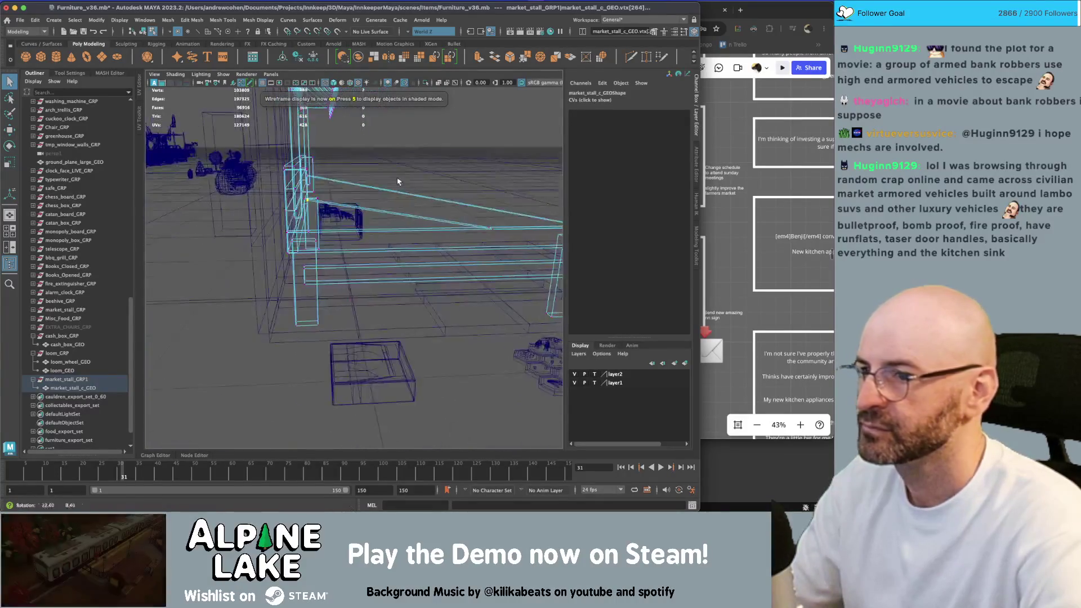
key(5)
drag(311, 163, 312, 161)
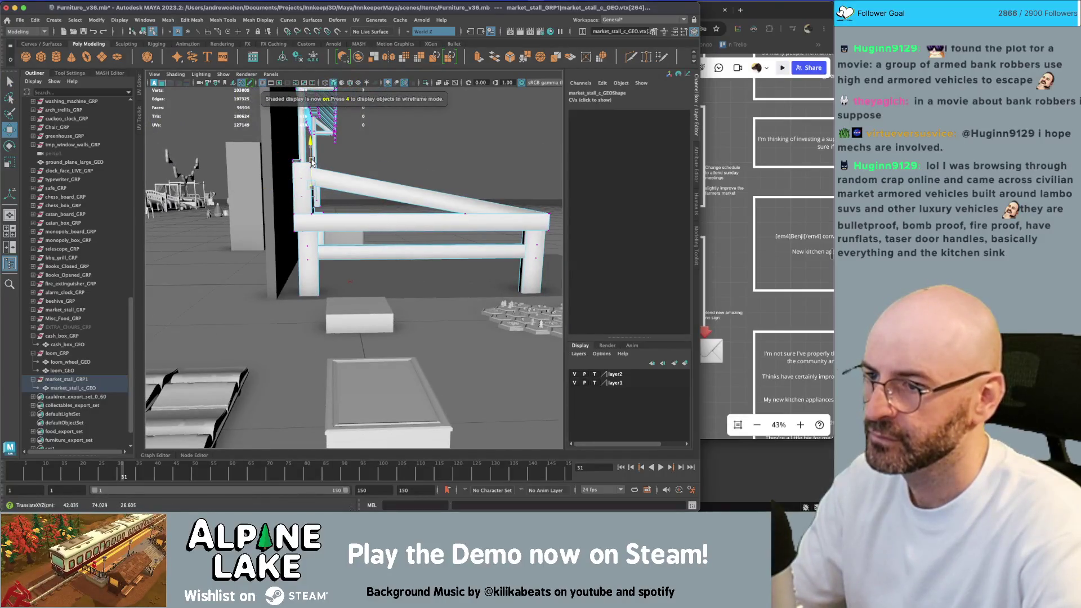
click(145, 31)
scroll(369, 157, down, 3)
mouse_move(370, 156)
mouse_down()
mouse_move(256, 163)
mouse_move(361, 201)
mouse_move(350, 214)
mouse_move(337, 204)
mouse_move(359, 199)
mouse_move(288, 209)
mouse_move(378, 184)
mouse_up()
scroll(256, 163, up, 3)
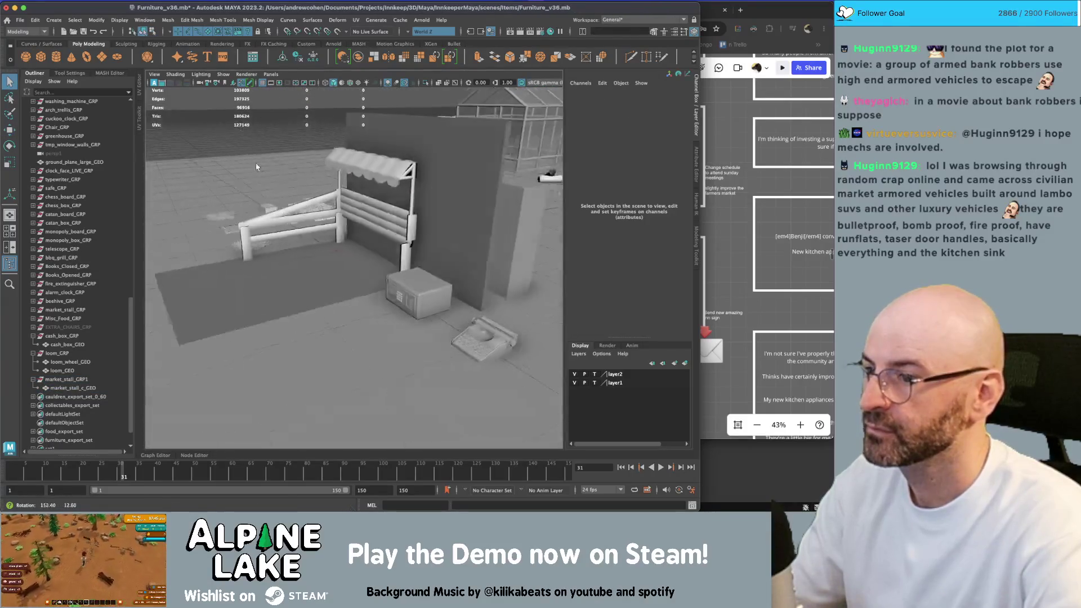
Box-select the front post's vertices in the stall's vertex mode with the Move tool.
click(288, 208)
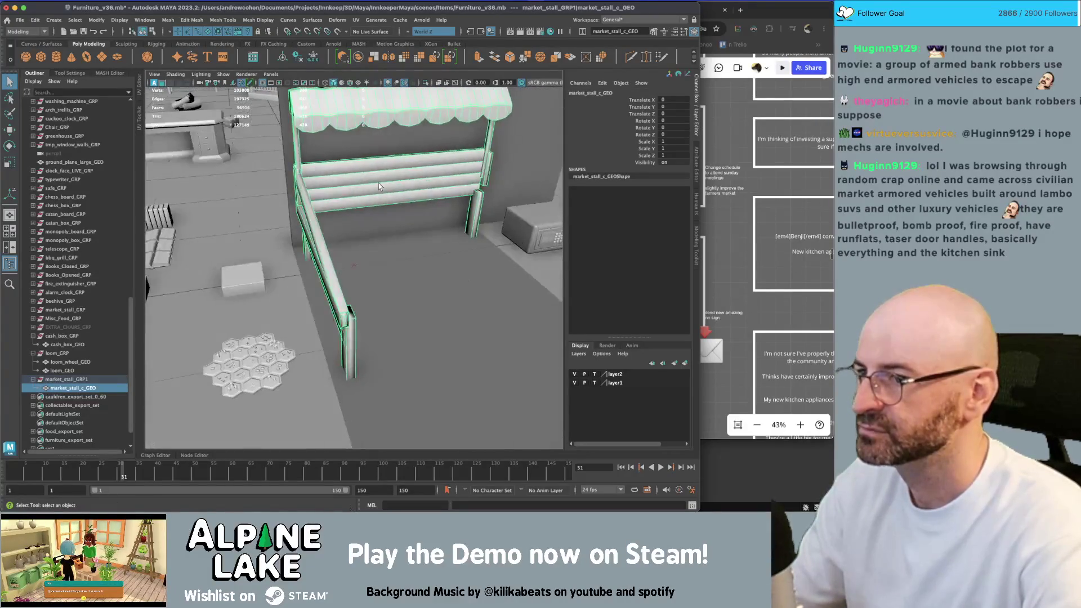
scroll(439, 177, up, 5)
right_click(418, 172)
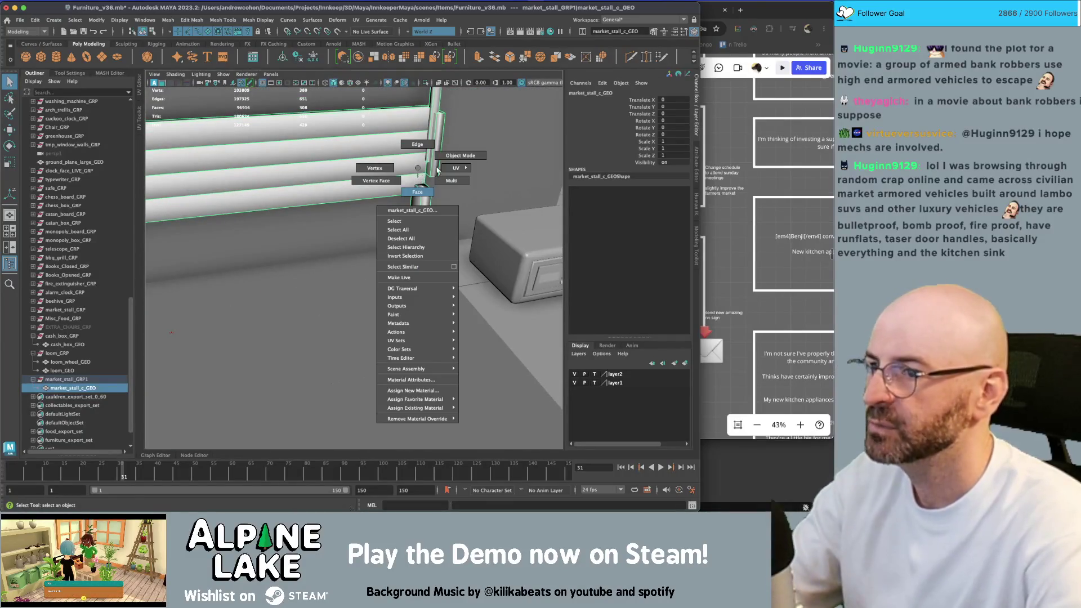
click(437, 170)
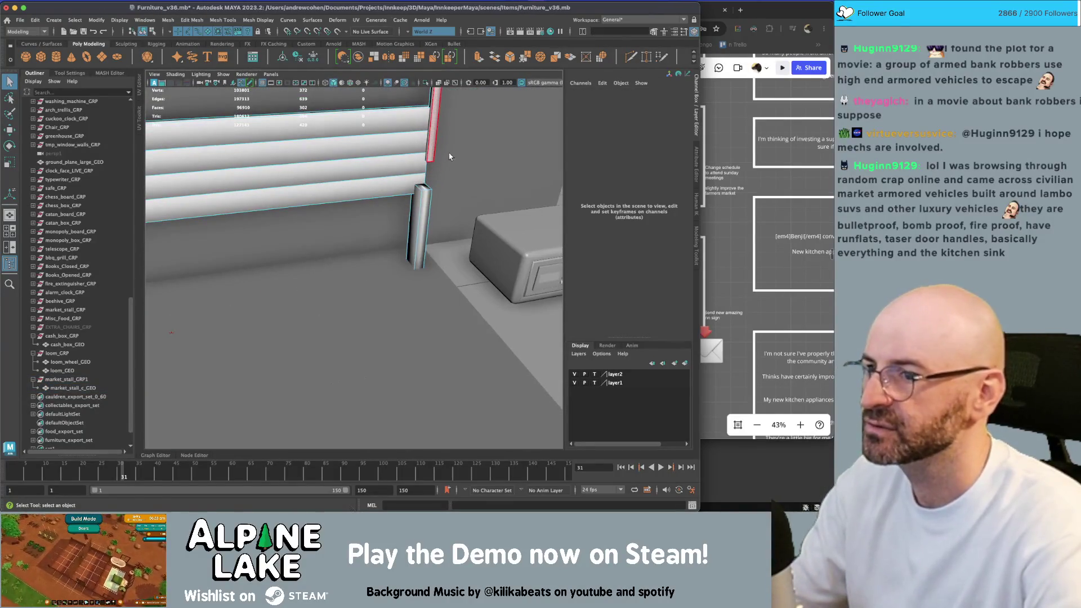
scroll(450, 169, up, 5)
right_click(471, 199)
click(429, 191)
right_click(472, 193)
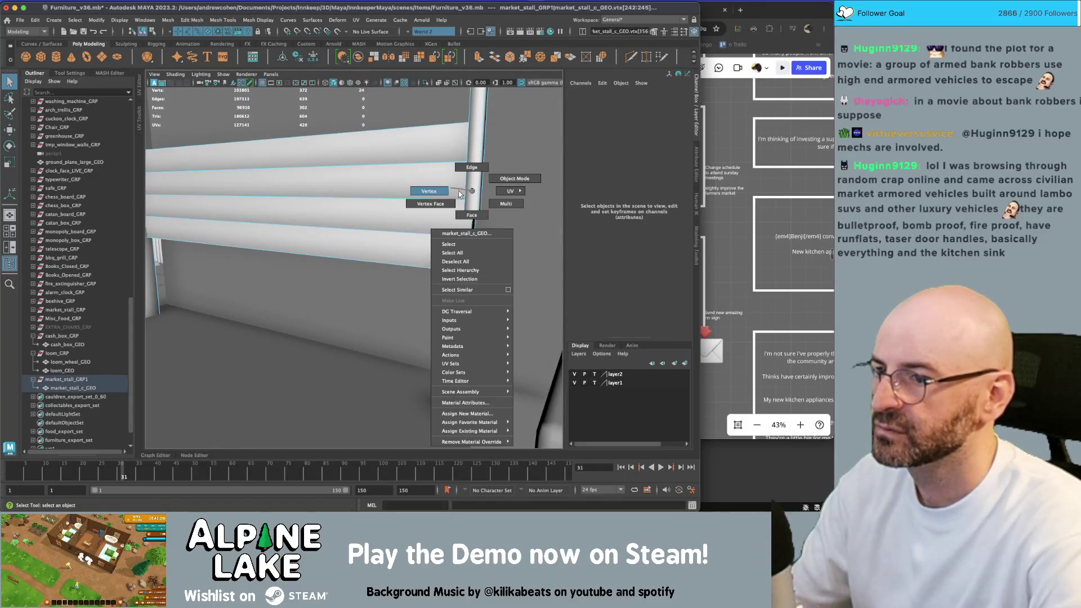
click(460, 194)
key(w)
mouse_move(501, 219)
mouse_down()
mouse_move(468, 352)
mouse_move(451, 264)
mouse_up()
Inspect the front post from a low front view and reselect the stall in object mode.
scroll(451, 257, up, 5)
key(q)
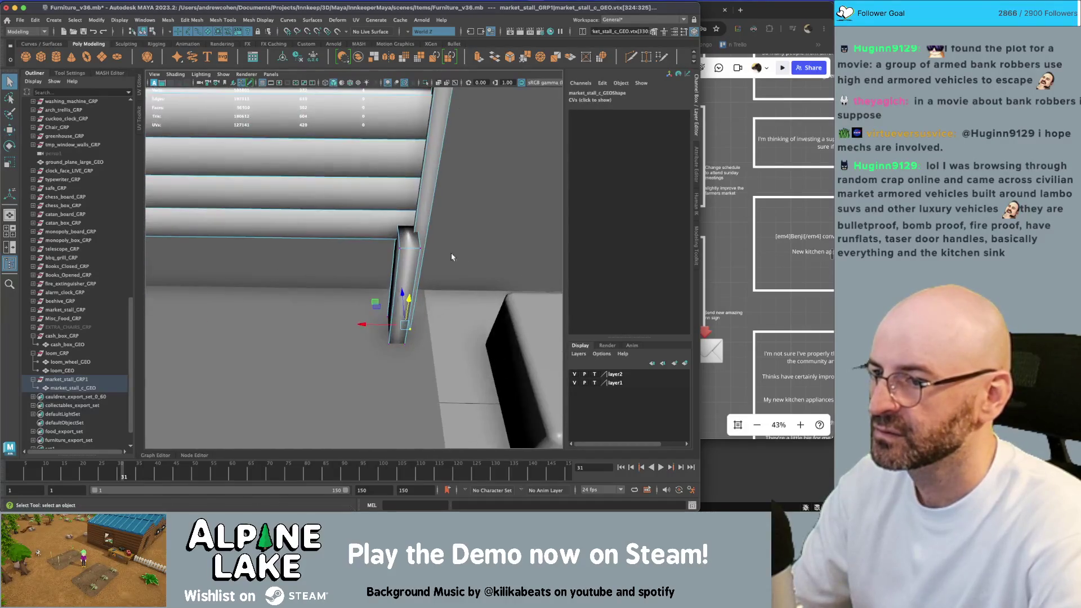
right_click(403, 257)
click(403, 266)
mouse_move(405, 260)
mouse_down()
mouse_move(336, 227)
mouse_move(392, 213)
mouse_up()
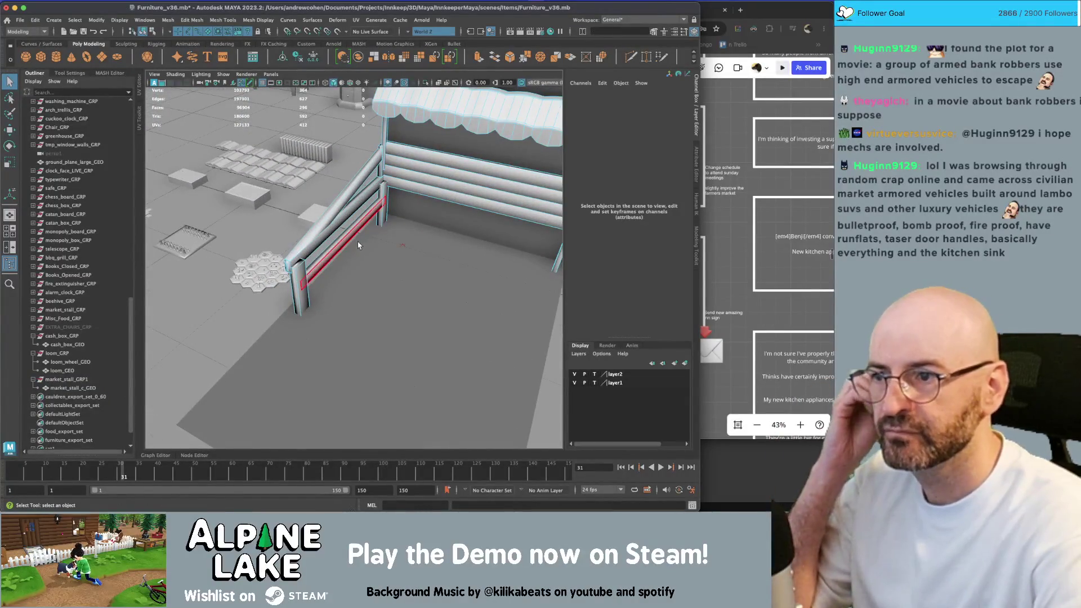
mouse_move(340, 254)
mouse_down()
mouse_move(395, 243)
mouse_move(468, 203)
mouse_move(439, 205)
mouse_move(363, 176)
mouse_up()
click(142, 33)
click(394, 253)
click(363, 176)
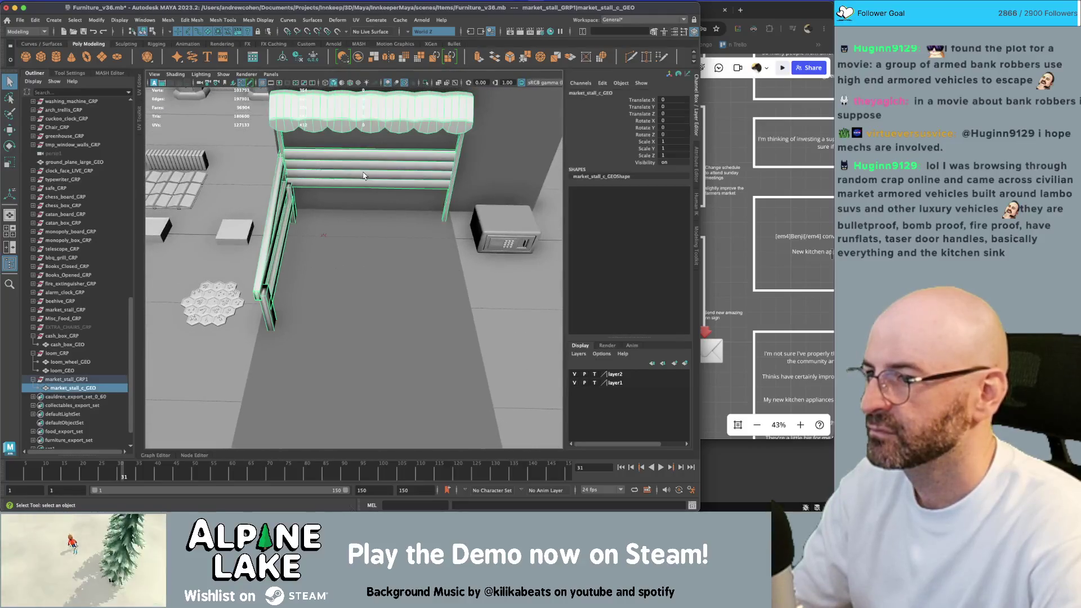
Create a cube and scale it into a 169.324 × 0.097 × 169.324 floor slab.
click(41, 59)
key(w)
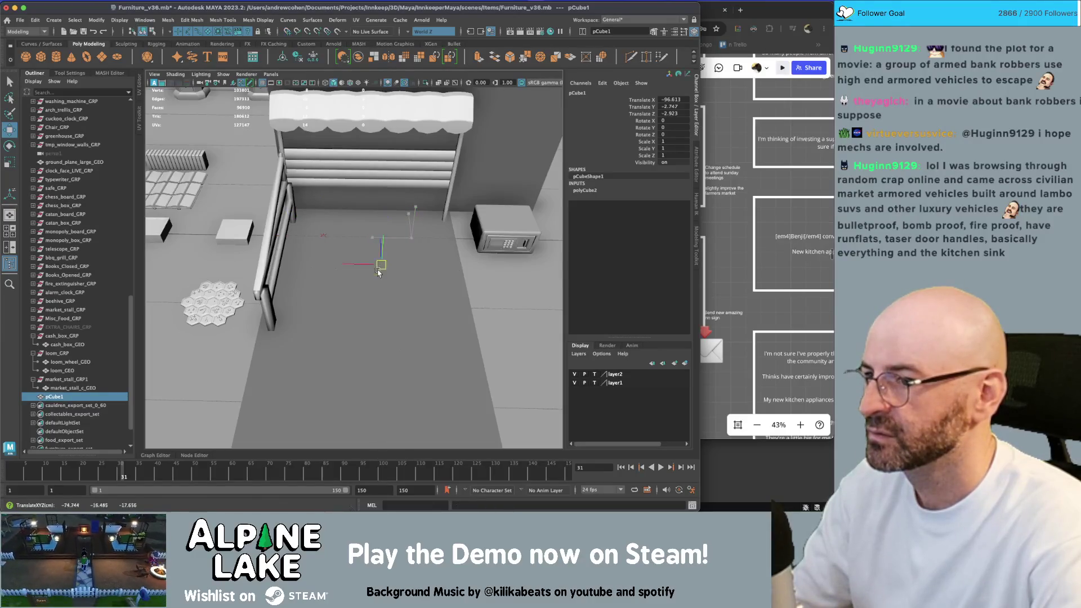
click(673, 101)
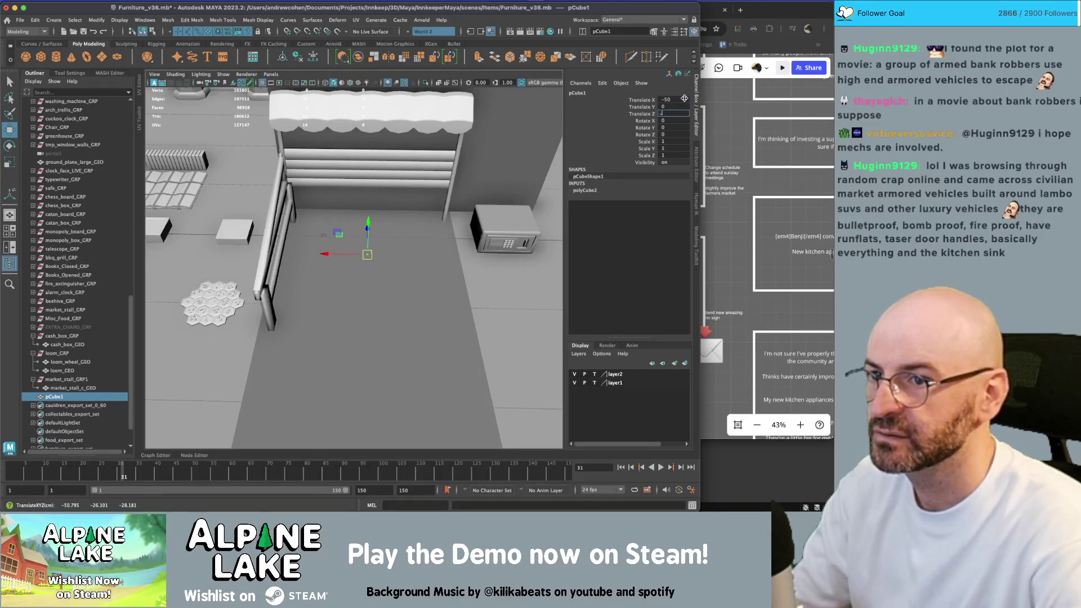
text(-50)
click(583, 192)
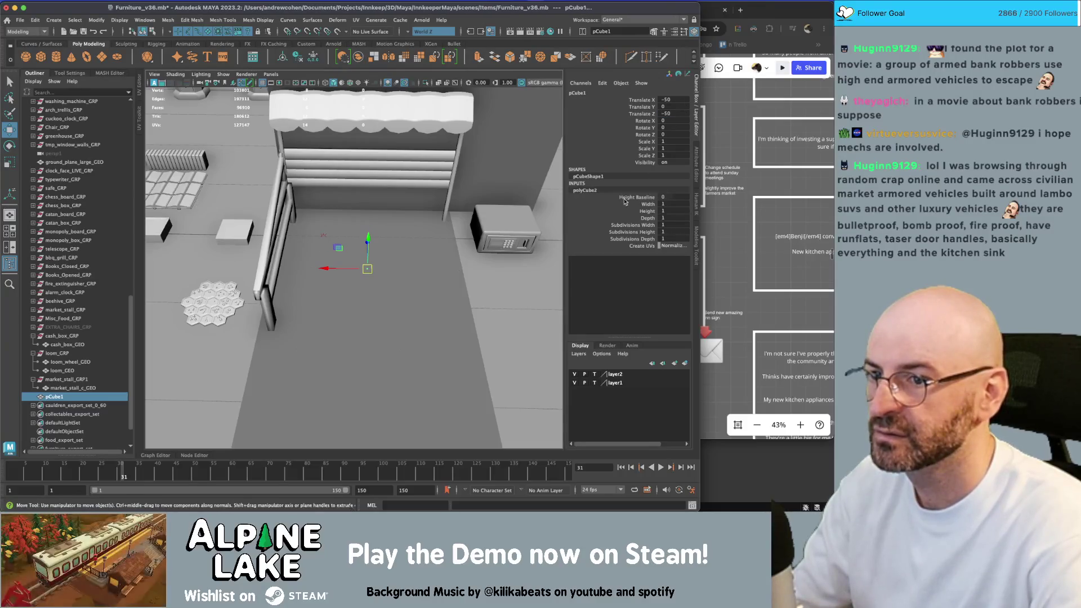
drag(369, 265, 552, 256)
mouse_move(373, 241)
mouse_down()
mouse_move(379, 279)
mouse_move(415, 234)
mouse_move(385, 253)
mouse_move(417, 235)
mouse_up()
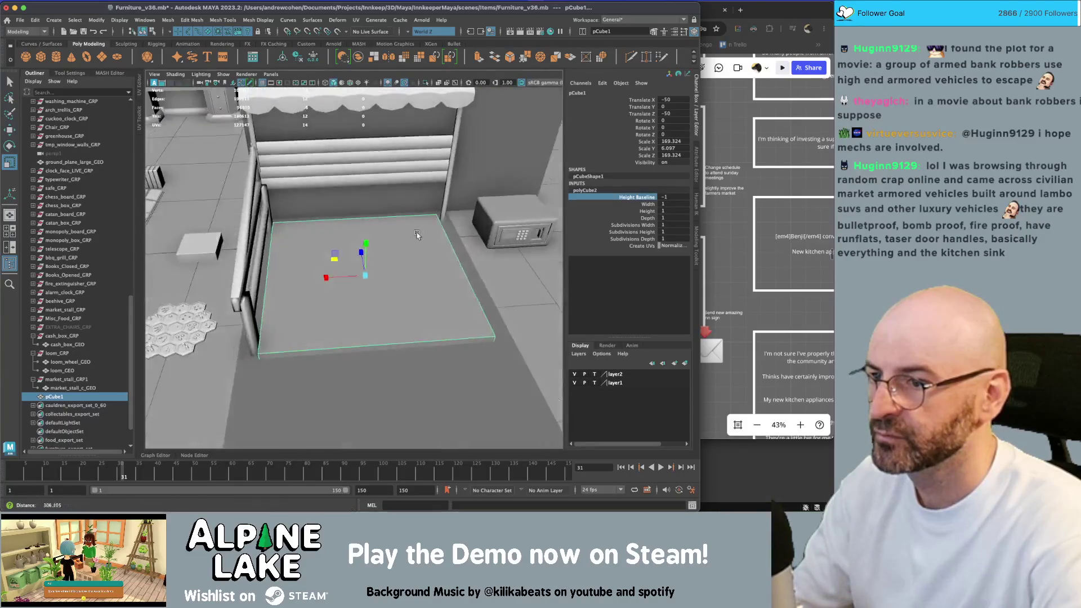
View the slab from the side and switch it to edge component mode.
key(q)
click(395, 147)
mouse_move(394, 147)
mouse_down()
mouse_move(455, 236)
mouse_move(408, 265)
mouse_move(357, 251)
mouse_move(445, 256)
mouse_move(394, 255)
mouse_move(444, 181)
mouse_move(345, 277)
mouse_move(377, 241)
mouse_up()
click(444, 182)
right_click(377, 242)
click(373, 226)
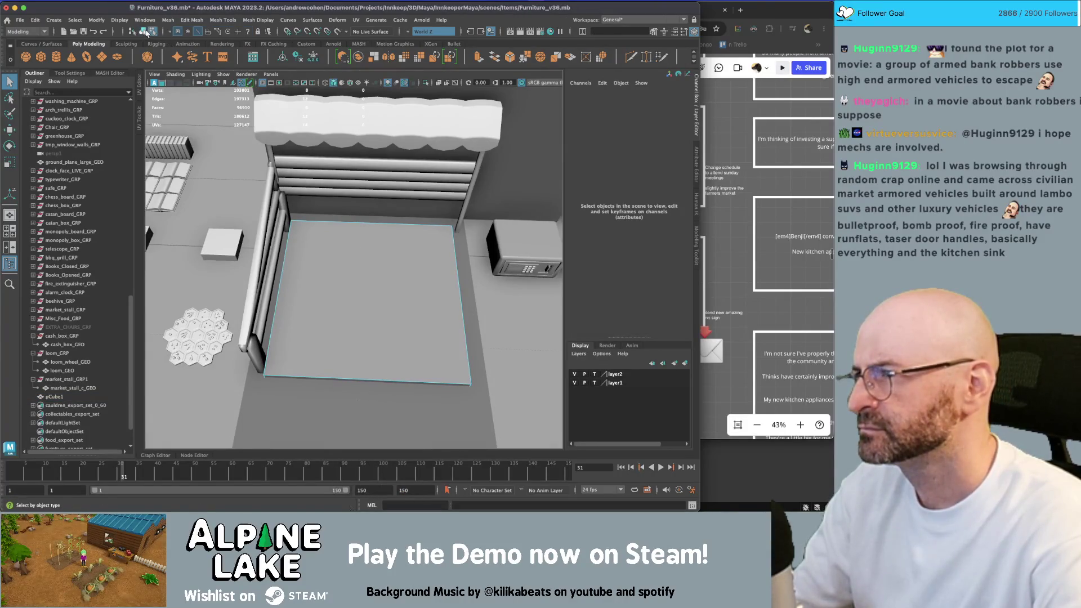
Select the slab's top face and extrude it inward as a first inset.
click(145, 33)
right_click(363, 257)
click(364, 270)
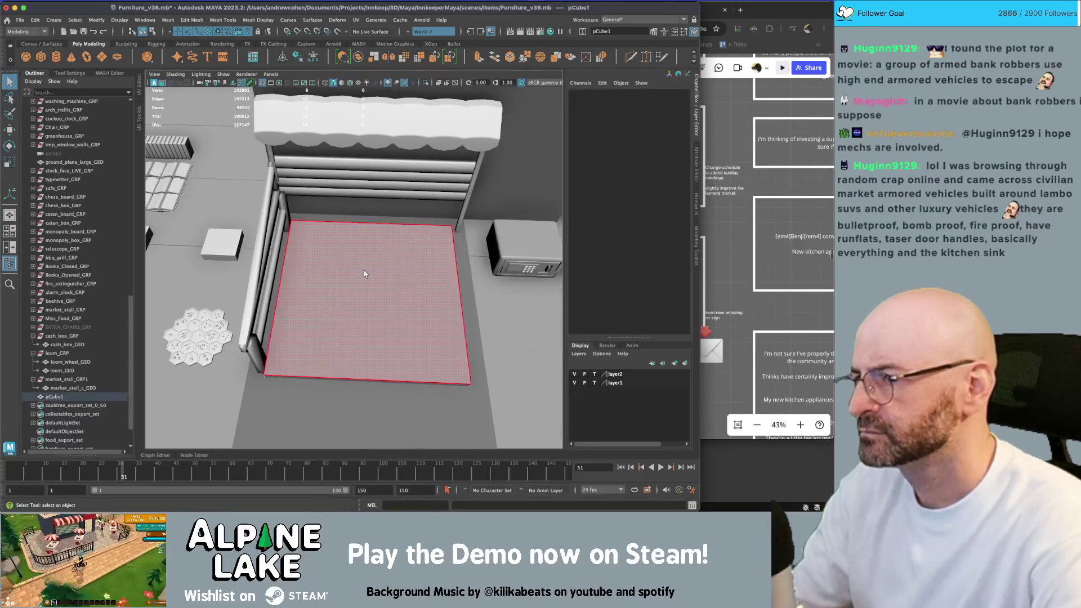
key(r)
key(q)
click(370, 294)
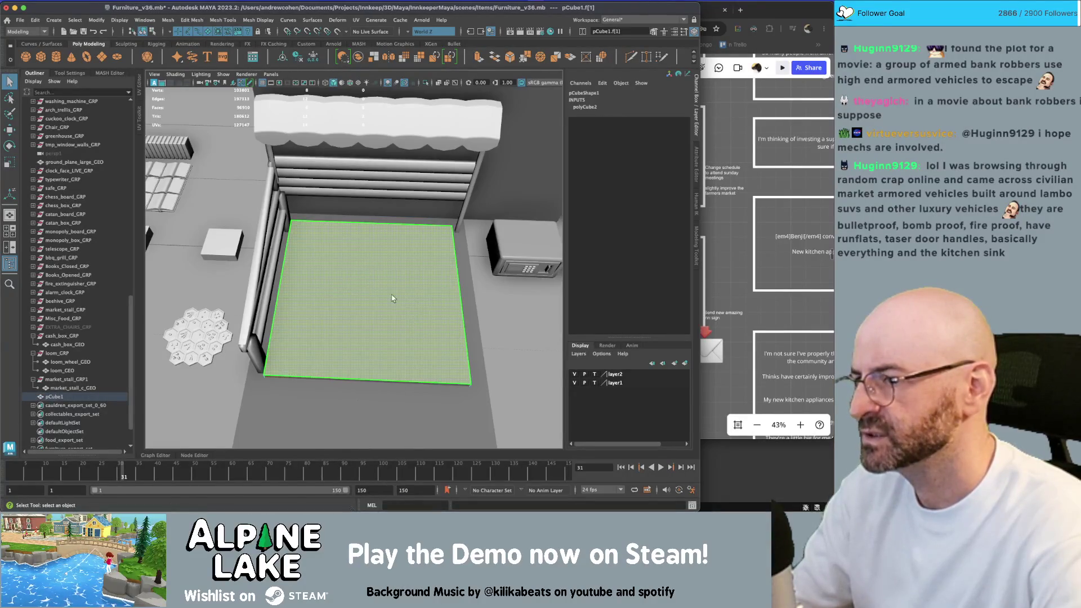
key(r)
shift+click(363, 296)
mouse_move(369, 295)
mouse_down()
mouse_move(332, 293)
mouse_move(312, 263)
mouse_up()
key(ctrl+z)
key(ctrl+z)
key(ctrl+z)
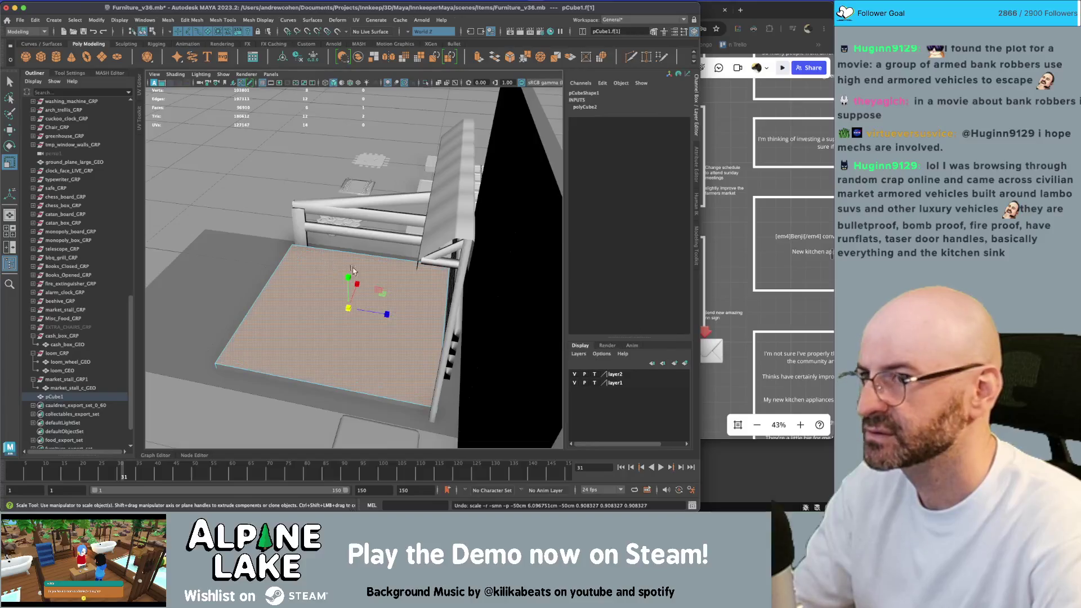
Turn symmetry off and extrude-inset the top face again.
click(405, 22)
key(Escape)
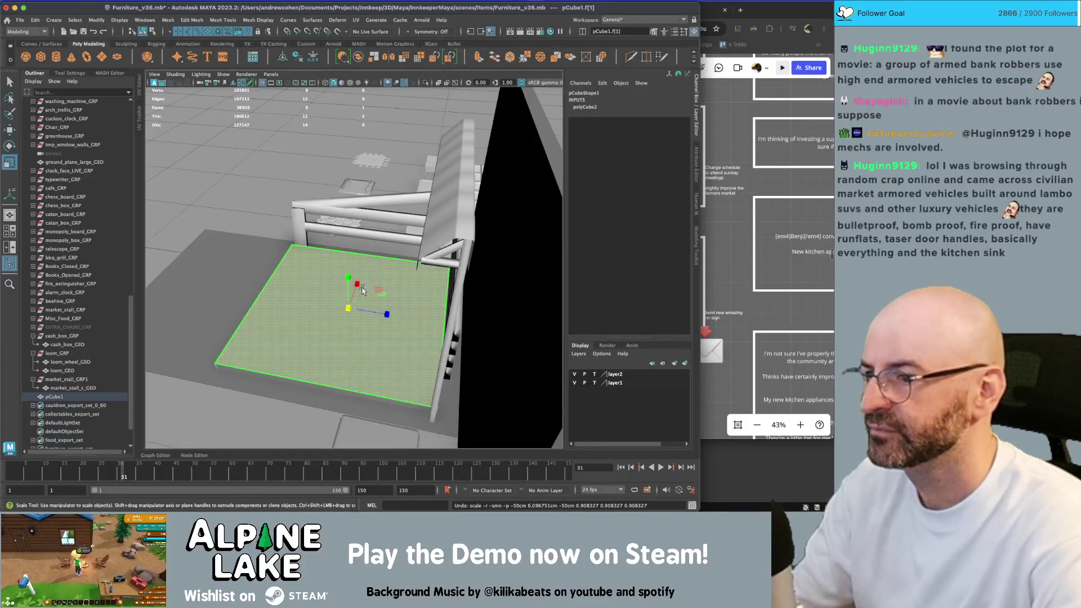
mouse_move(349, 306)
mouse_down()
mouse_move(332, 320)
mouse_move(369, 308)
mouse_up()
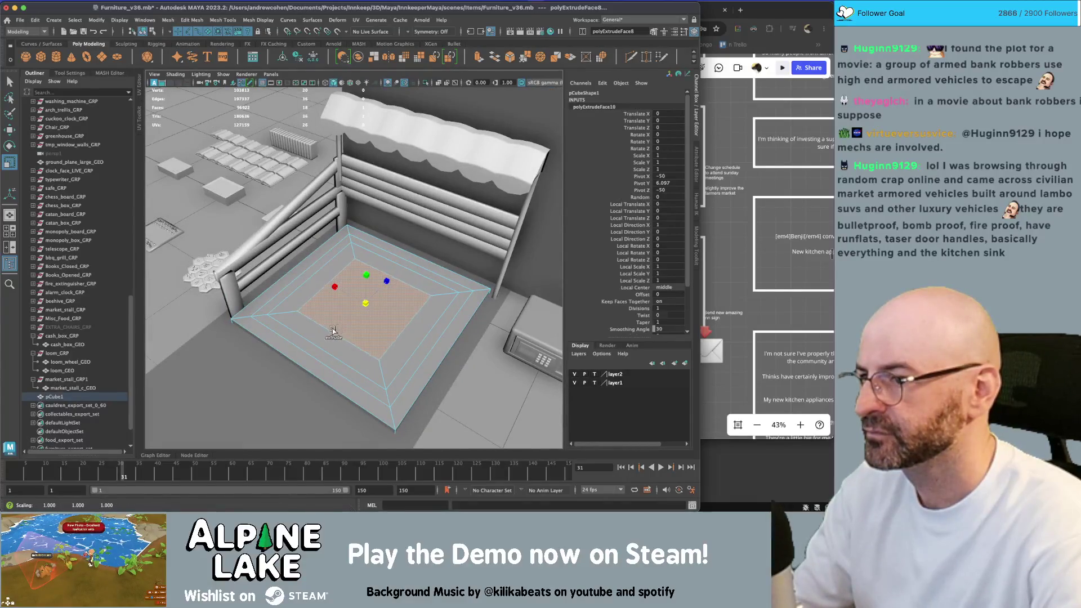
mouse_move(356, 308)
alt+mouse_down()
mouse_move(401, 250)
mouse_move(338, 274)
mouse_move(309, 316)
alt+mouse_up()
key(q)
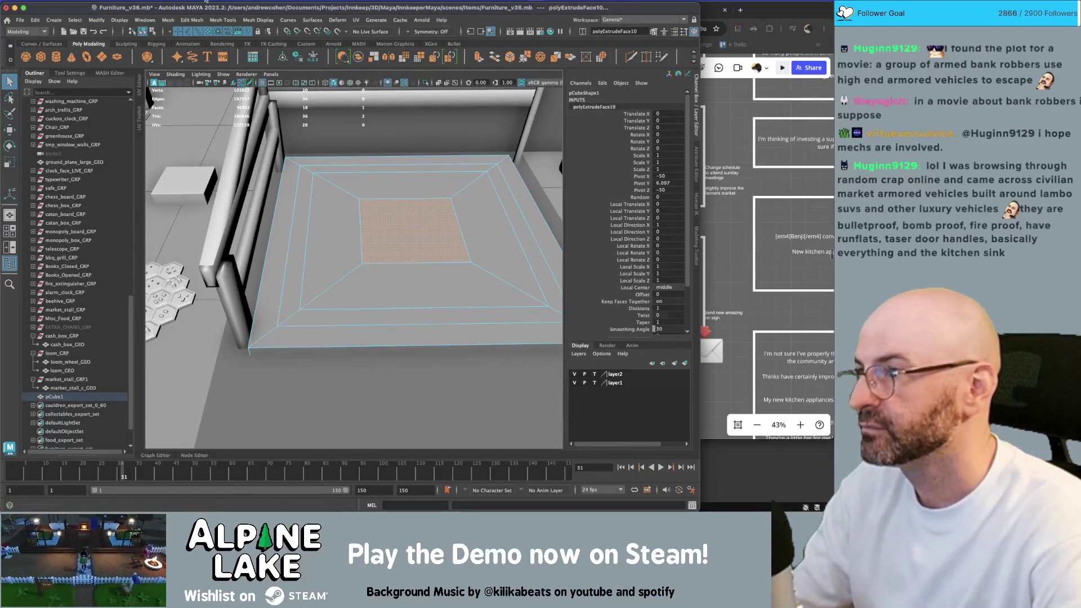
click(145, 32)
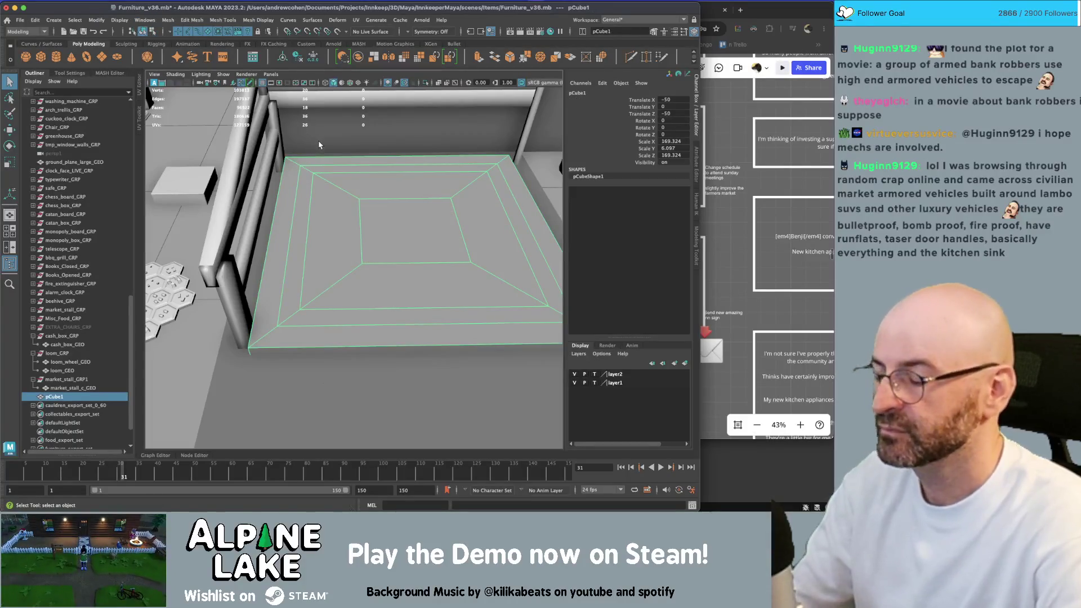
Switch to textured display and look down closely at the inset slab.
key(4)
key(6)
scroll(350, 139, down, 10)
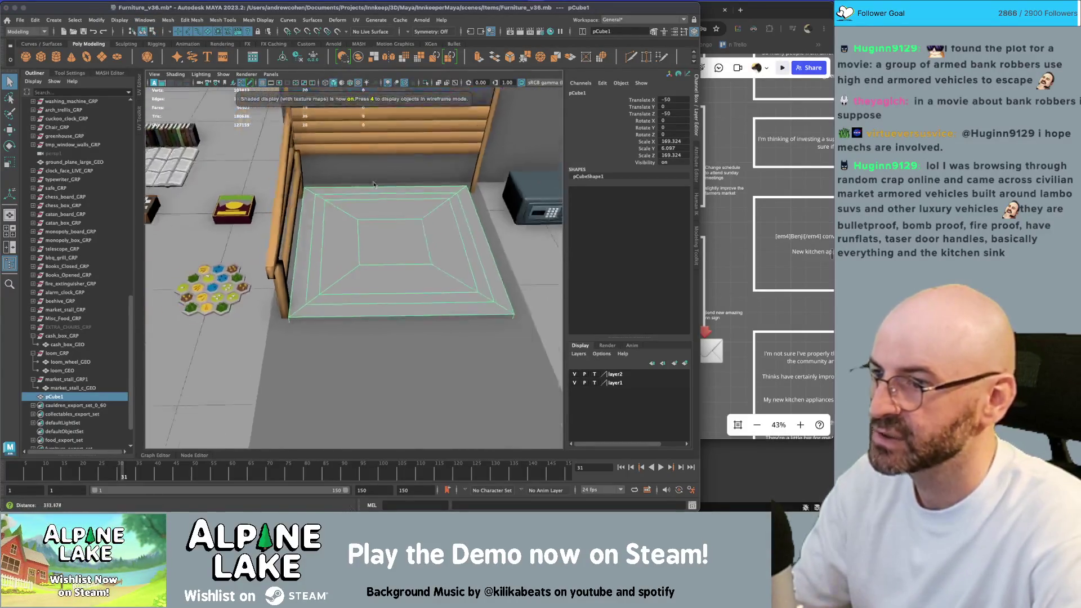
drag(366, 217, 360, 247)
right_click(360, 245)
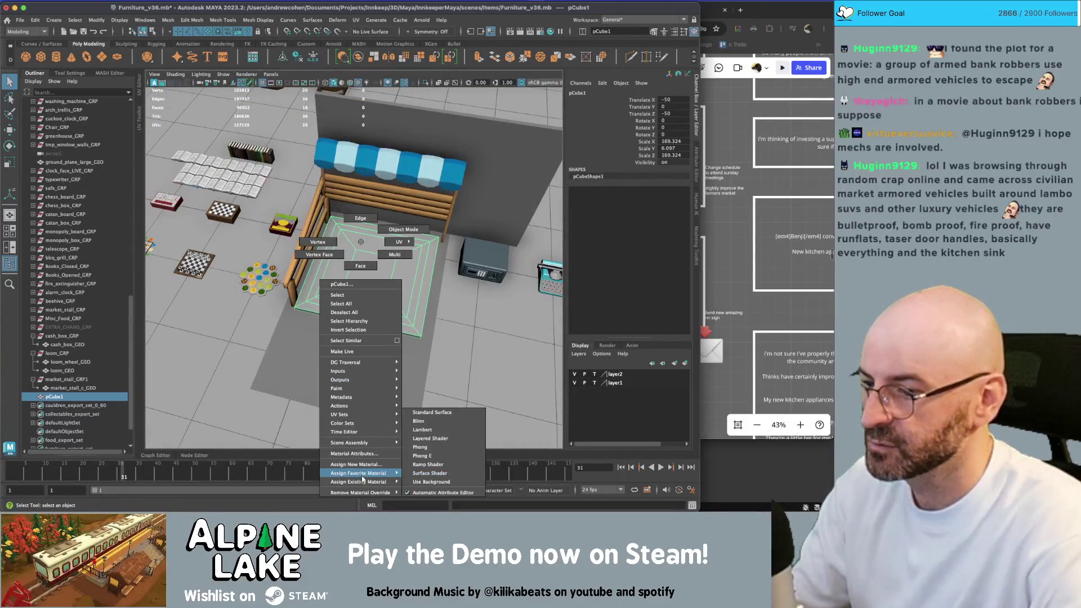
drag(361, 242, 310, 276)
Cut a new edge loop around the slab's side with Multi-Cut.
scroll(296, 285, up, 3)
scroll(298, 289, up, 2)
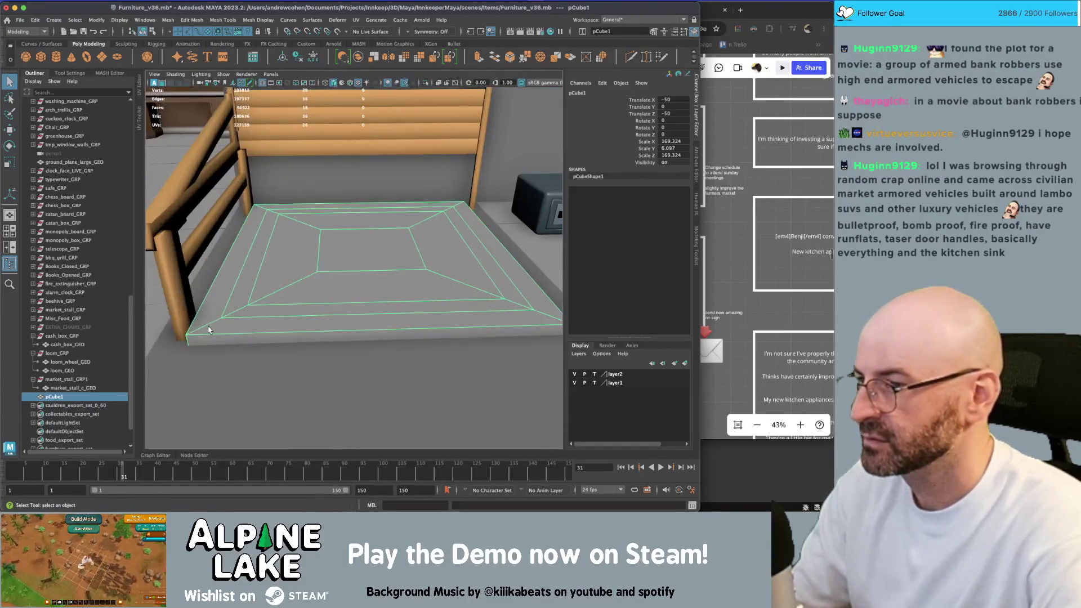
key(ctrl+shift+x)
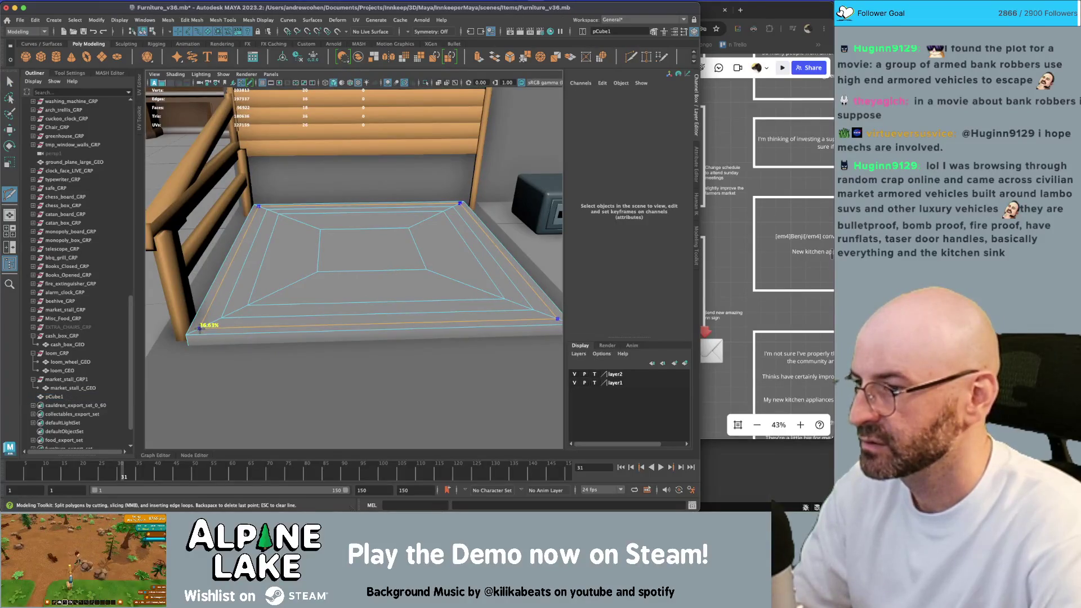
click(199, 328)
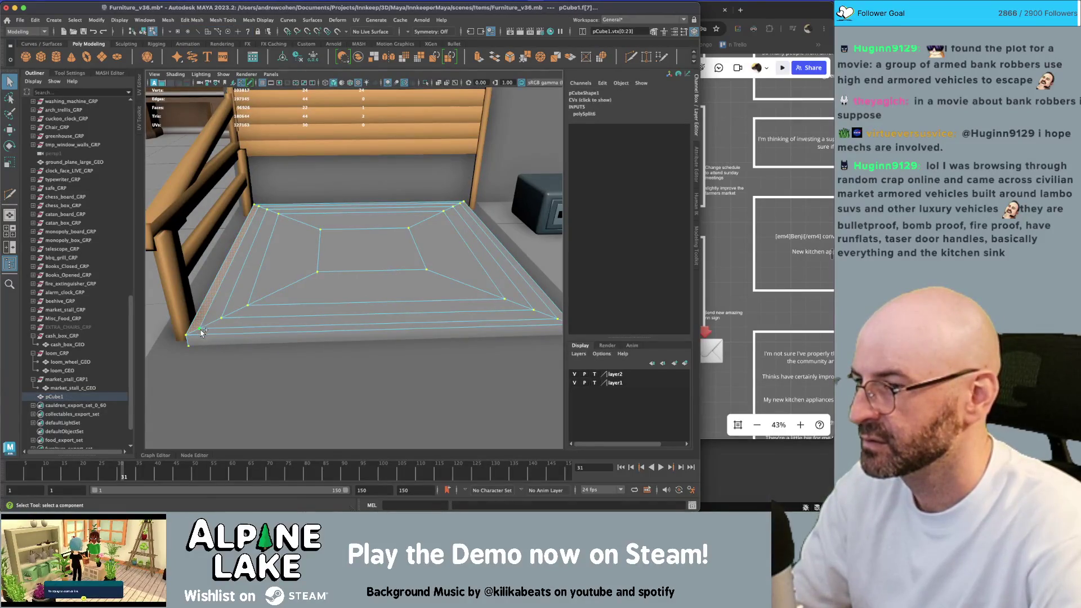
ctrl+click(196, 329)
mouse_move(210, 334)
alt+mouse_down()
mouse_move(261, 322)
mouse_move(293, 343)
mouse_move(301, 332)
alt+mouse_up()
scroll(276, 329, up, 3)
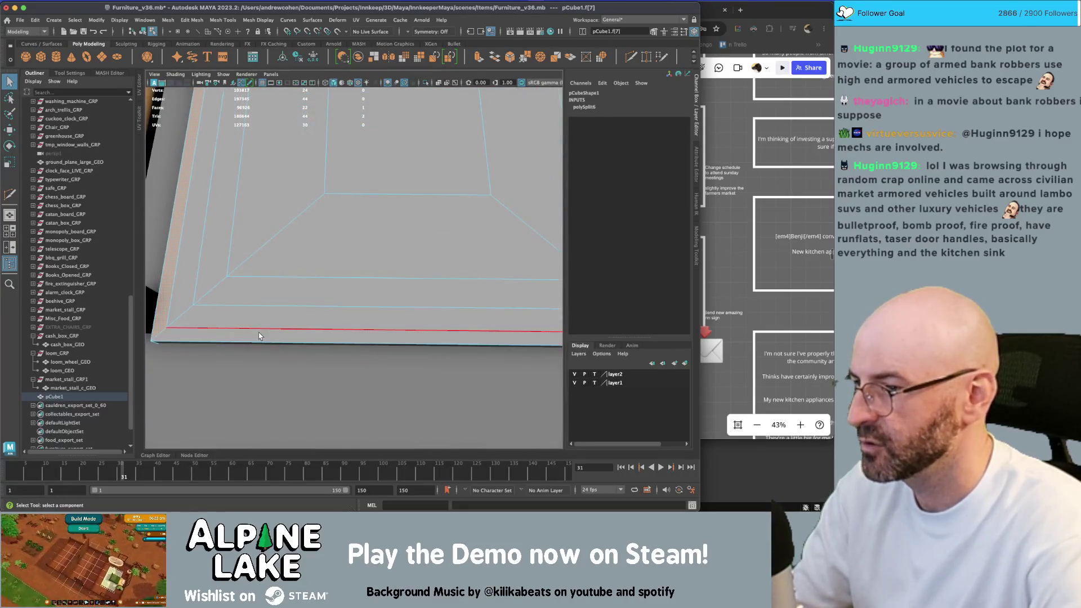
Select the slab's border face loop and extrude it upward into a rim.
shift+double_click(258, 333)
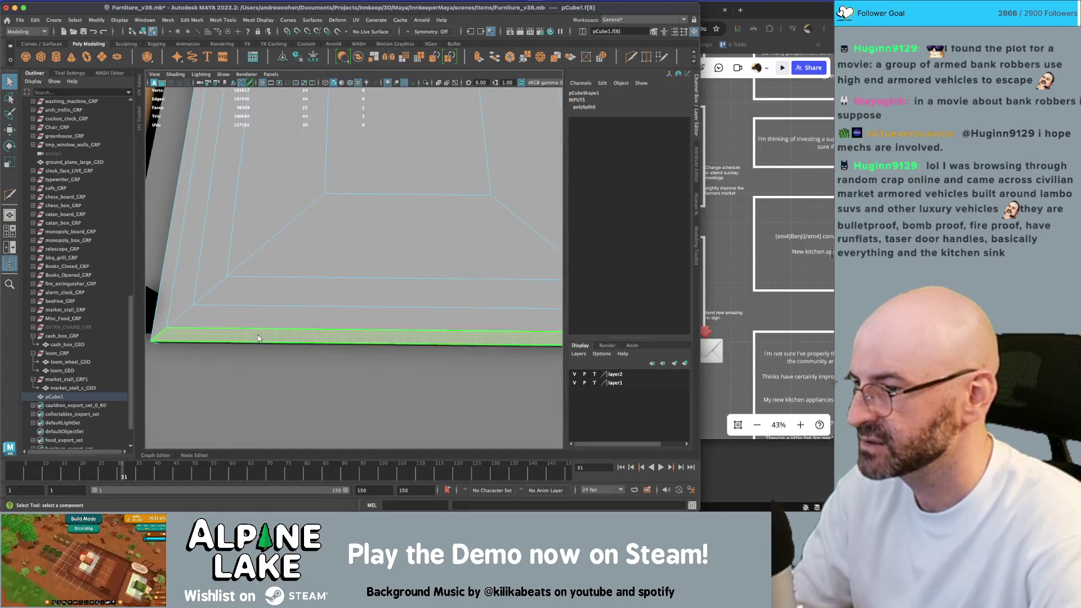
scroll(254, 254, down, 5)
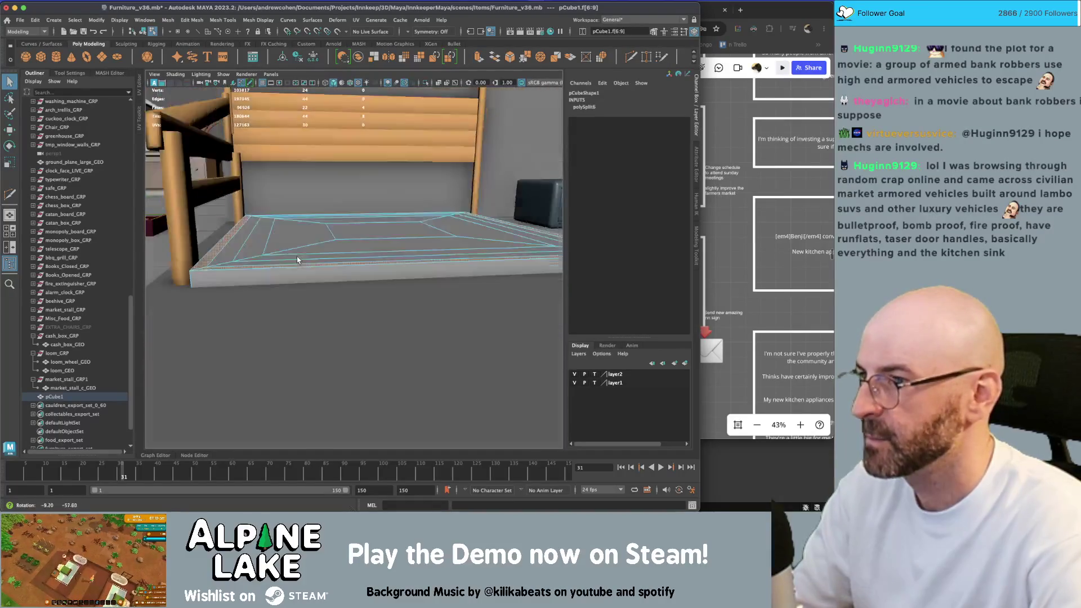
key(w)
shift+click(382, 189)
key(q)
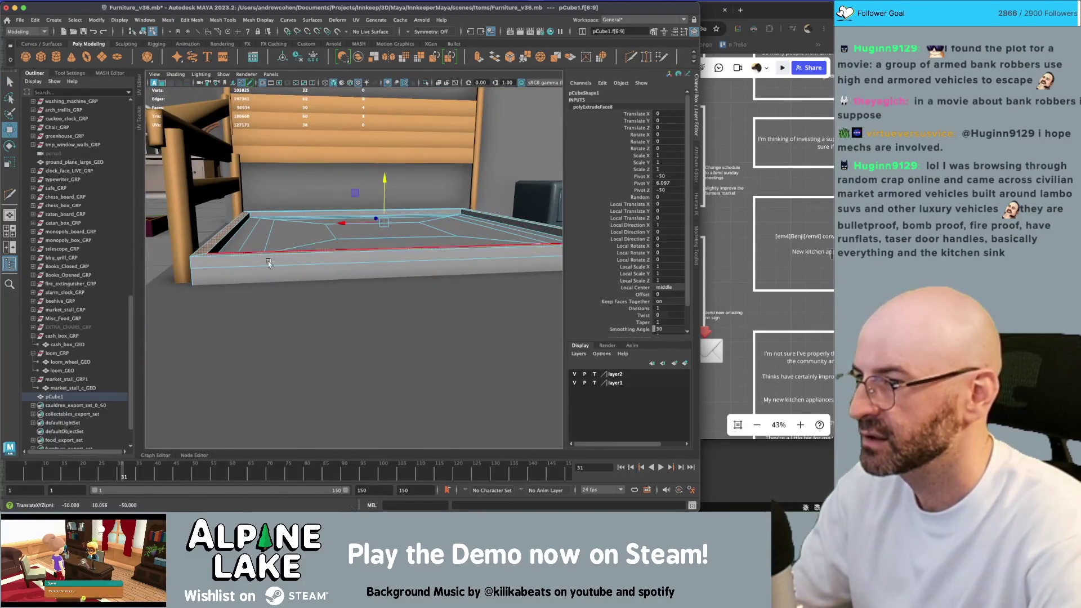
Delete the leftover stray edges on the slab and check the tray in wireframe.
right_click(263, 243)
click(258, 266)
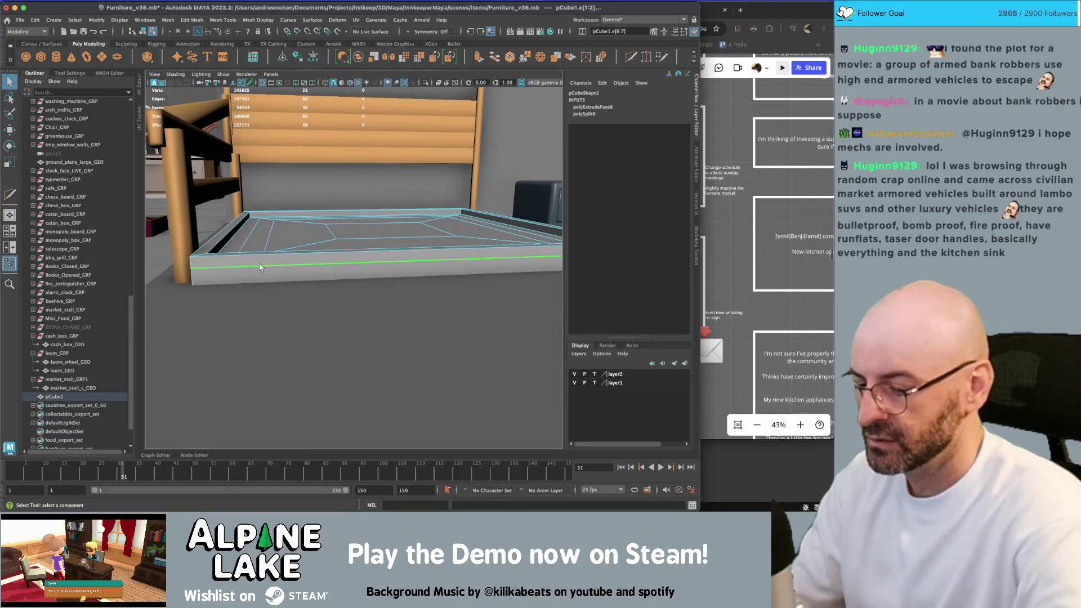
key(Delete)
drag(275, 278, 291, 259)
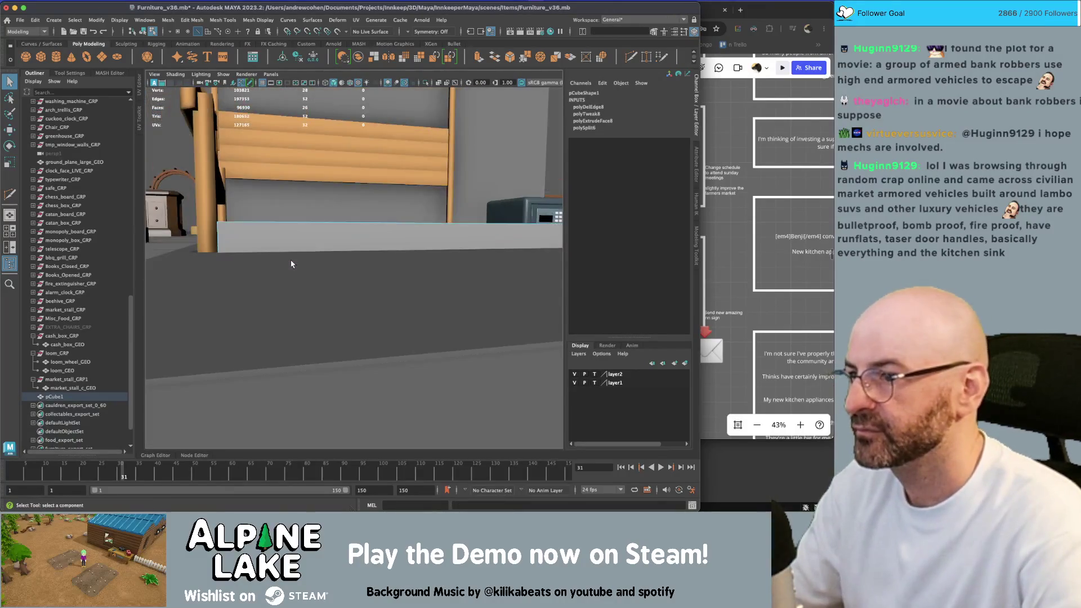
key(4)
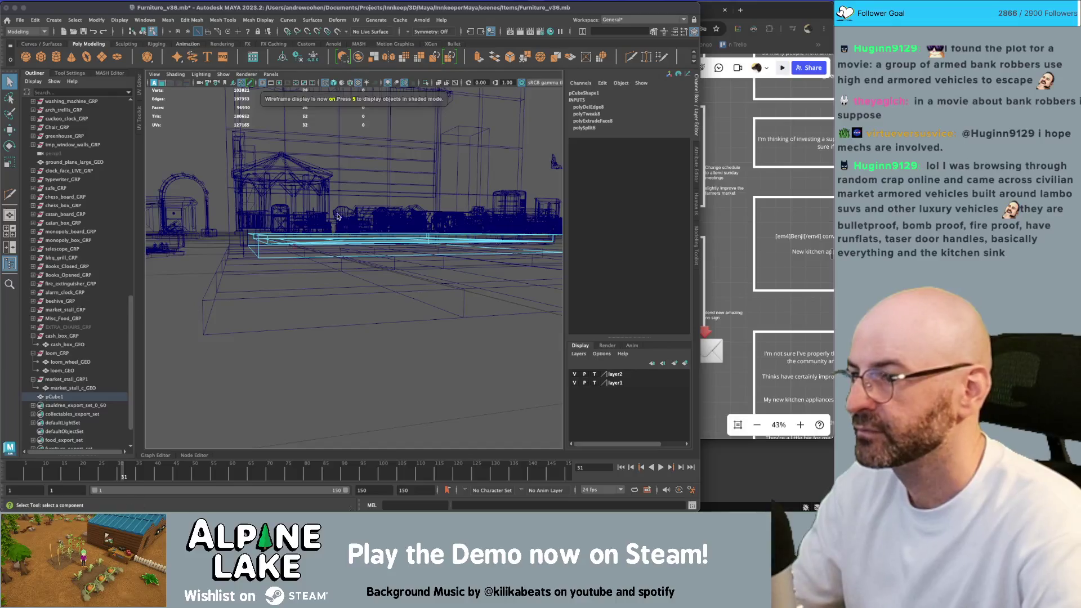
key(5)
key(f)
Delete the tray's construction history.
mouse_move(298, 225)
mouse_down()
mouse_move(292, 246)
mouse_move(296, 226)
mouse_up()
mouse_move(327, 187)
mouse_down()
mouse_move(354, 207)
mouse_move(390, 187)
mouse_move(370, 196)
mouse_move(280, 149)
mouse_up()
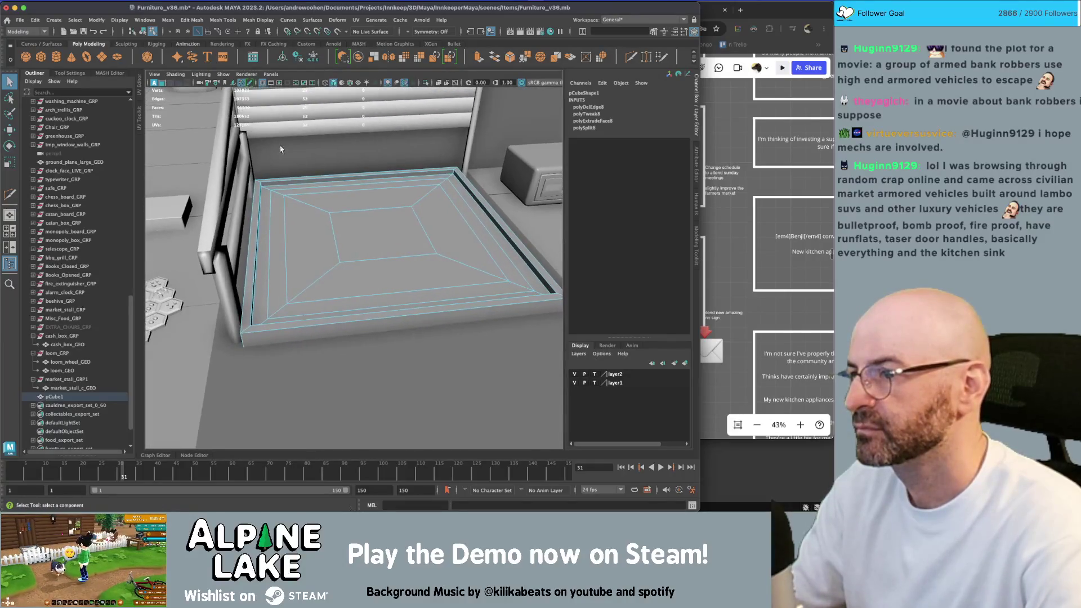
key(F8)
key(alt+shift+d)
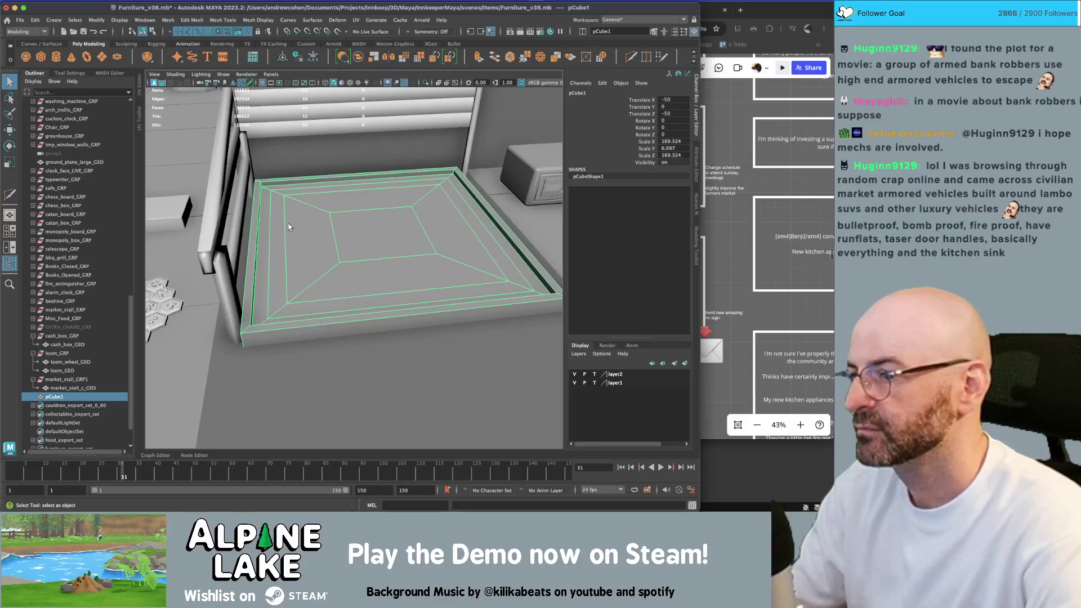
Assign the maya_MATTE_mat material to the floor pad and show textures in the viewport.
right_click(328, 241)
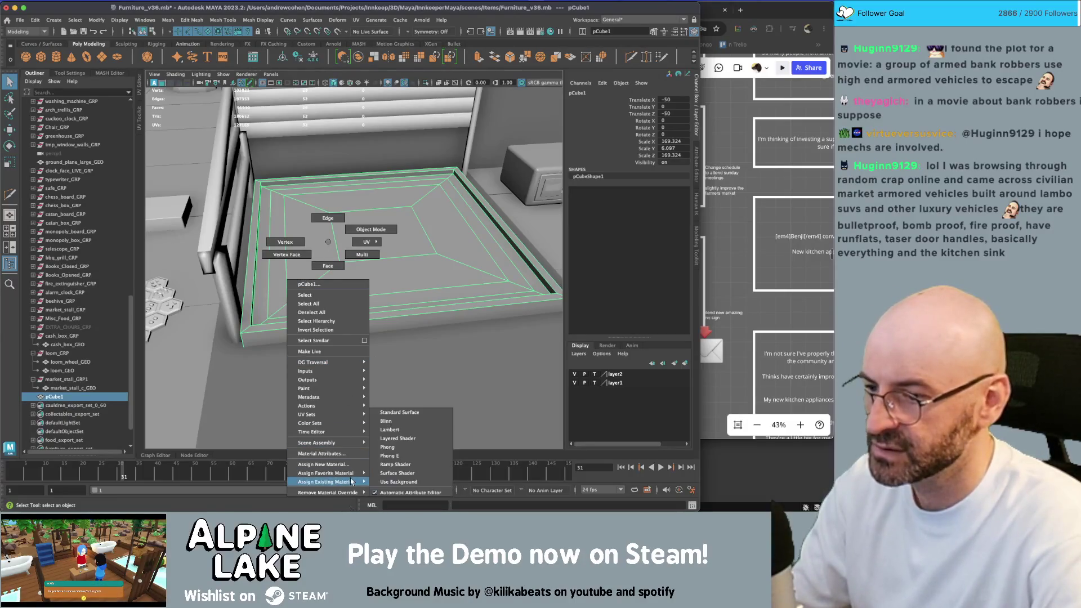
mouse_move(333, 473)
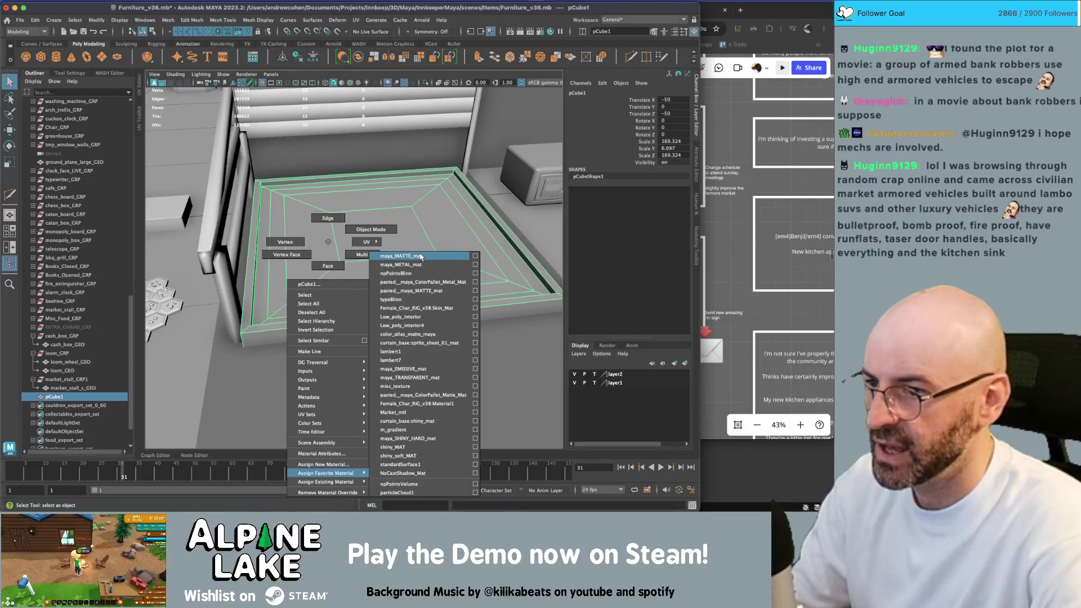
click(421, 256)
scroll(417, 238, down, 3)
key(6)
scroll(379, 239, down, 2)
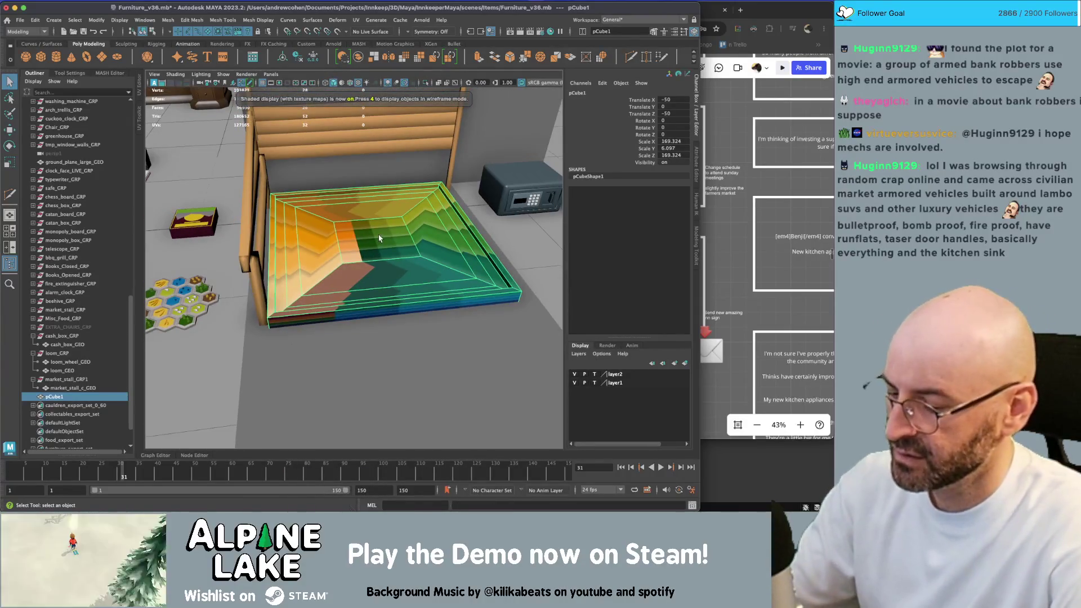
scroll(380, 238, down, 3)
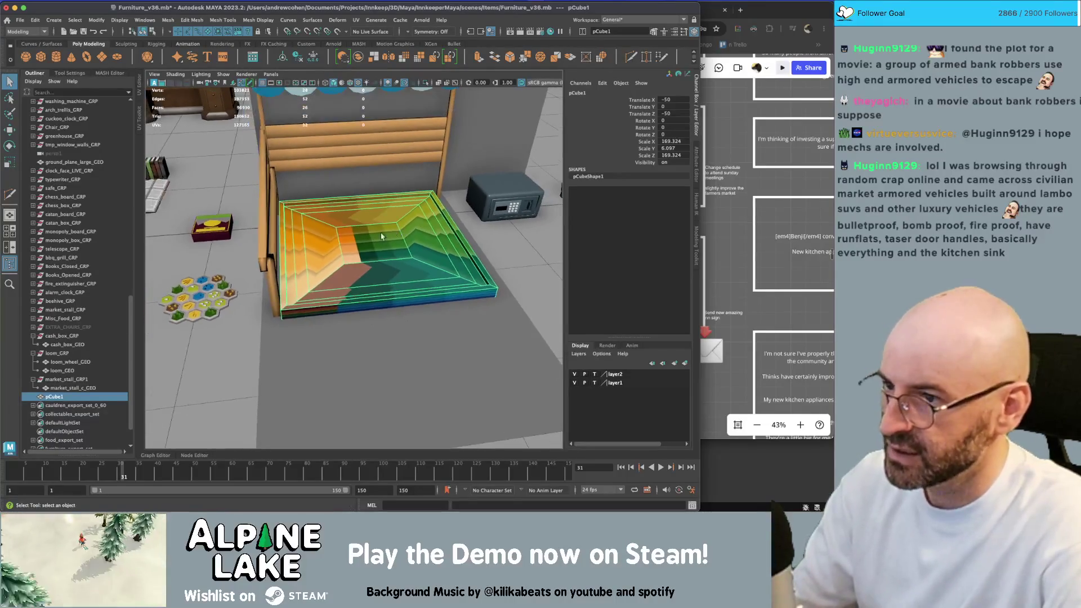
Open the UV Editor and select the pad's faces and whole UV shell over the palette.
key(ctrl+u)
right_click(246, 232)
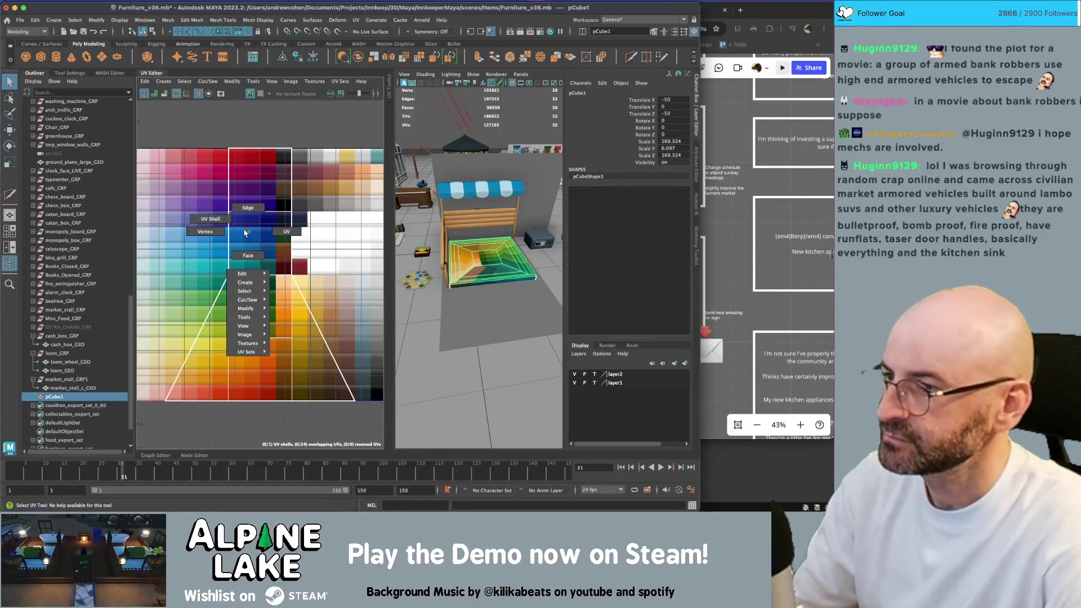
click(248, 255)
scroll(174, 192, down, 2)
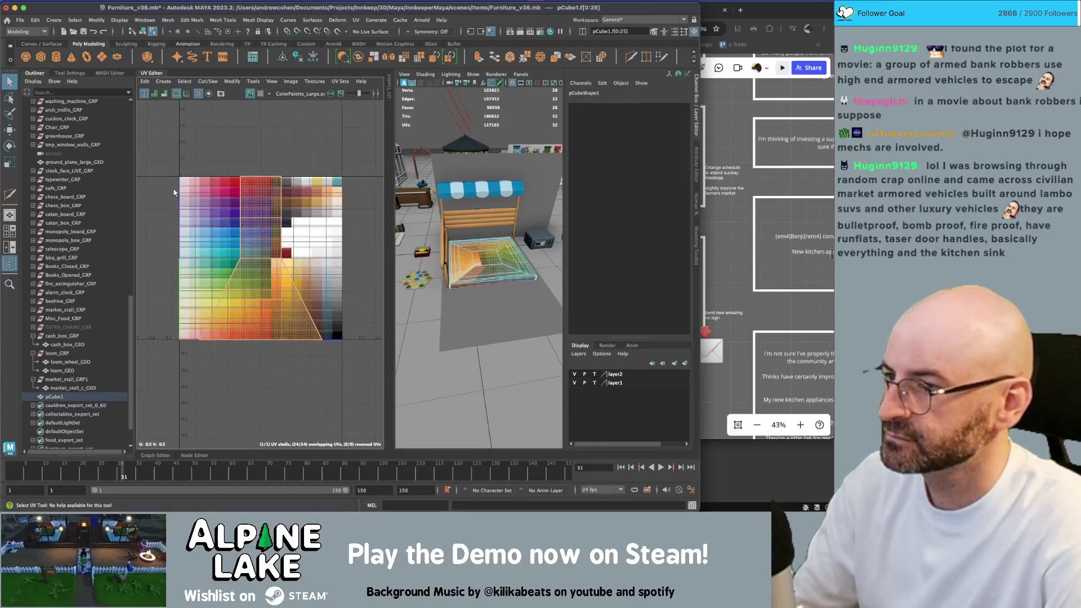
drag(370, 362, 370, 362)
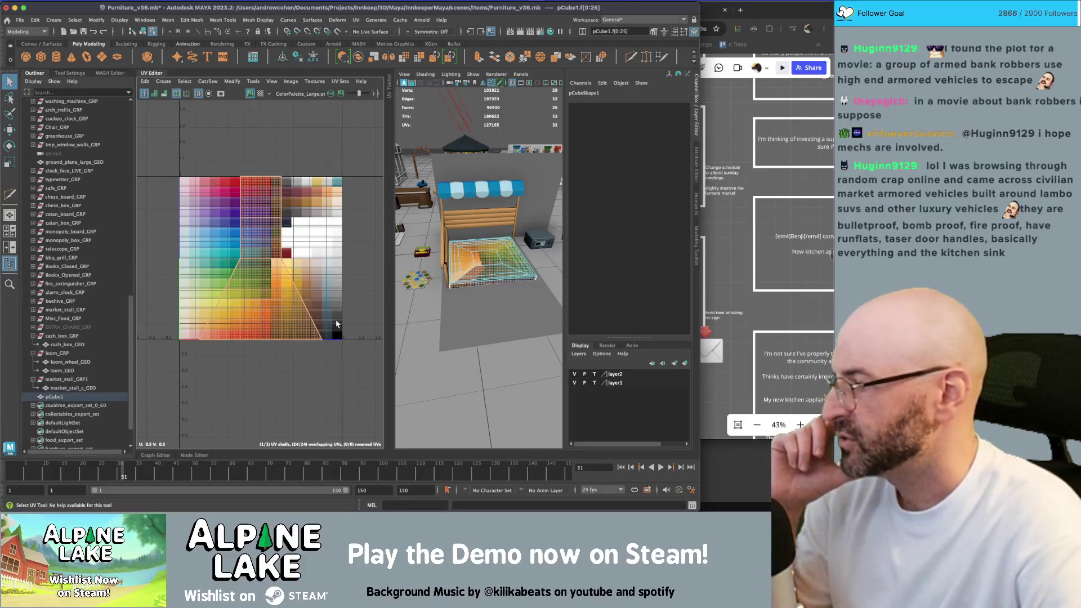
double_click(302, 328)
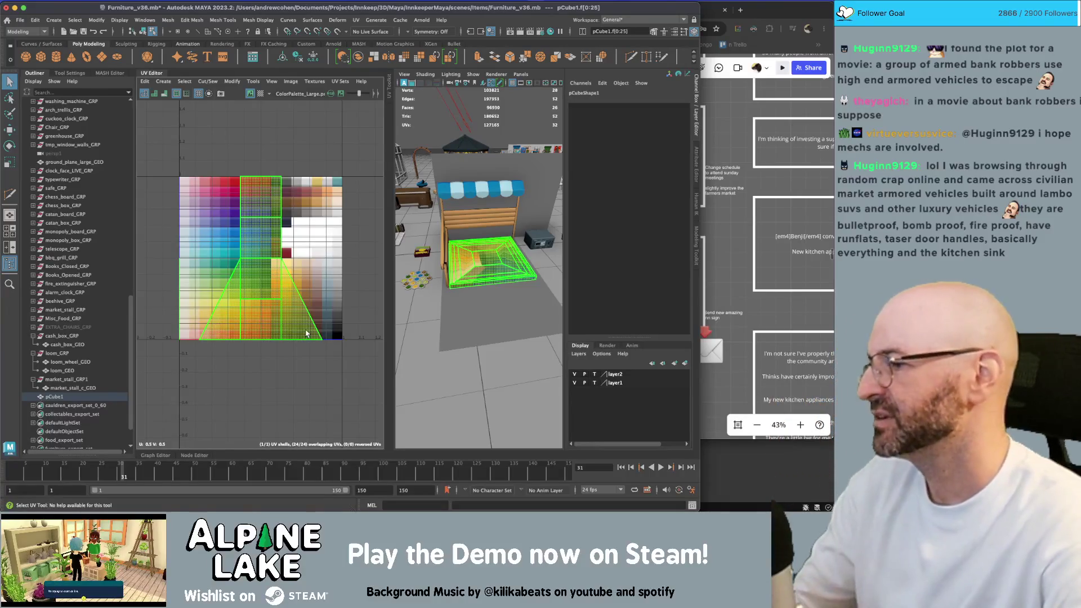
click(315, 232)
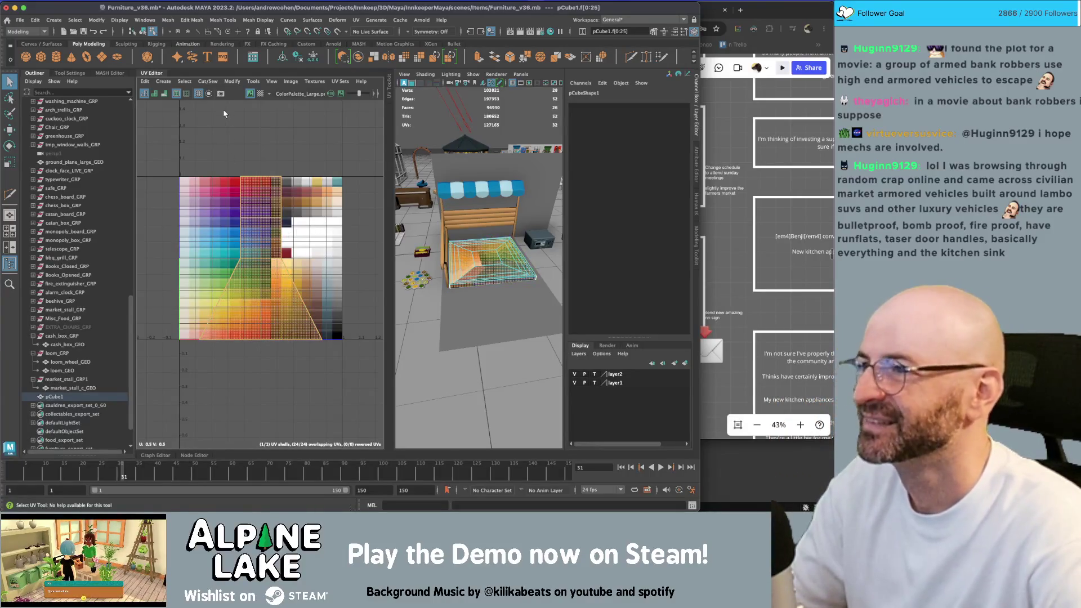
click(160, 82)
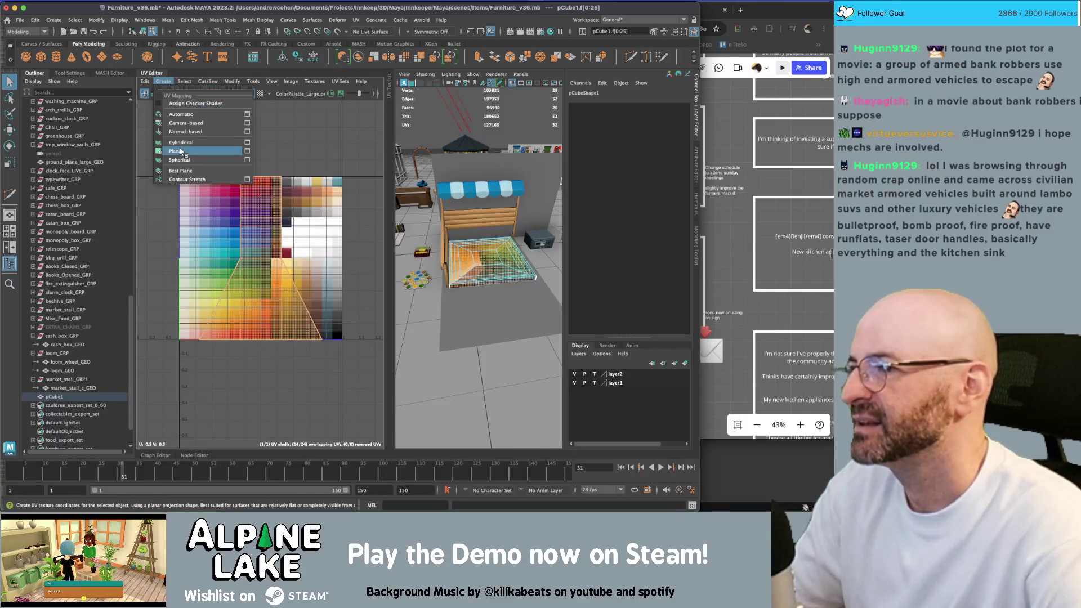
Planar-project the pad's UVs flat from above.
click(246, 151)
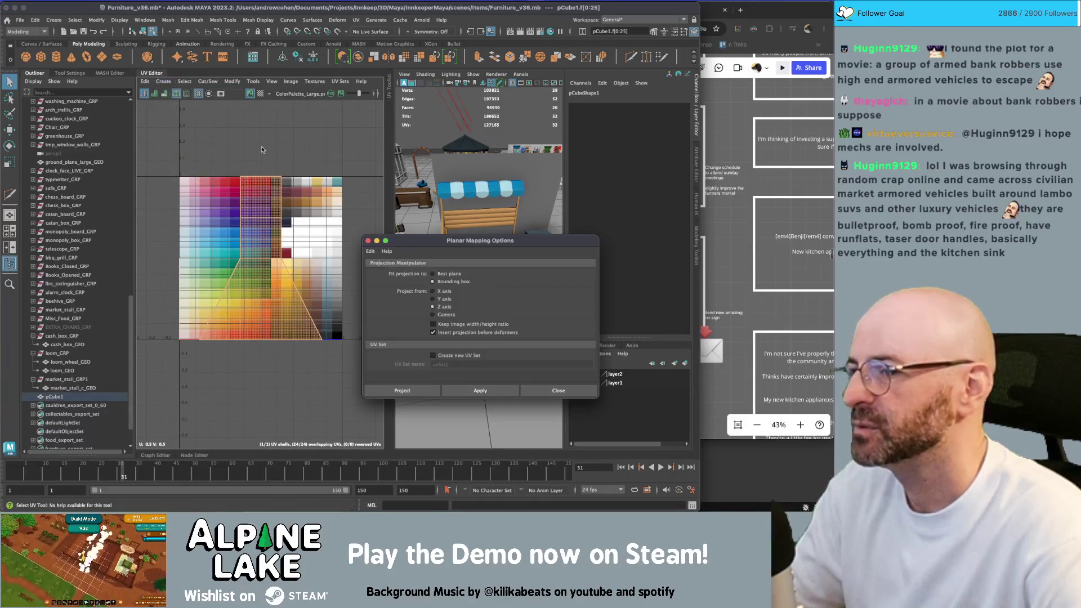
click(480, 390)
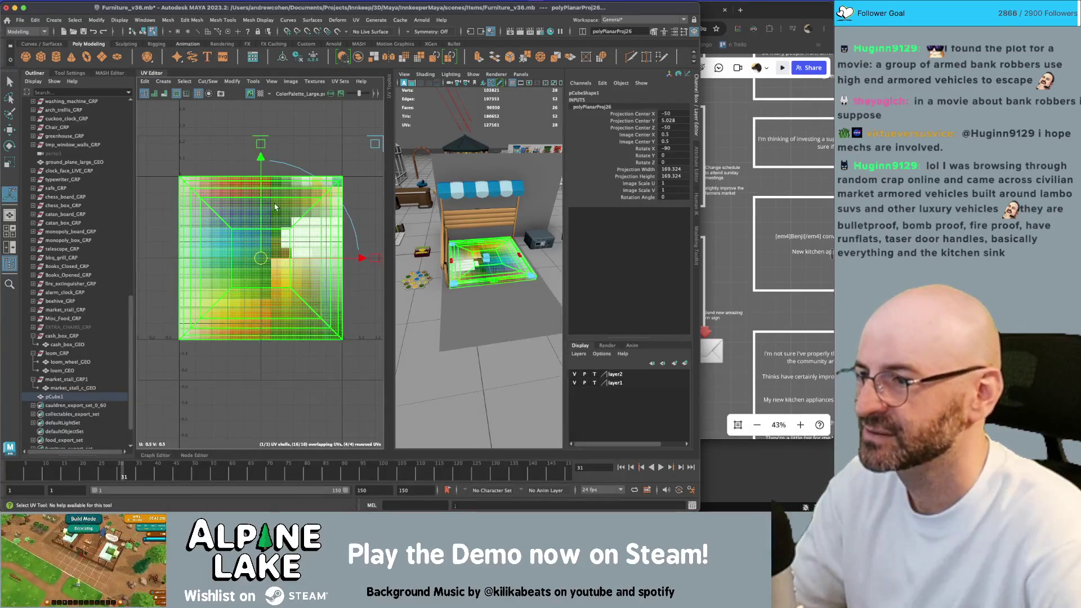
scroll(275, 207, up, 2)
Cut the UVs along the edge loop around the inset floor.
right_click(219, 182)
click(219, 176)
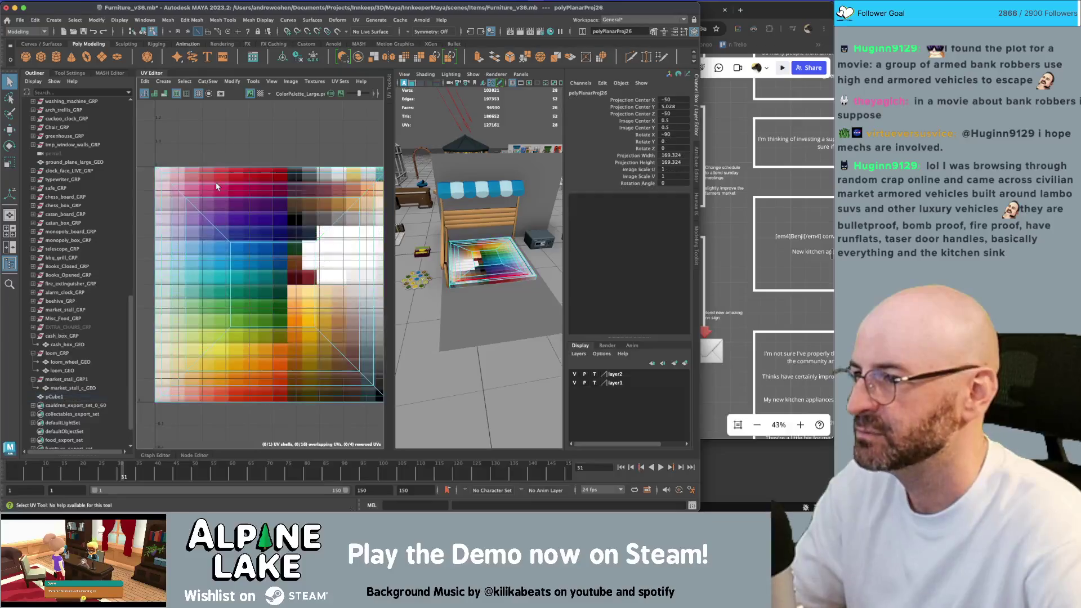
click(217, 193)
double_click(216, 197)
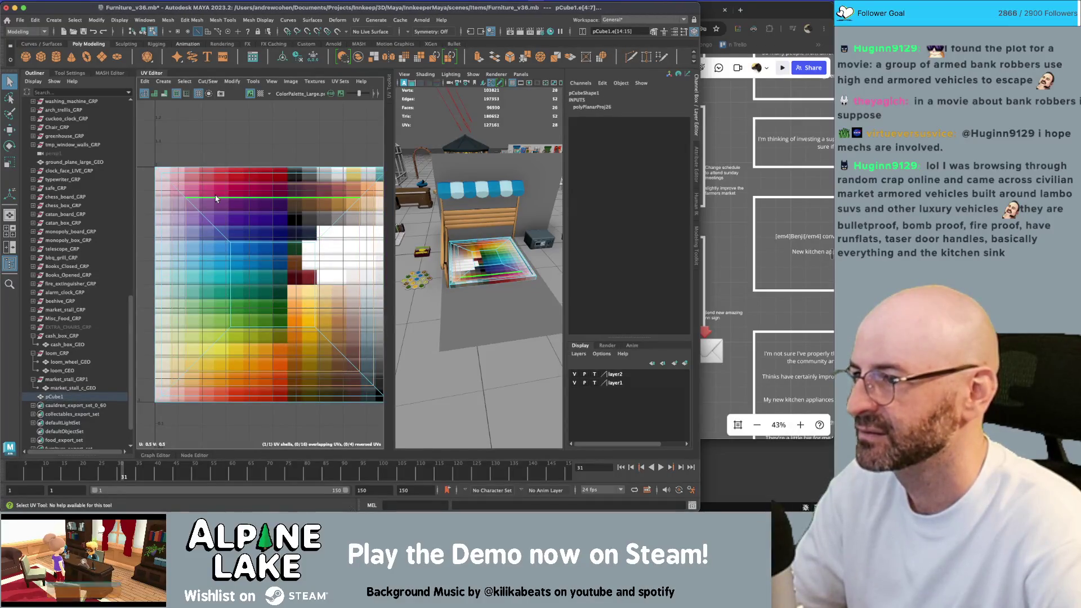
click(201, 85)
click(214, 117)
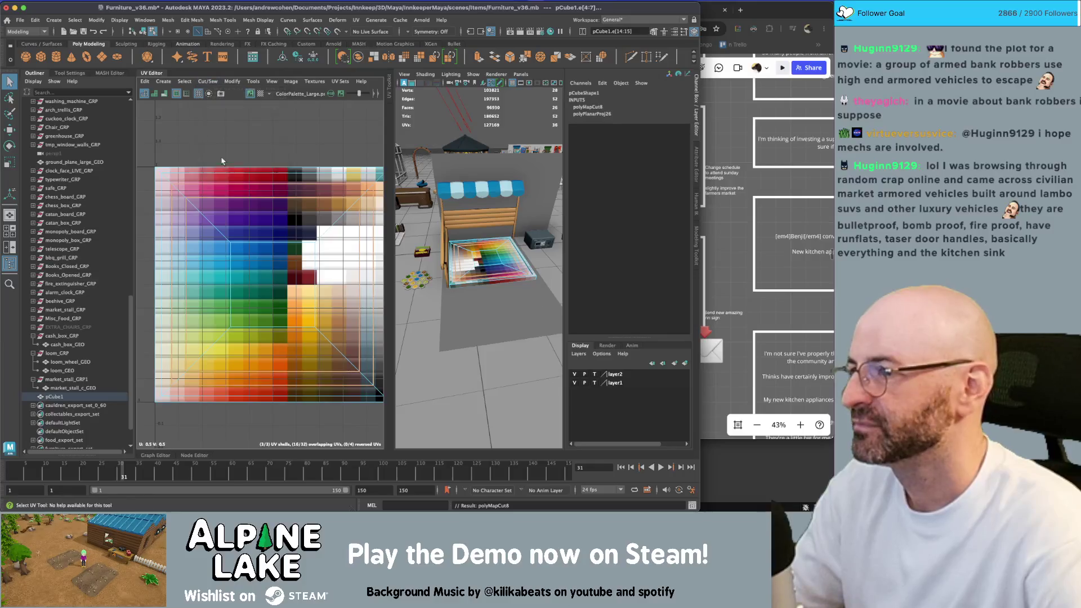
Select the inner floor UV shell and scale it down.
right_click(224, 210)
click(201, 199)
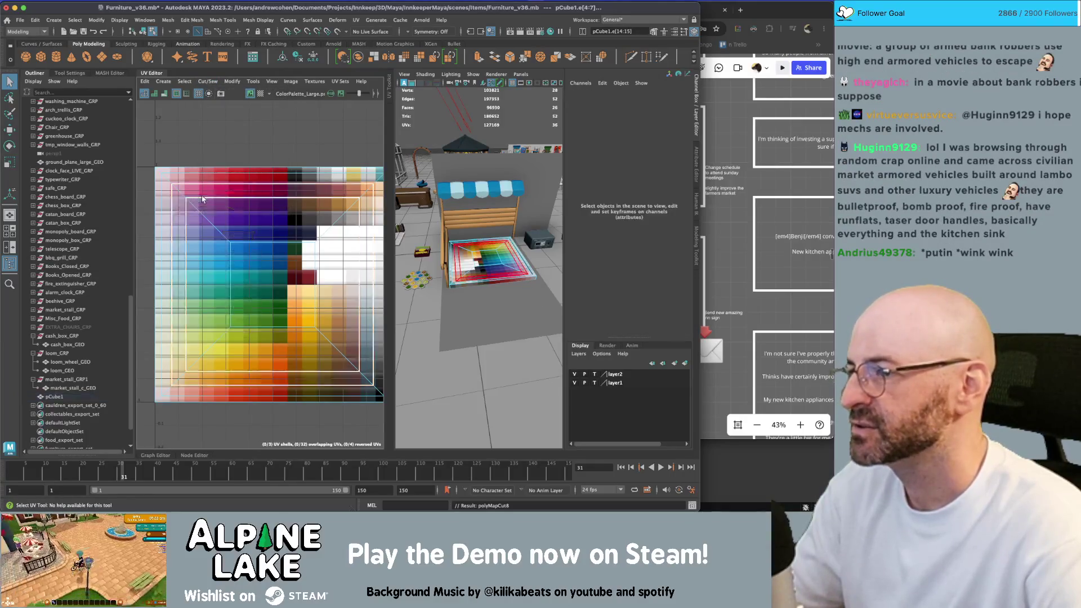
click(273, 284)
key(r)
drag(272, 284, 287, 276)
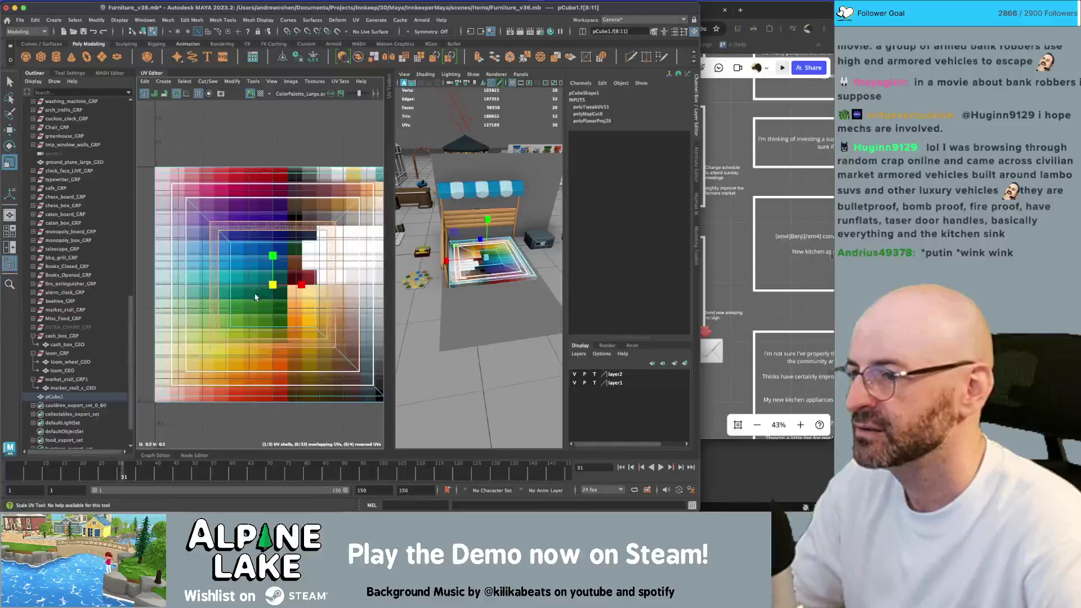
key(q)
click(290, 187)
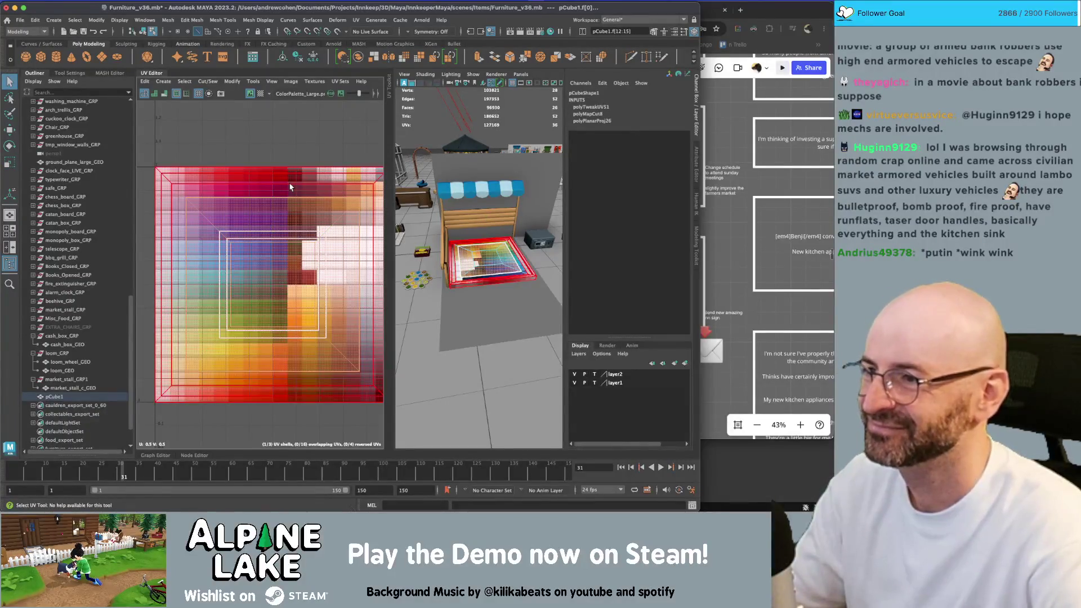
click(291, 191)
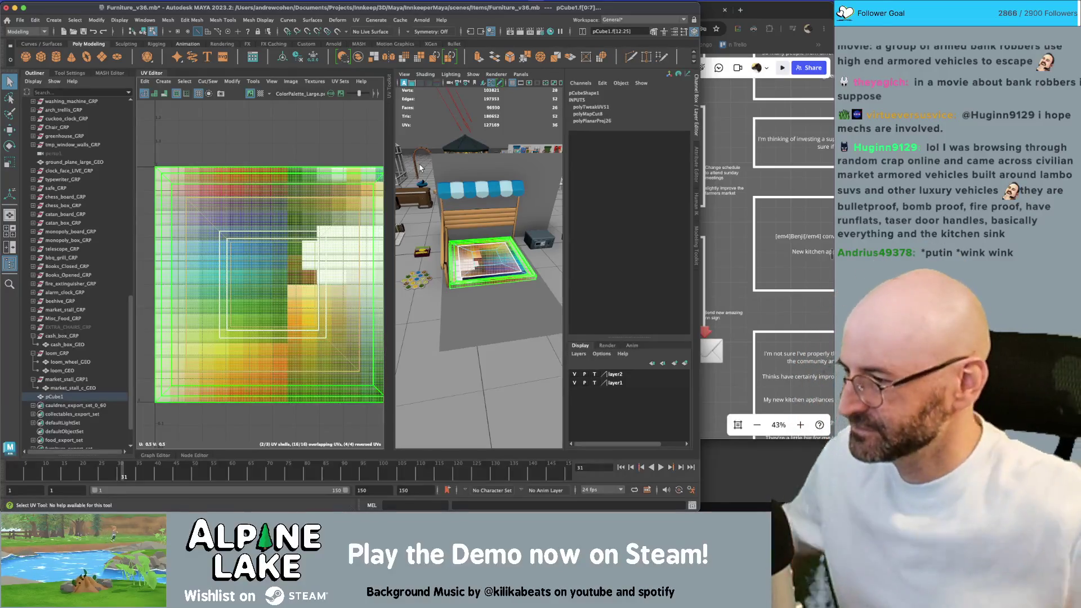
key(F8)
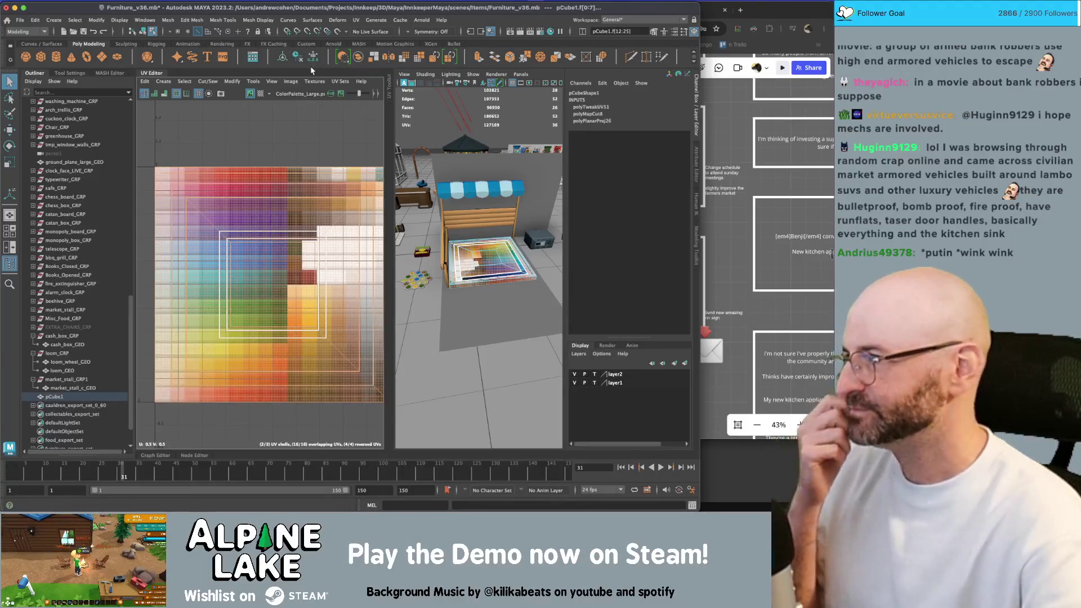
click(144, 30)
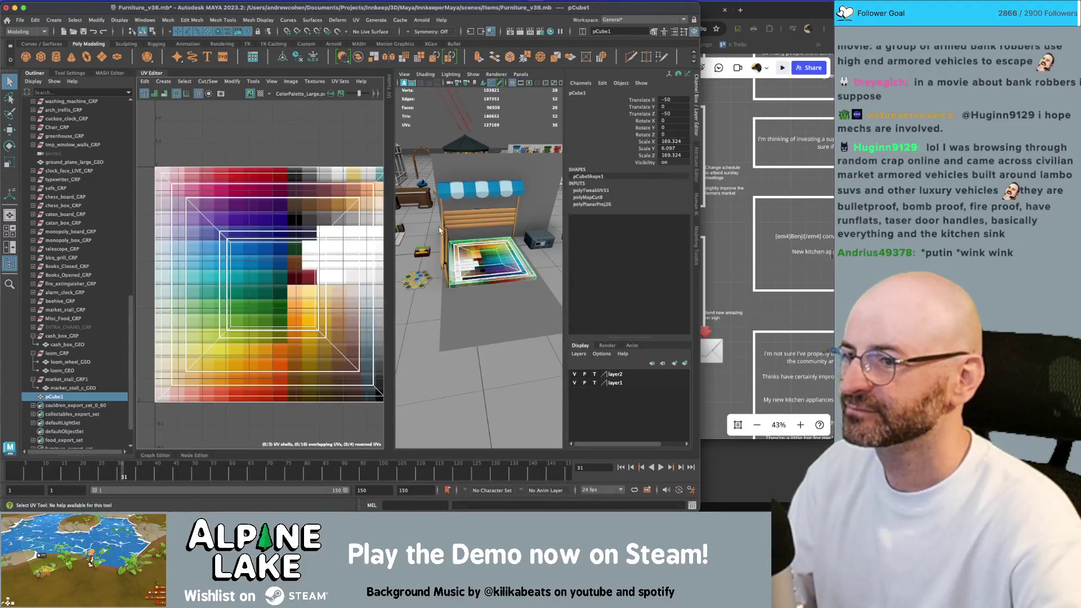
Scale the pad's UV shell down and place it on a beige palette colour.
key(f)
right_click(234, 220)
click(222, 212)
key(r)
mouse_move(272, 284)
mouse_down()
mouse_move(244, 300)
mouse_move(336, 240)
mouse_up()
key(w)
key(r)
key(w)
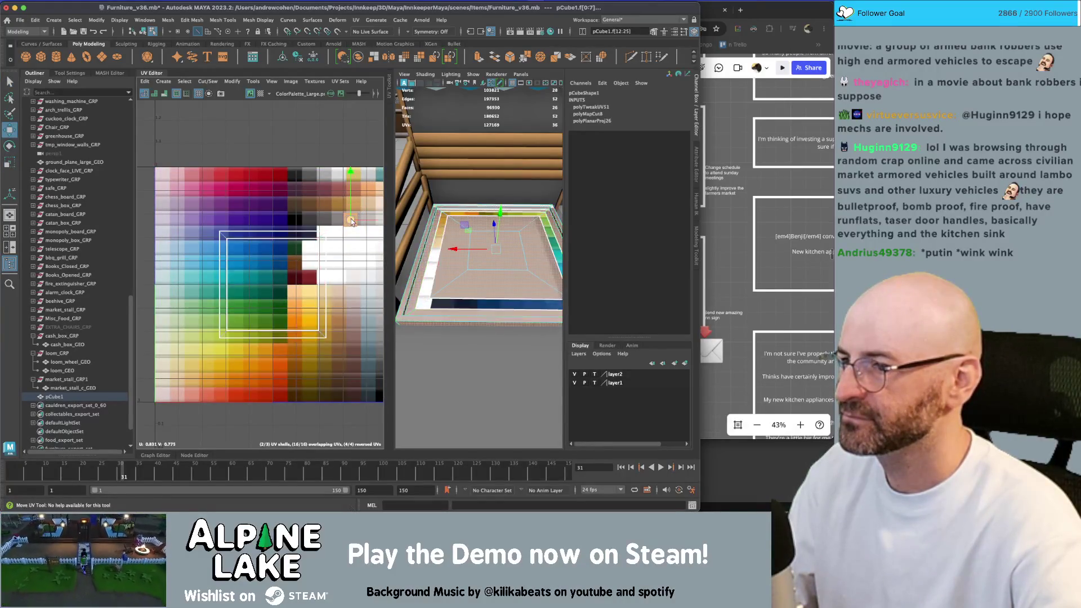
key(q)
Move the rim UV shell onto a blue palette colour and inspect the finished pad.
click(217, 330)
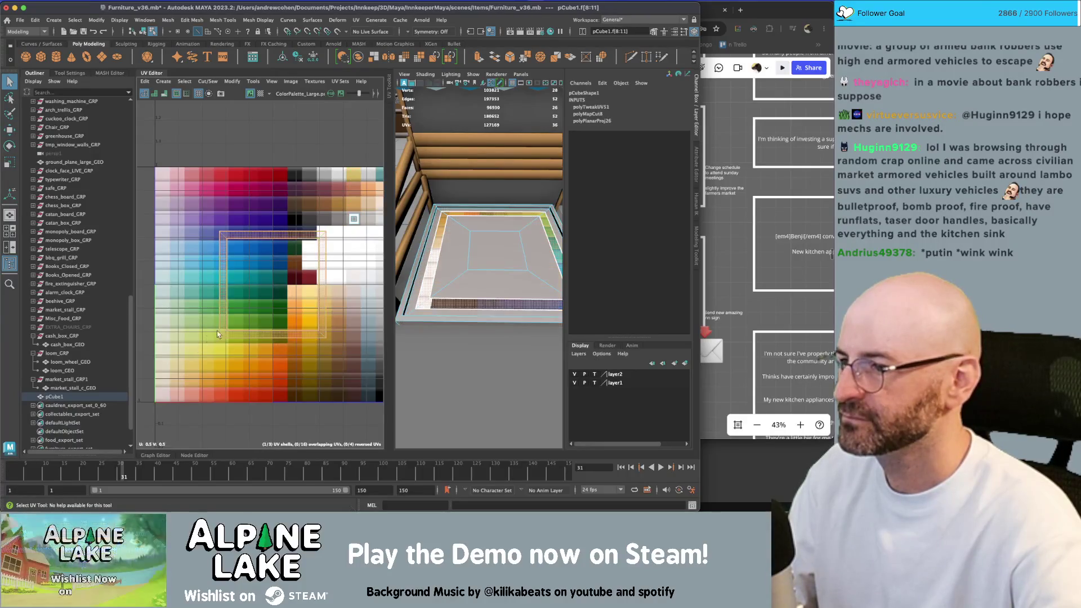
scroll(218, 330, down, 1)
key(w)
drag(284, 260, 242, 231)
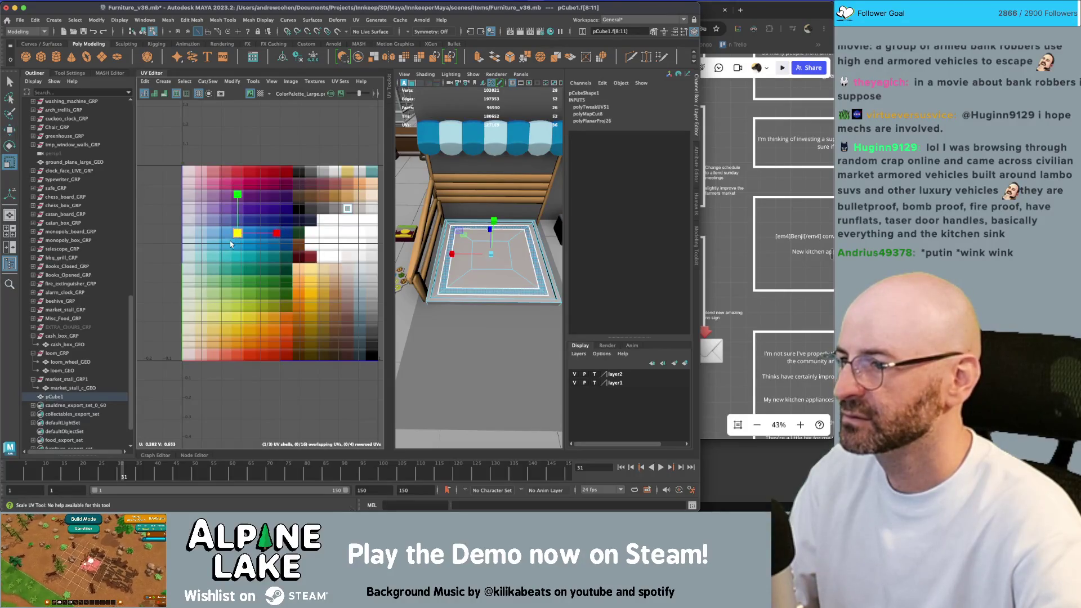
click(138, 29)
click(461, 361)
mouse_move(462, 242)
mouse_down()
mouse_move(418, 236)
mouse_move(491, 277)
mouse_up()
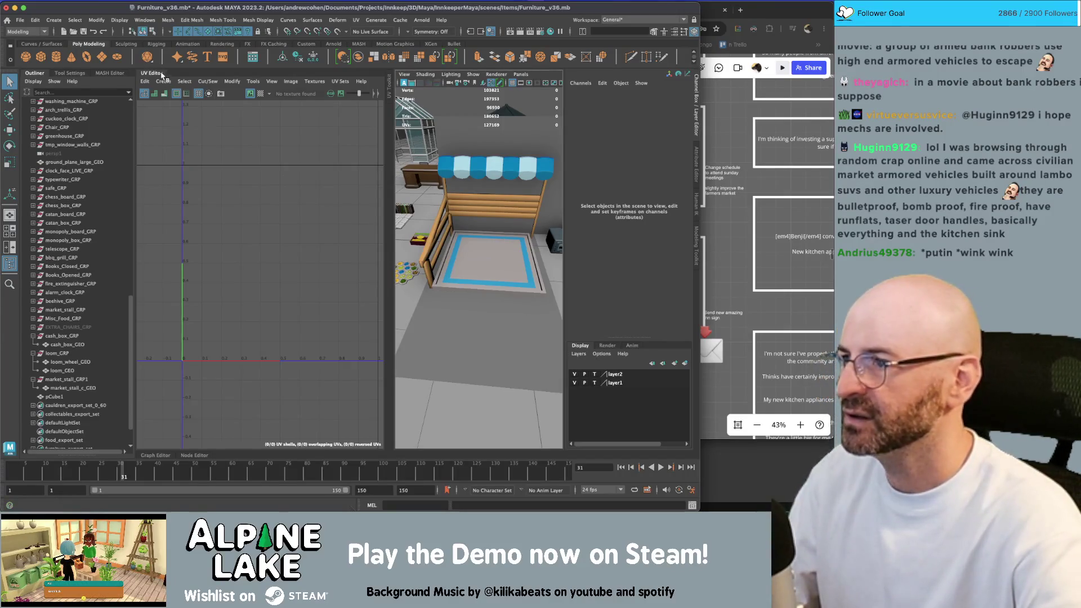
Close the UV Editor and zoom out over the furniture layout.
click(162, 74)
scroll(298, 226, down, 5)
mouse_move(298, 225)
mouse_down()
mouse_move(304, 214)
mouse_move(300, 223)
mouse_up()
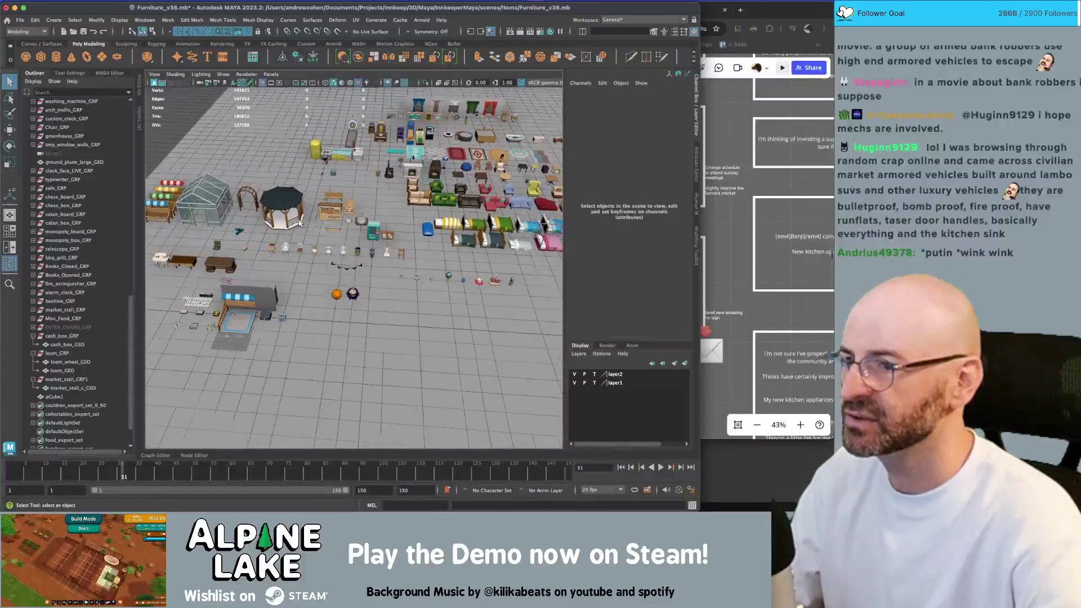
scroll(300, 223, up, 5)
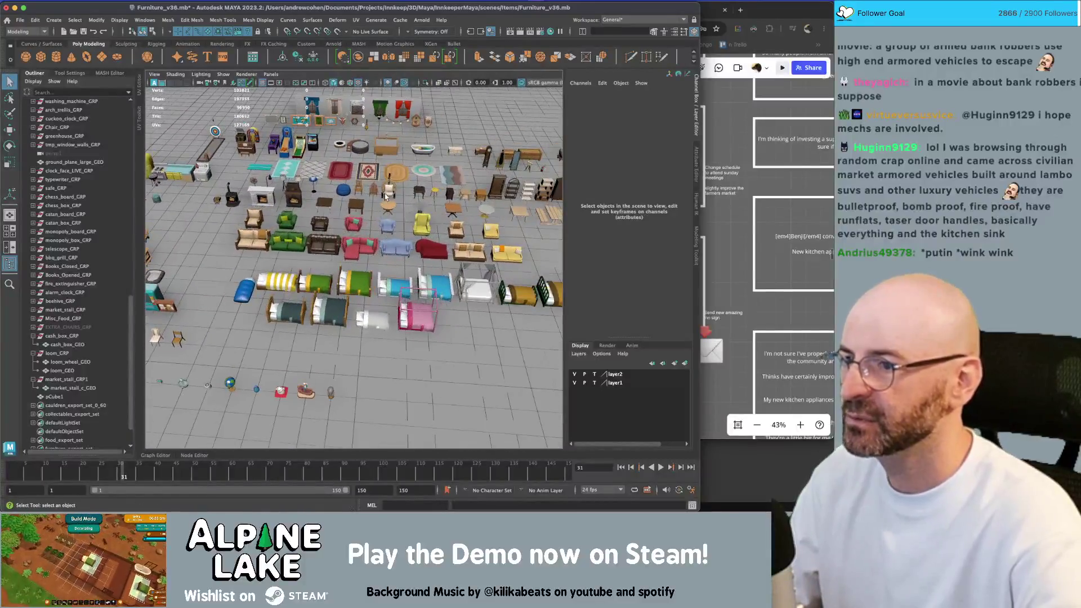
Select the wicker hanging chair and frame it in the viewport.
click(386, 196)
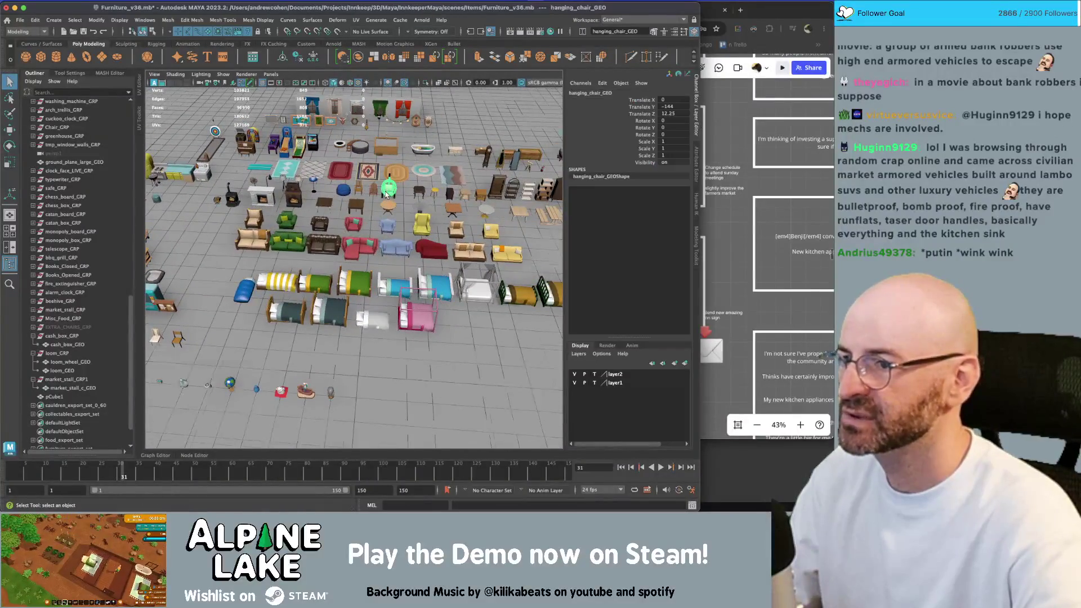
key(f)
mouse_move(387, 195)
mouse_down()
mouse_move(402, 224)
mouse_move(356, 220)
mouse_move(330, 273)
mouse_up()
click(357, 220)
scroll(349, 234, up, 5)
scroll(330, 273, down, 3)
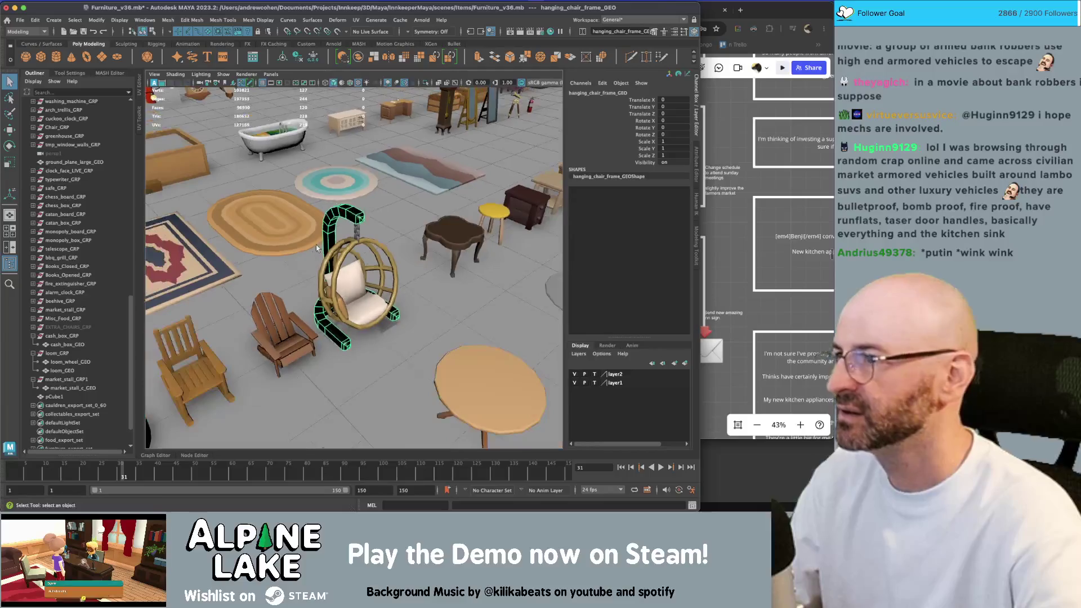